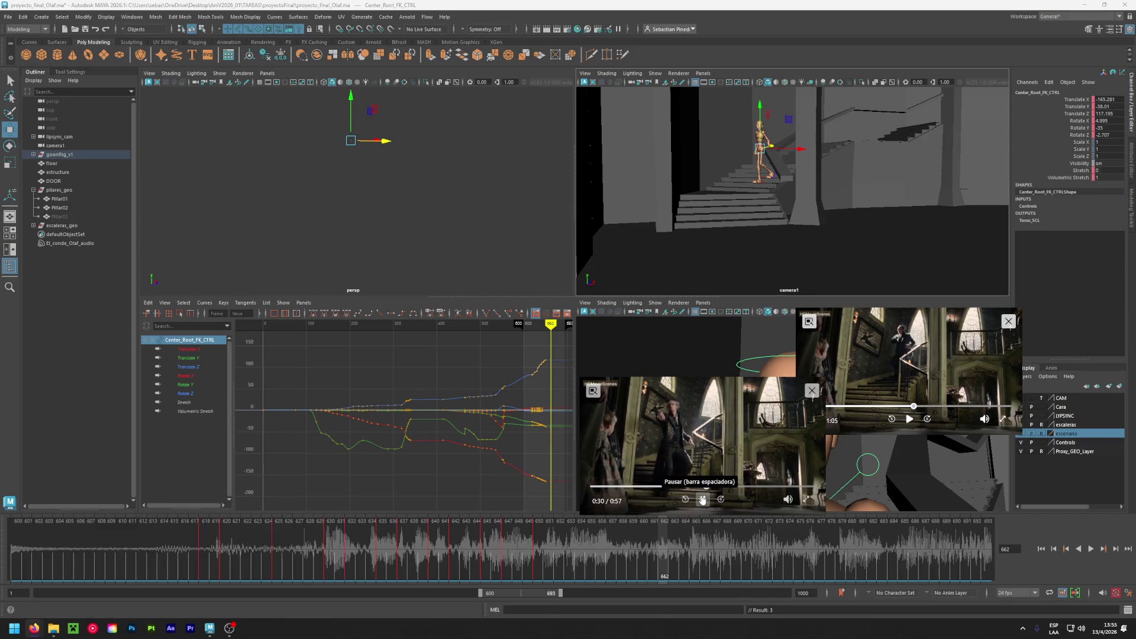
# - Scrub the reference clip back to 0:27, then play it and pause at 0:30
pyautogui.click(690, 488)
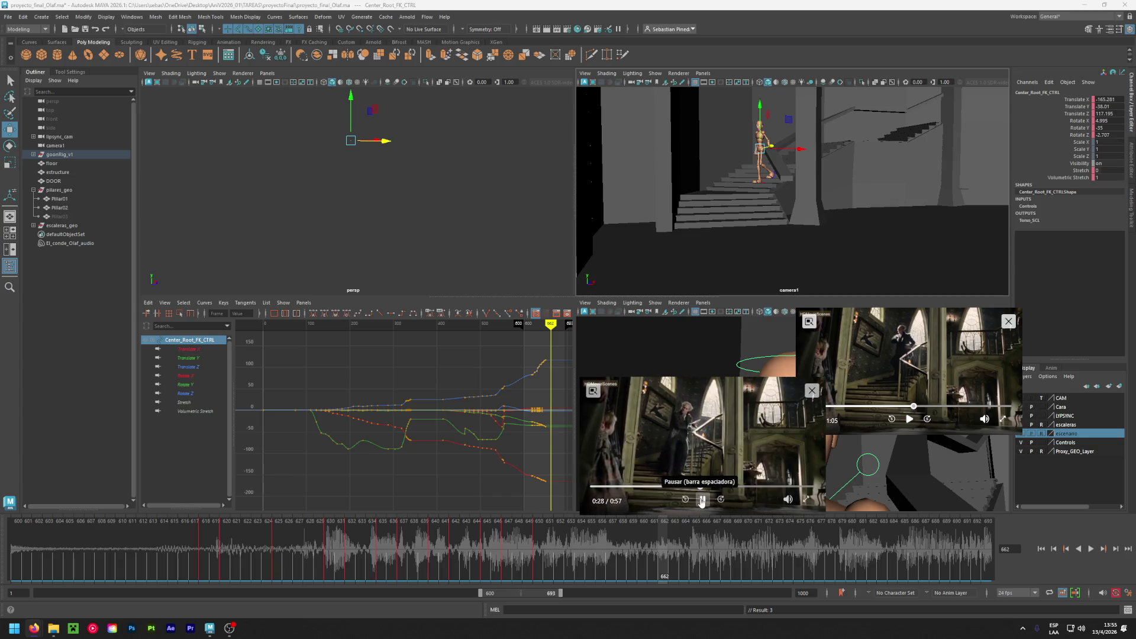
pyautogui.moveTo(700, 498)
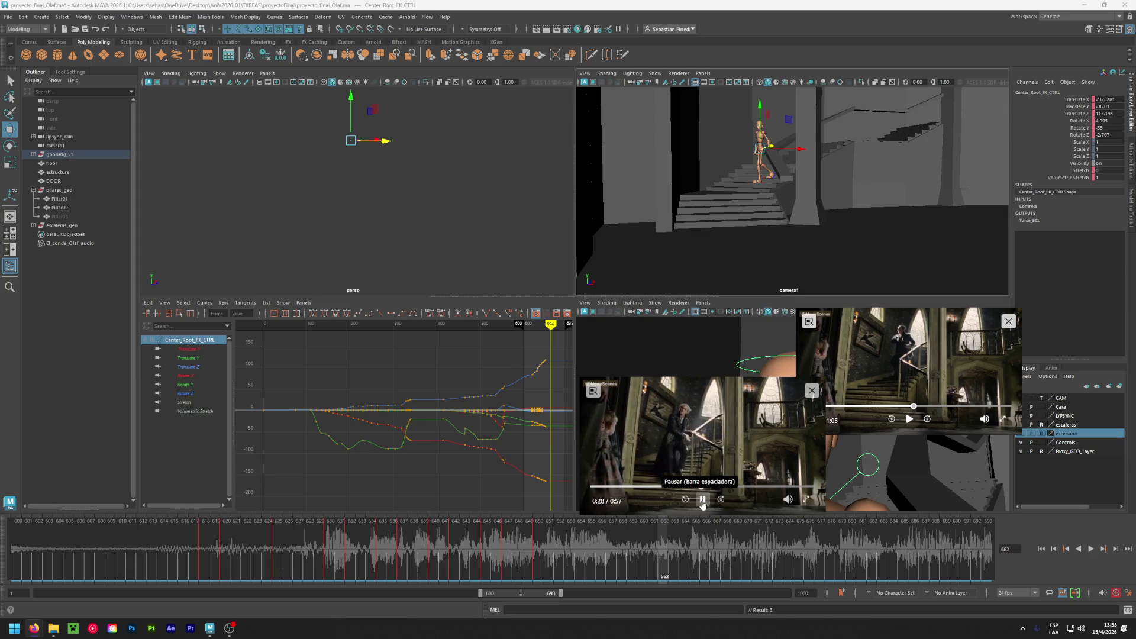
pyautogui.click(697, 487)
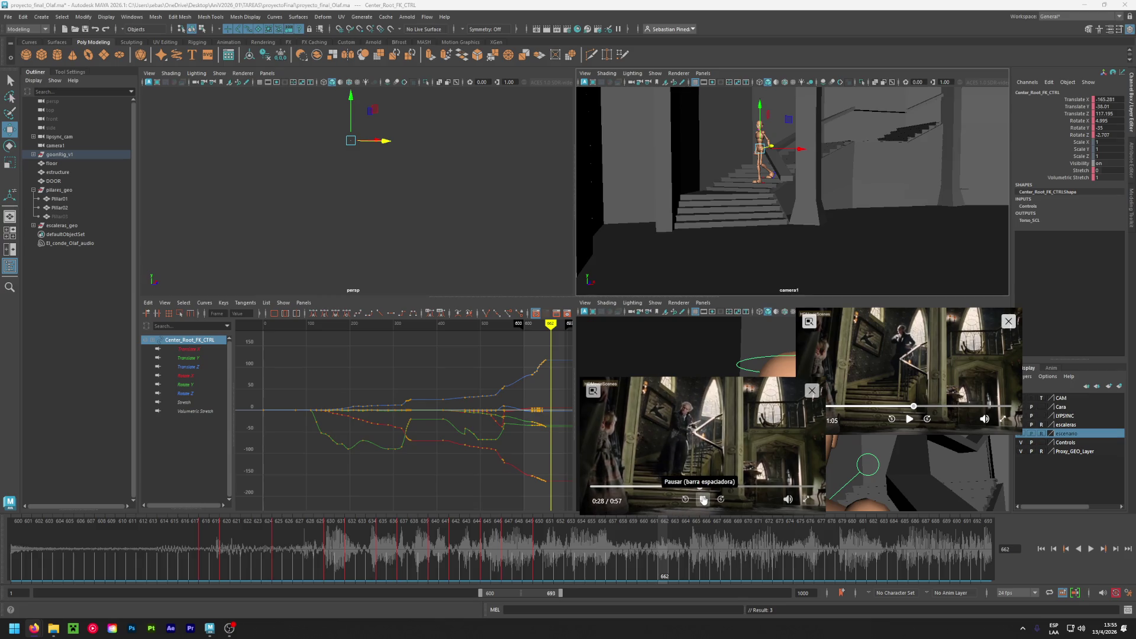
pyautogui.click(703, 500)
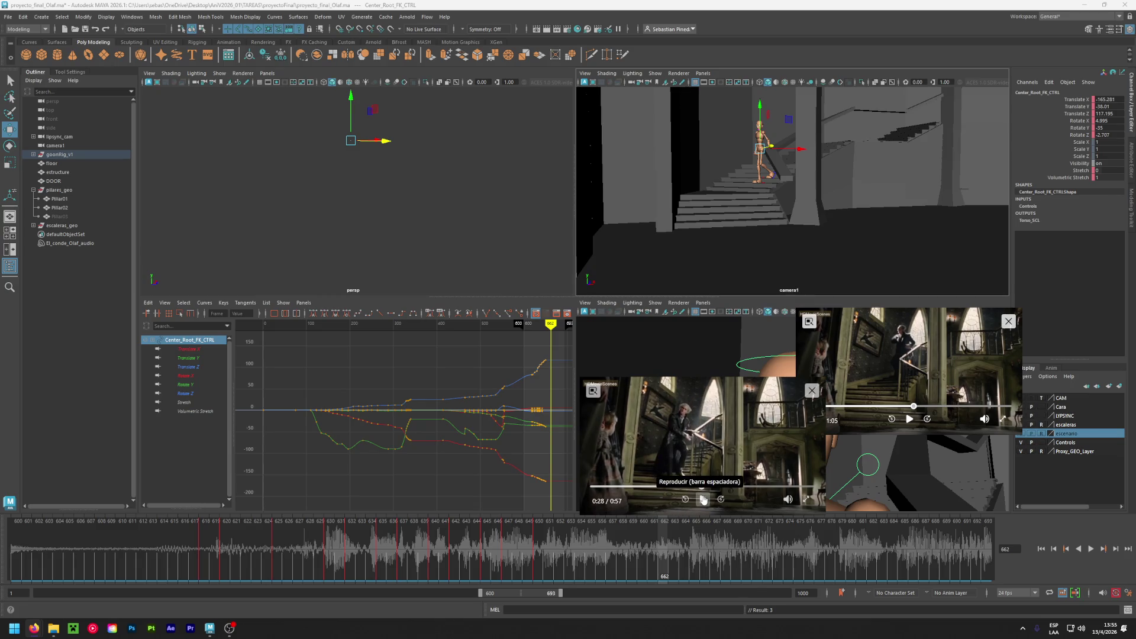
pyautogui.click(703, 500)
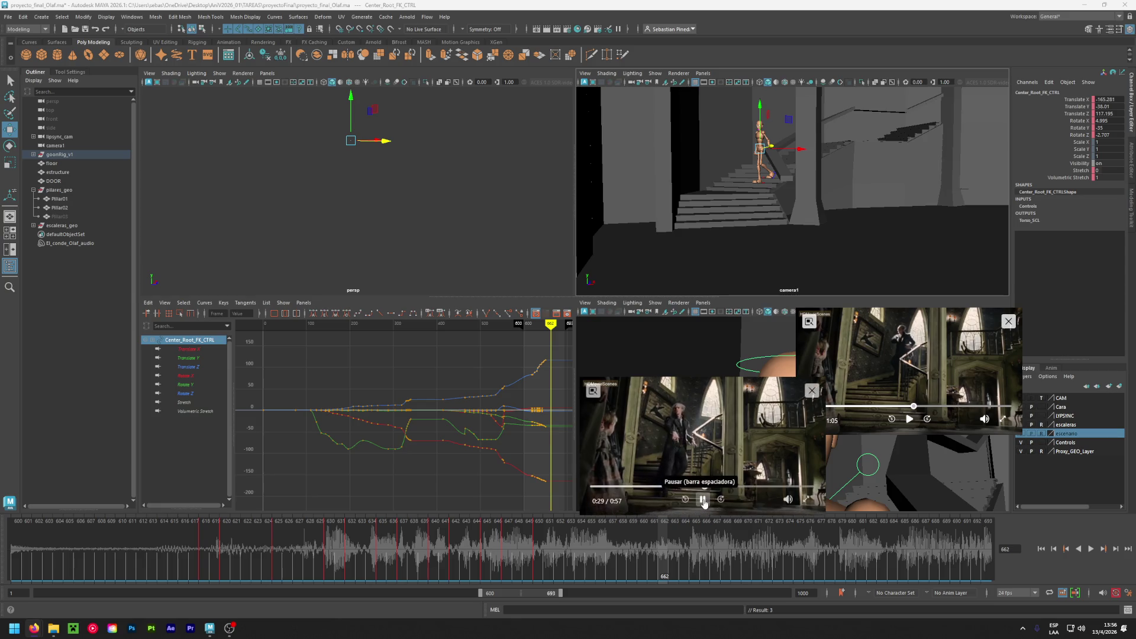
pyautogui.click(704, 500)
# - Play the scene, scrub back to frame 663, and select camera1 to show its curves
pyautogui.hotkey('alt', 'v')
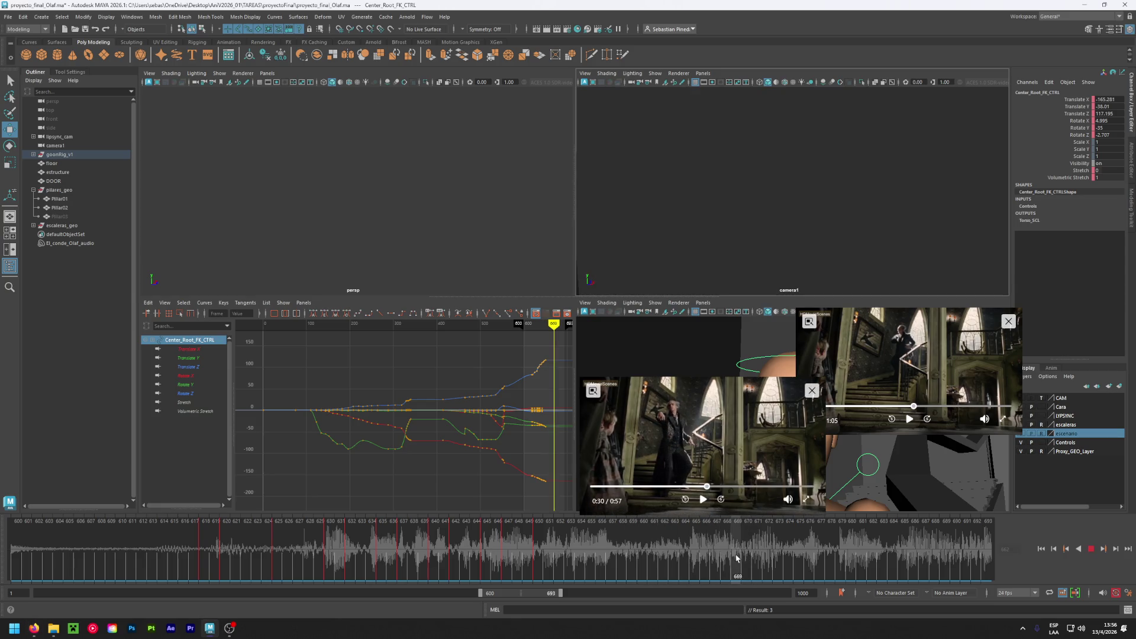
pyautogui.moveTo(732, 556)
pyautogui.mouseDown()
pyautogui.moveTo(674, 549)
pyautogui.moveTo(717, 544)
pyautogui.moveTo(696, 564)
pyautogui.moveTo(227, 543)
pyautogui.moveTo(659, 566)
pyautogui.mouseUp()
pyautogui.click(91, 147)
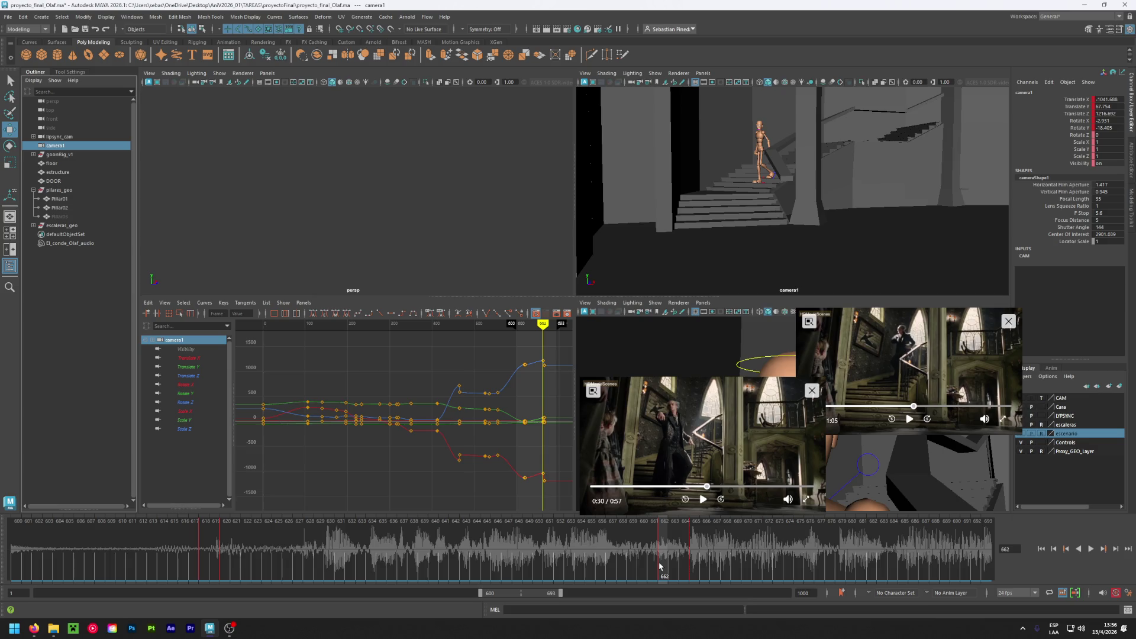
# - Snap camera1's keys to whole frames and delete its key at frame 662
pyautogui.rightClick(659, 566)
pyautogui.click(704, 422)
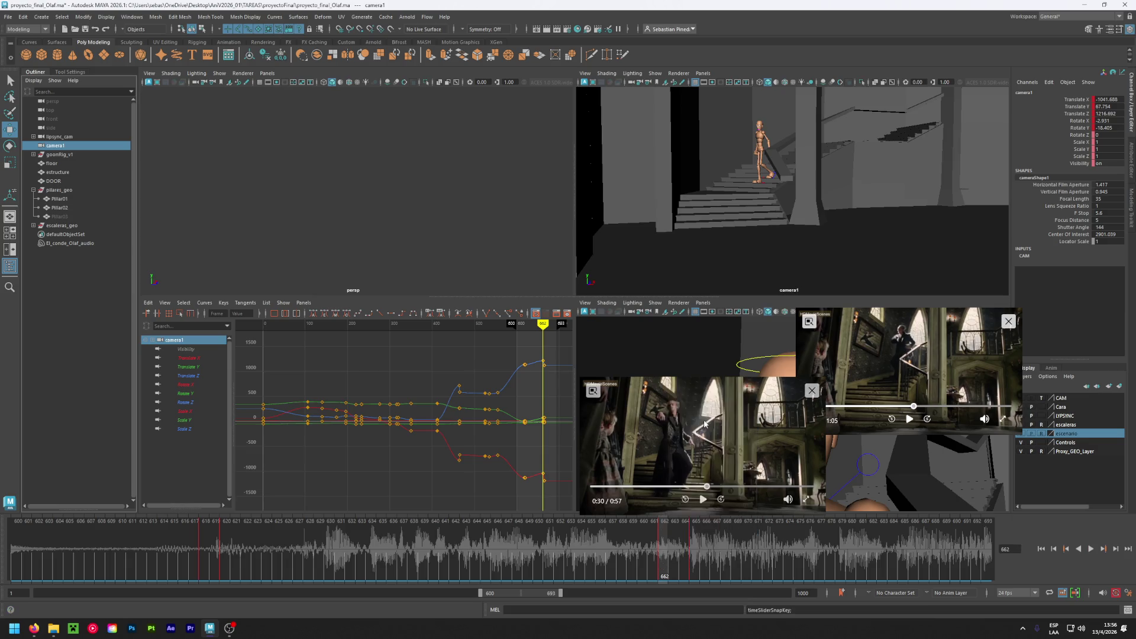
pyautogui.rightClick(661, 565)
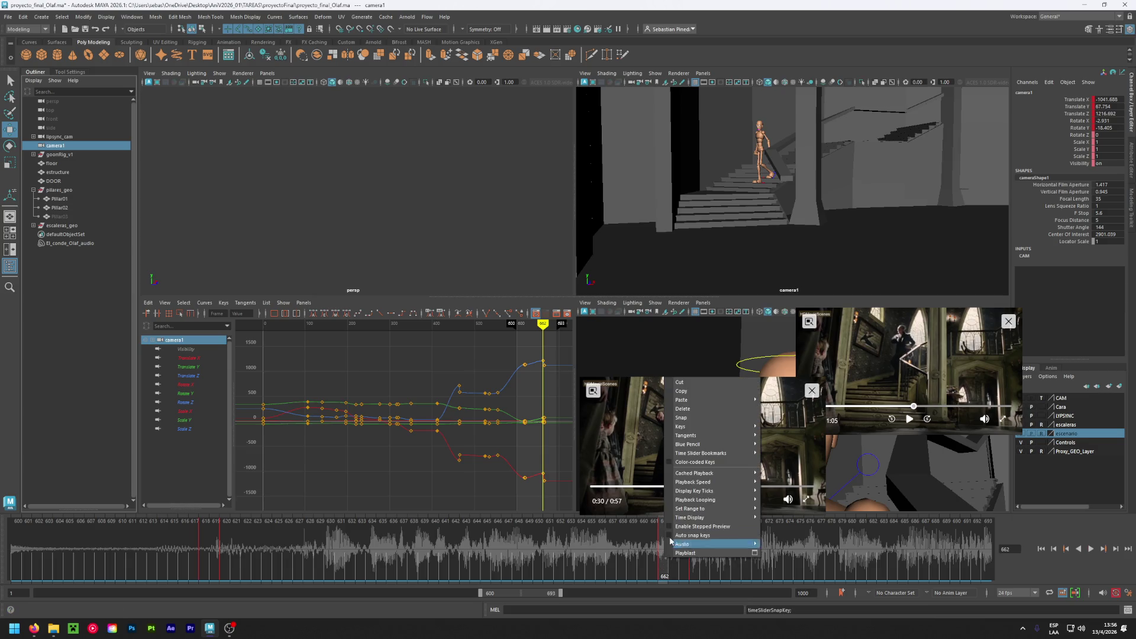
pyautogui.click(682, 408)
pyautogui.click(691, 558)
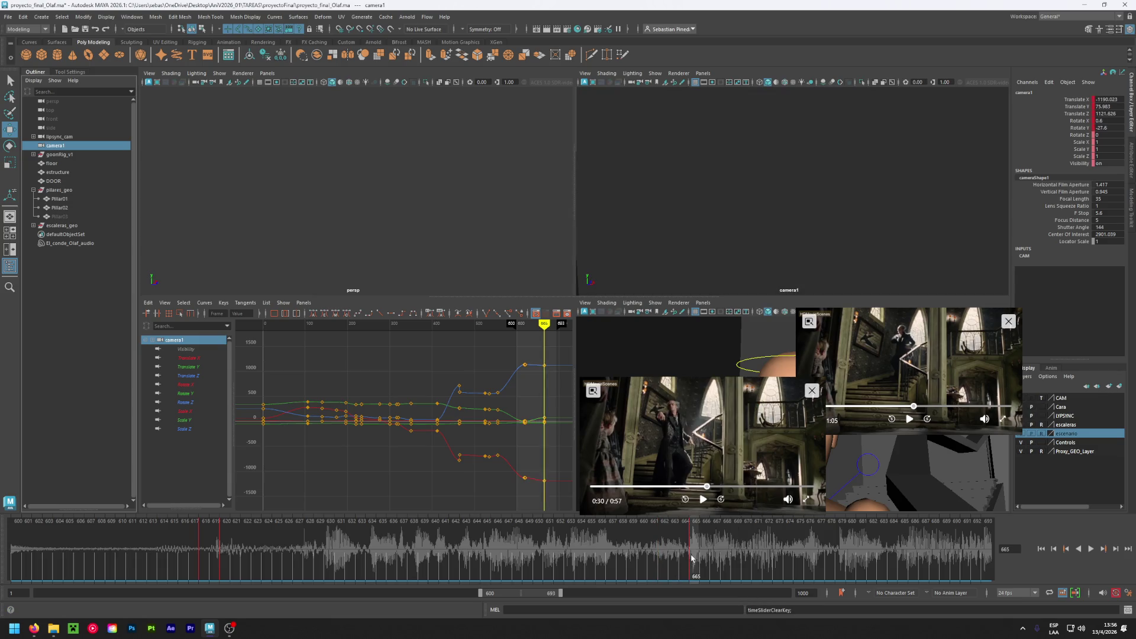
# - Play the animation, scrub back to around frame 614, and orbit the perspective view
pyautogui.rightClick(691, 558)
pyautogui.click(721, 406)
pyautogui.moveTo(580, 575)
pyautogui.mouseDown()
pyautogui.moveTo(164, 556)
pyautogui.moveTo(521, 556)
pyautogui.moveTo(603, 573)
pyautogui.mouseUp()
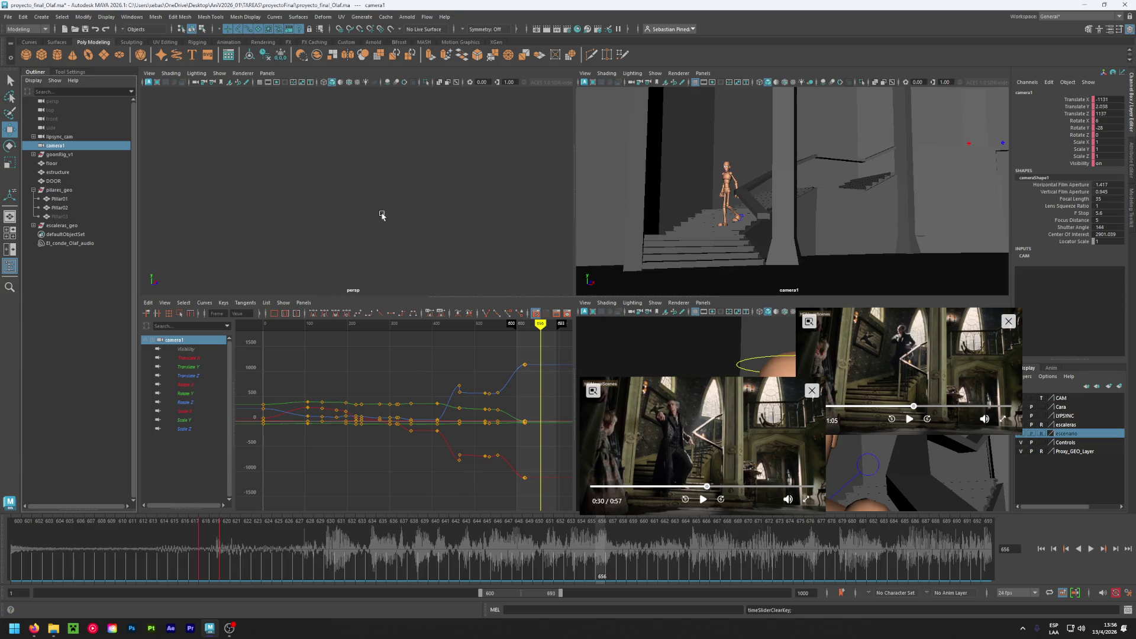
pyautogui.moveTo(382, 215)
pyautogui.keyDown('alt'); pyautogui.mouseDown()
pyautogui.moveTo(318, 211)
pyautogui.moveTo(331, 205)
pyautogui.mouseUp(); pyautogui.keyUp('alt')
pyautogui.scroll(3, 338, 184)
# - Select Foot_Right_IK_CTRL and scrub the timeline back to frame 638 to check foot poses
pyautogui.click(356, 214)
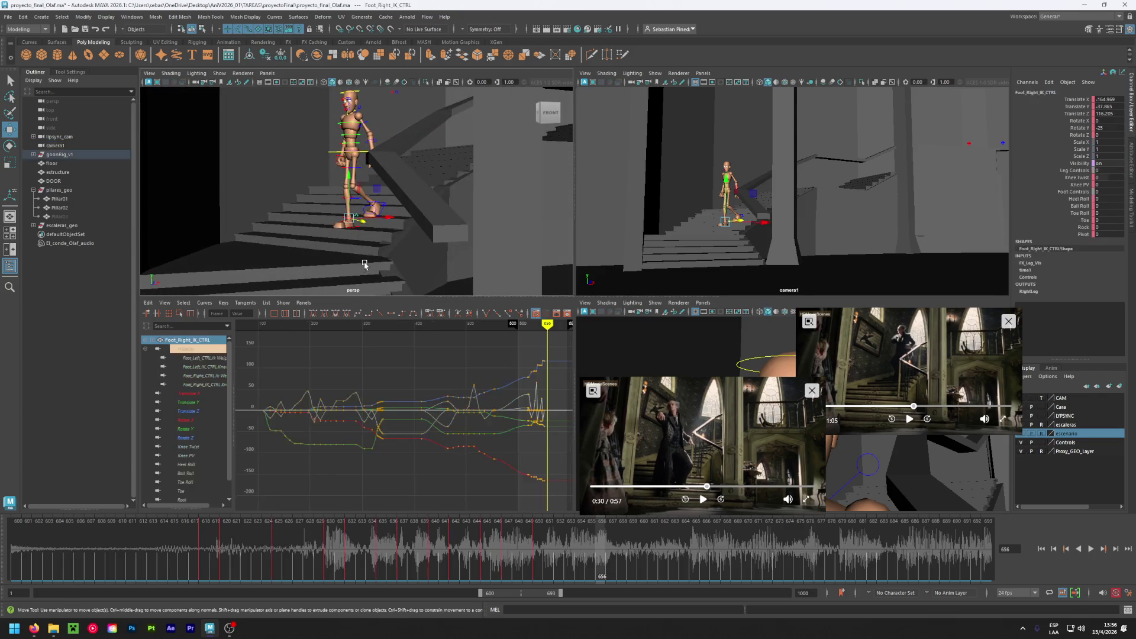
pyautogui.moveTo(225, 562); pyautogui.dragTo(705, 566)
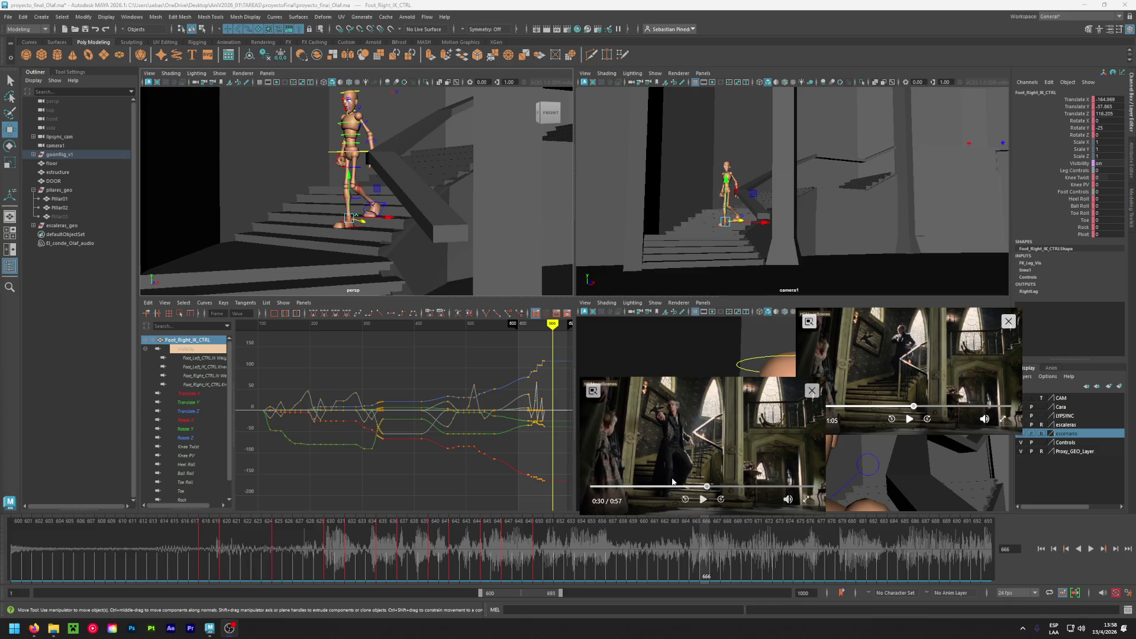
pyautogui.click(437, 543)
pyautogui.hotkey('alt', 'v')
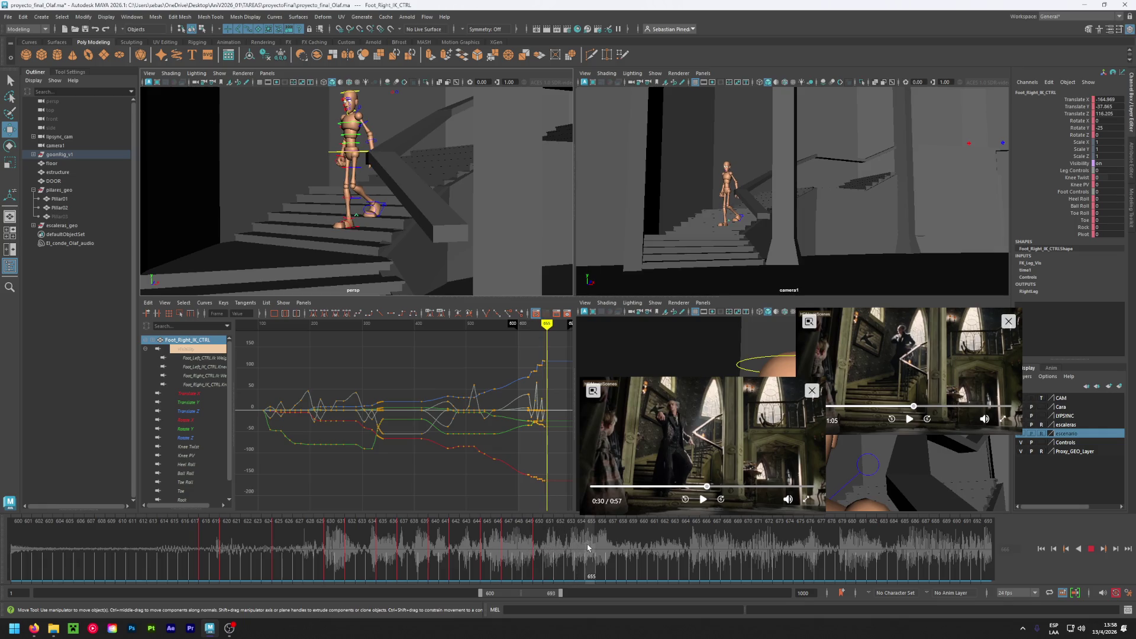
pyautogui.click(549, 547)
pyautogui.moveTo(541, 549)
pyautogui.mouseDown()
pyautogui.moveTo(690, 557)
pyautogui.moveTo(986, 541)
pyautogui.mouseUp()
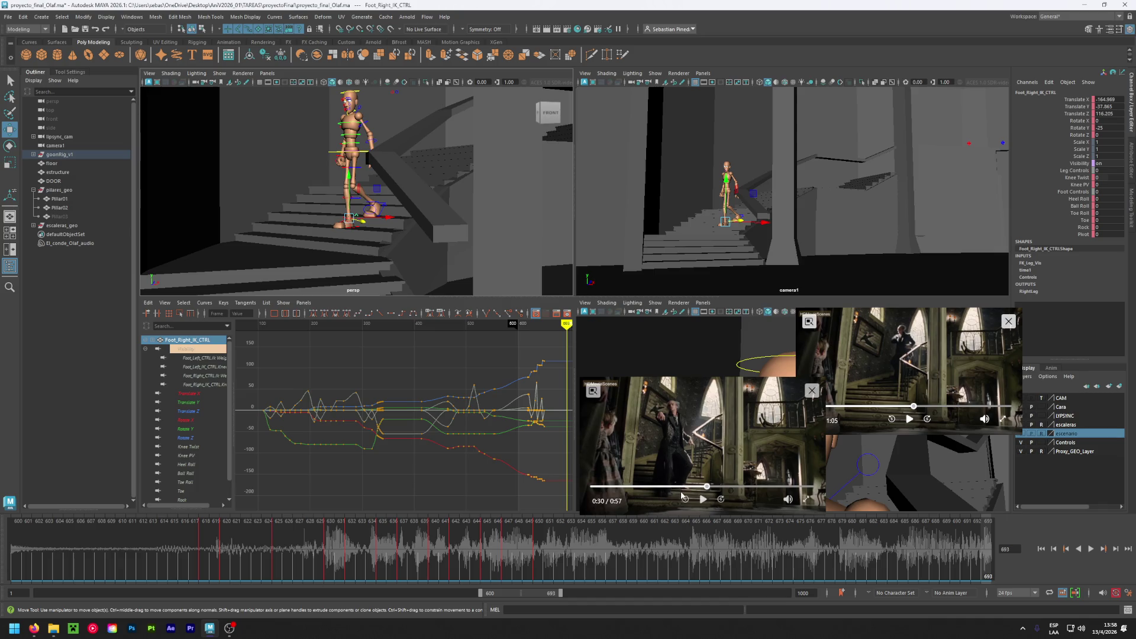
pyautogui.click(673, 486)
pyautogui.click(702, 501)
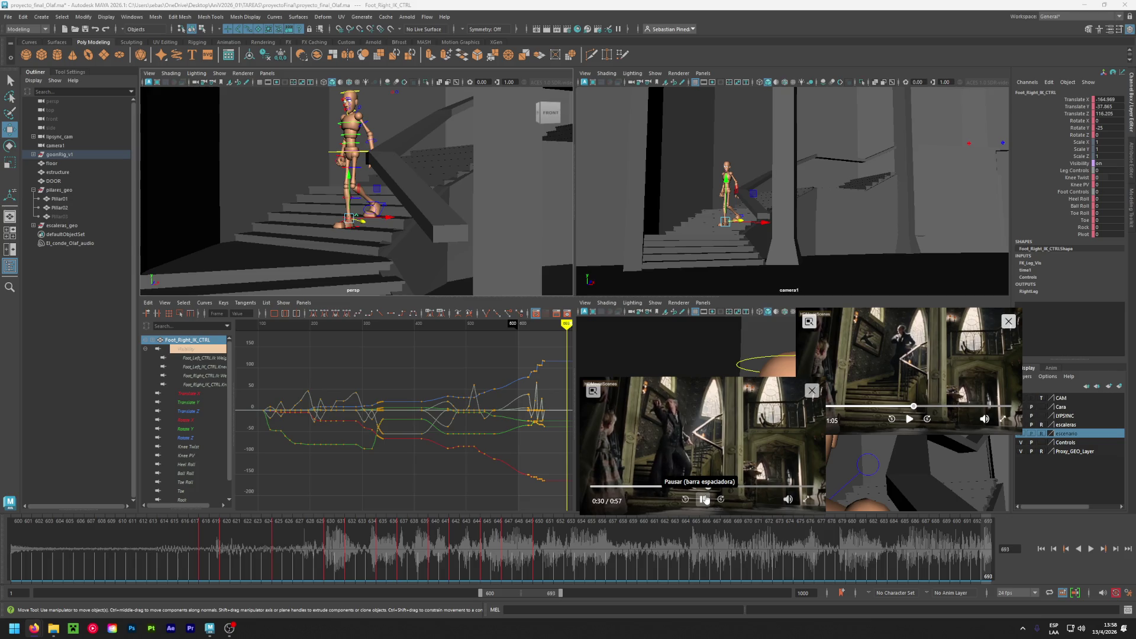
pyautogui.click(700, 499)
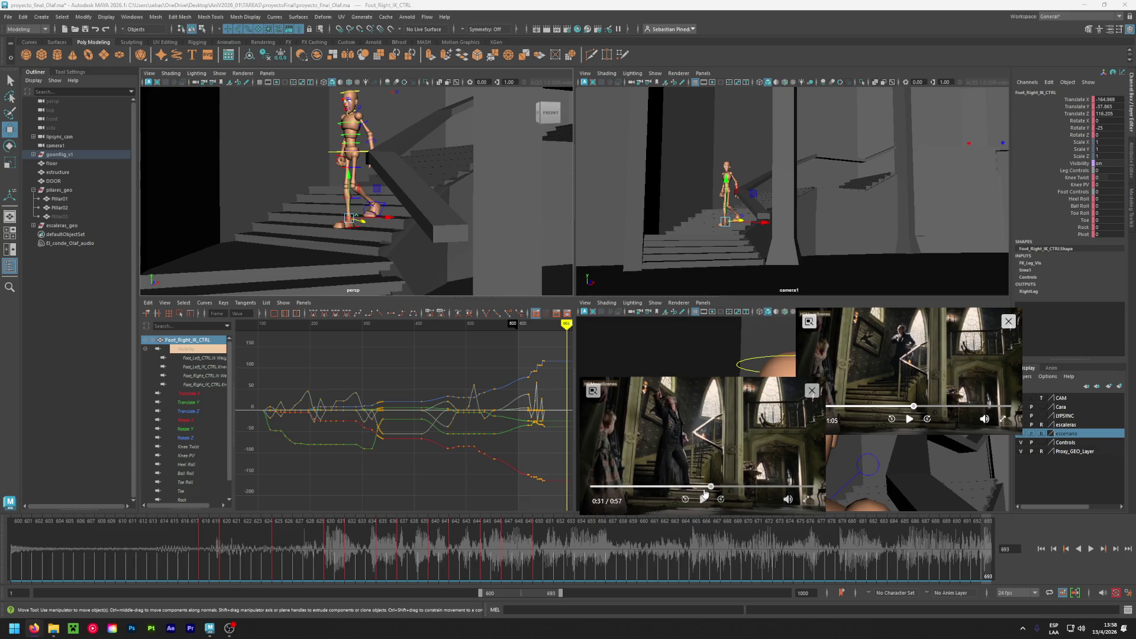
pyautogui.click(685, 498)
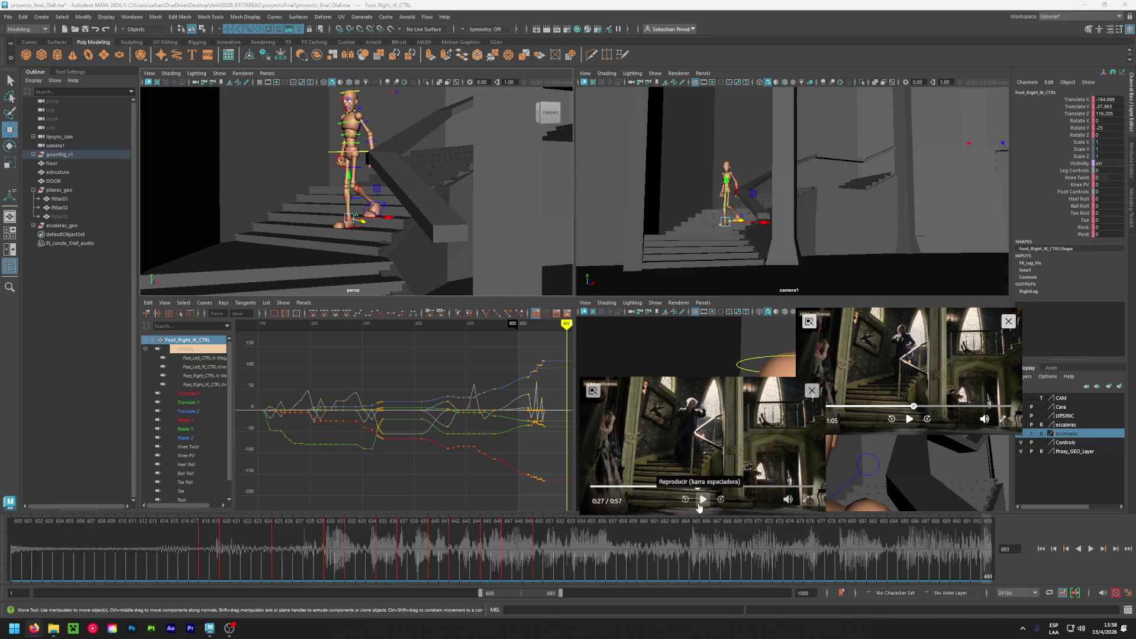
pyautogui.click(698, 504)
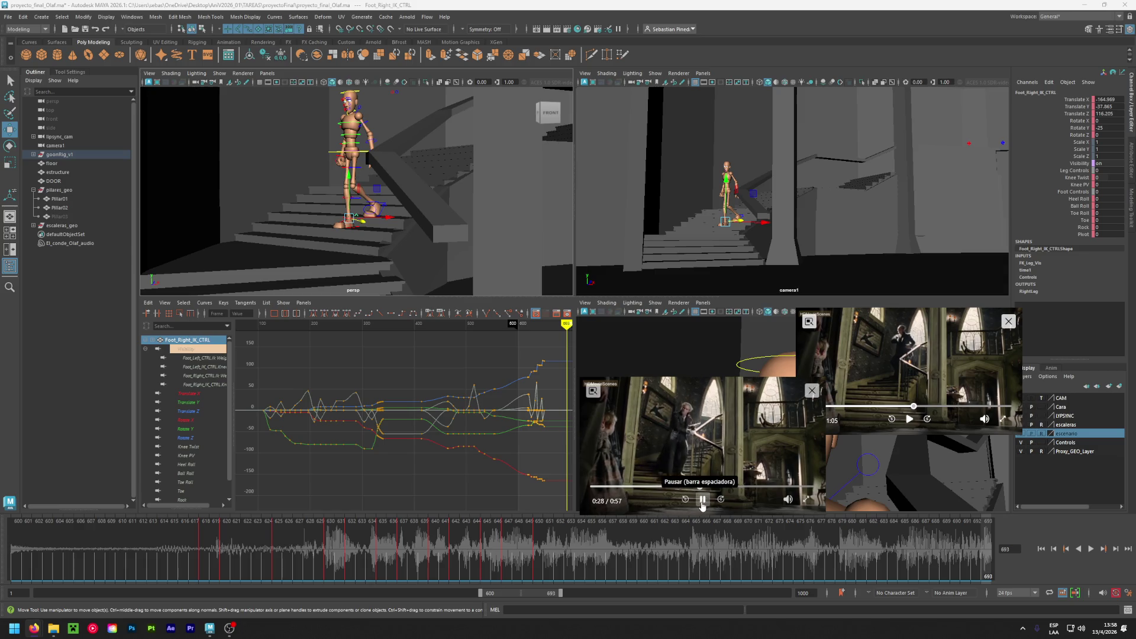
pyautogui.click(694, 487)
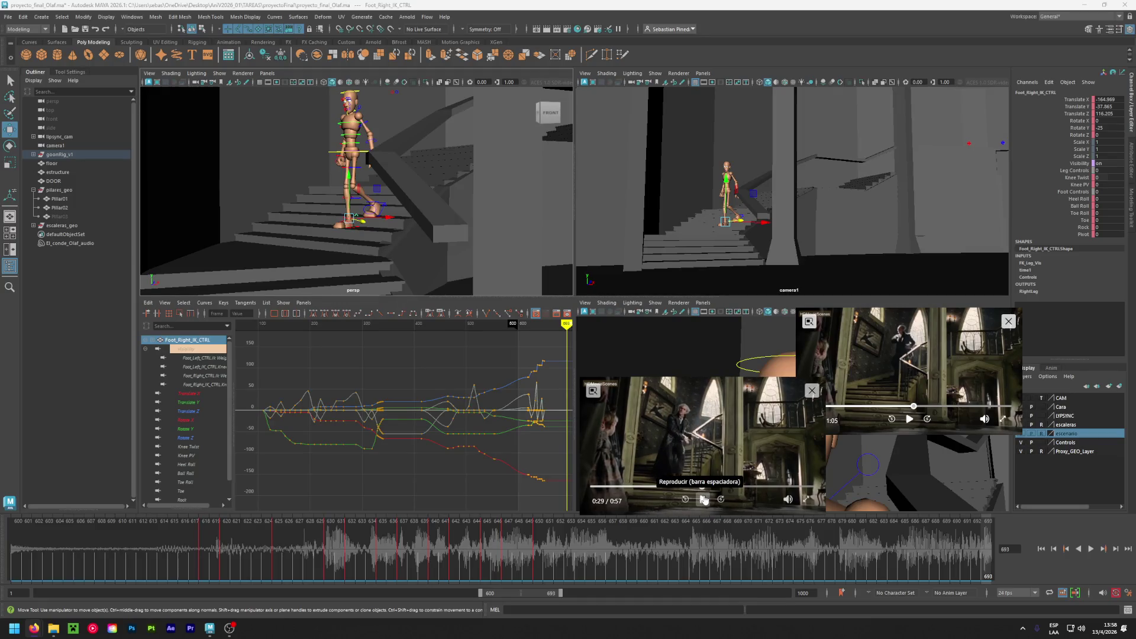
pyautogui.click(695, 486)
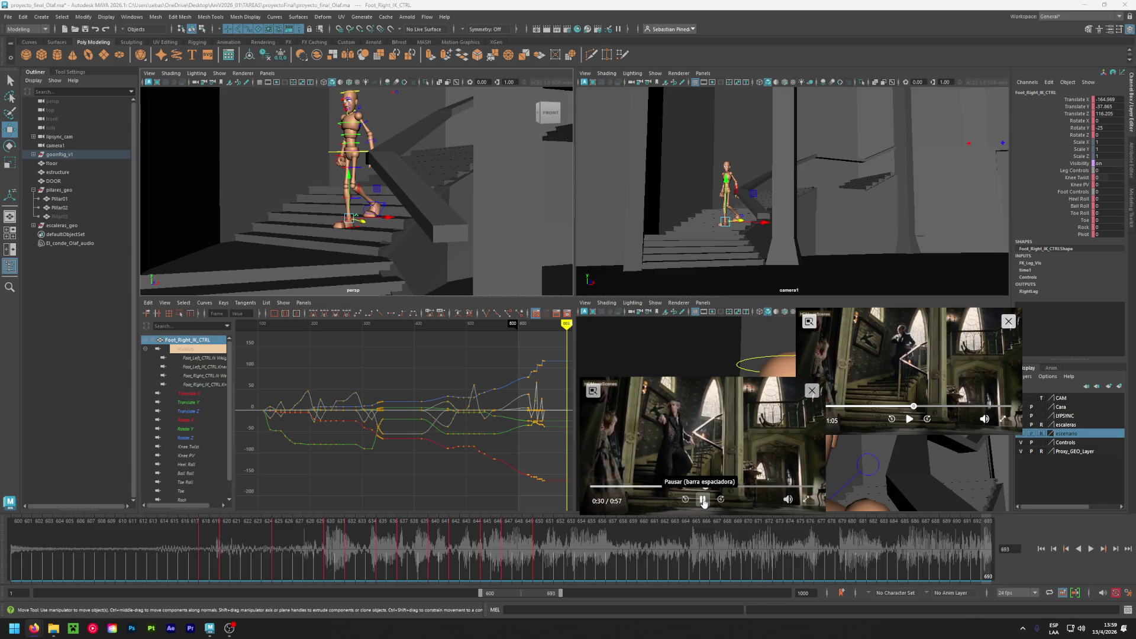
pyautogui.click(703, 500)
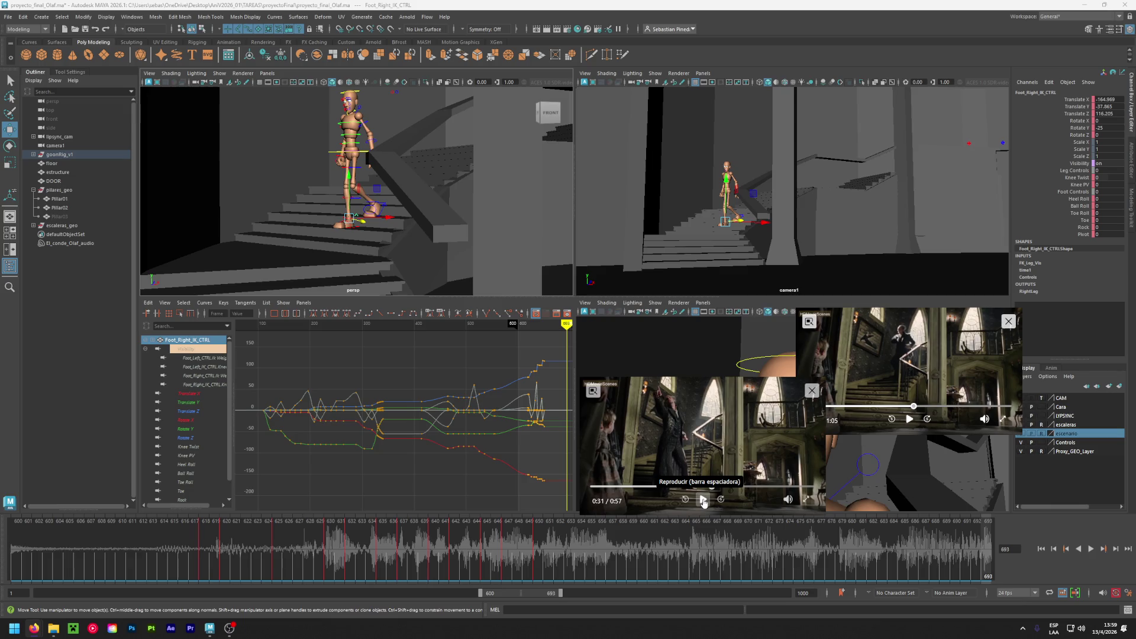
pyautogui.click(704, 500)
pyautogui.click(694, 486)
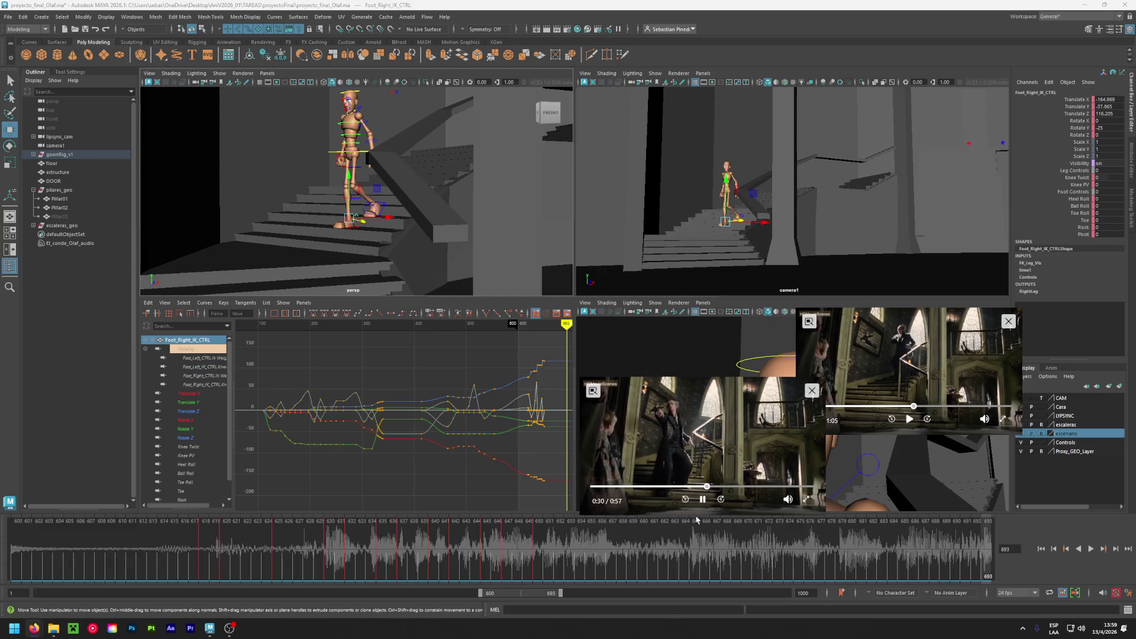
pyautogui.click(703, 486)
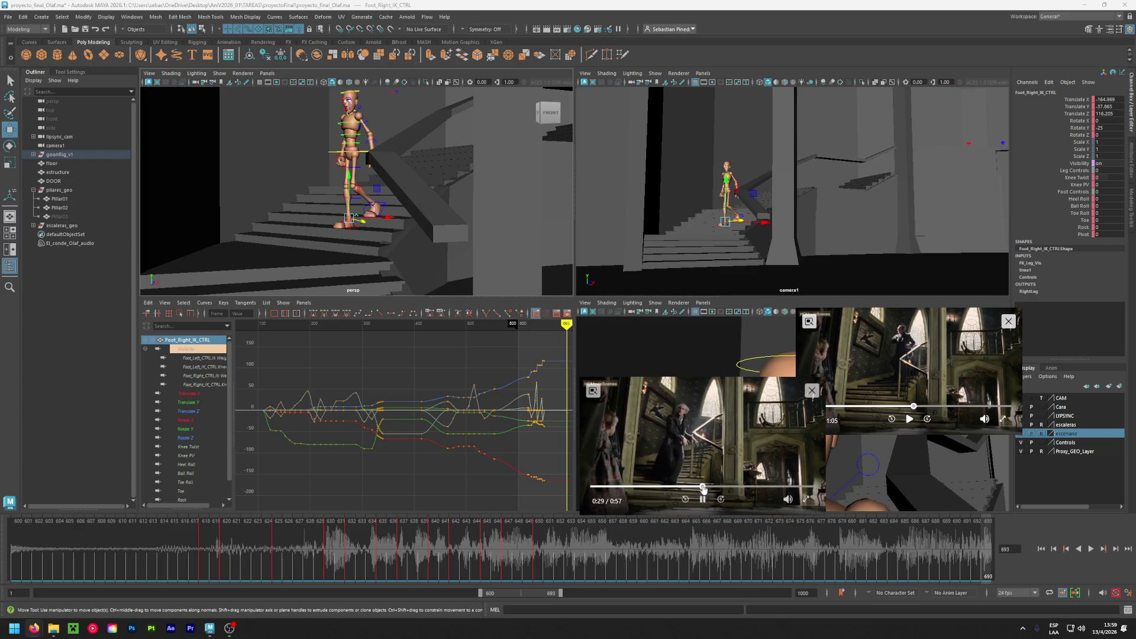
pyautogui.click(699, 486)
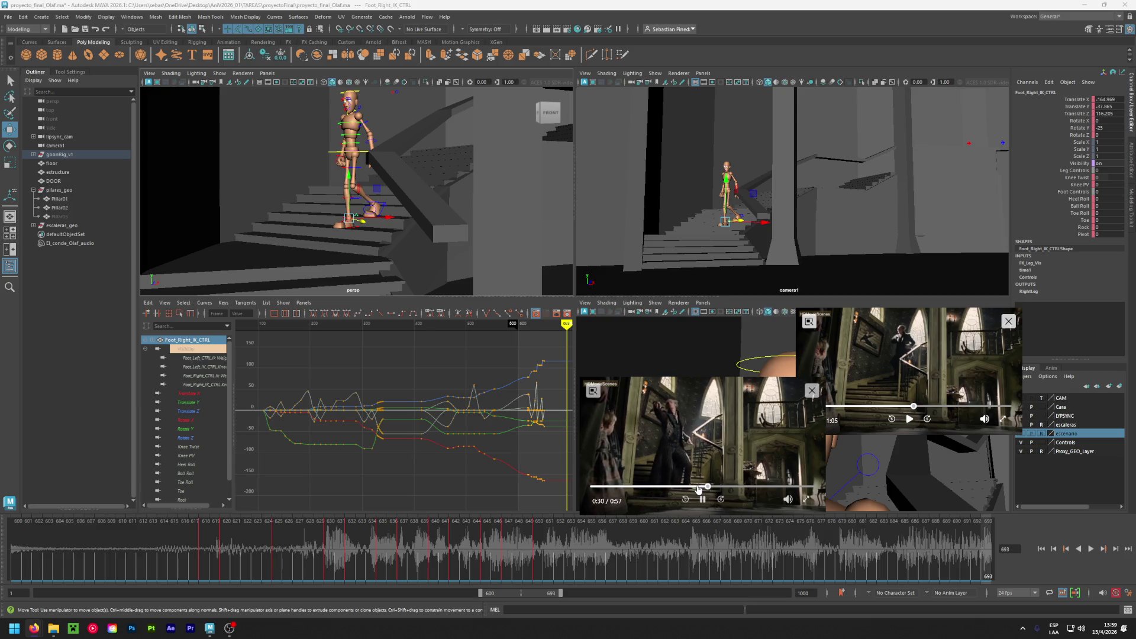
pyautogui.click(698, 486)
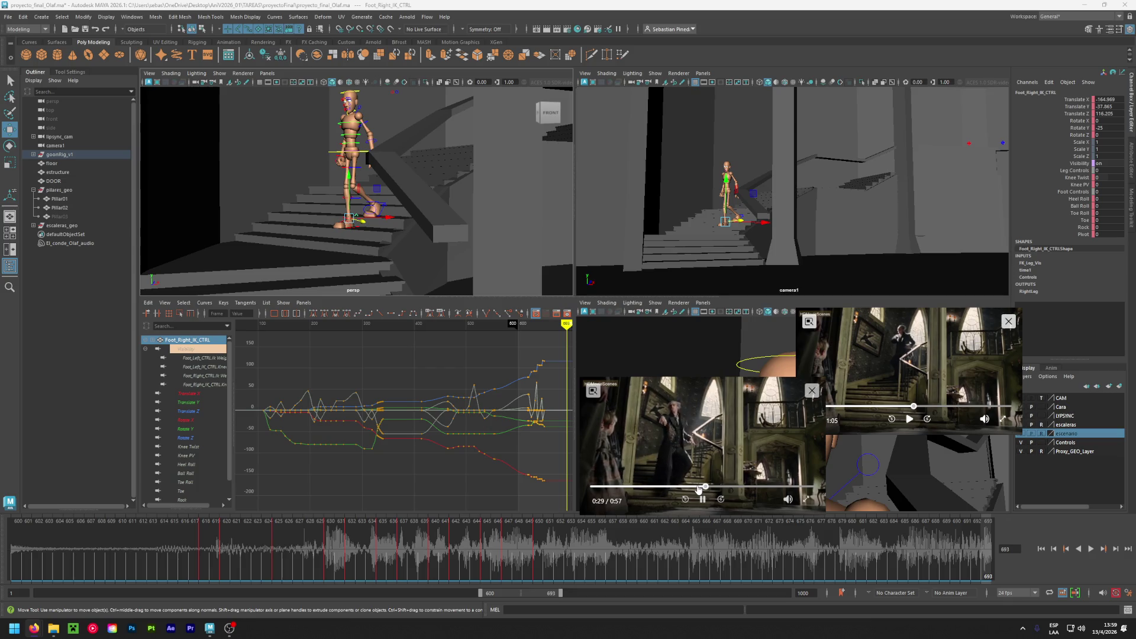
pyautogui.click(698, 486)
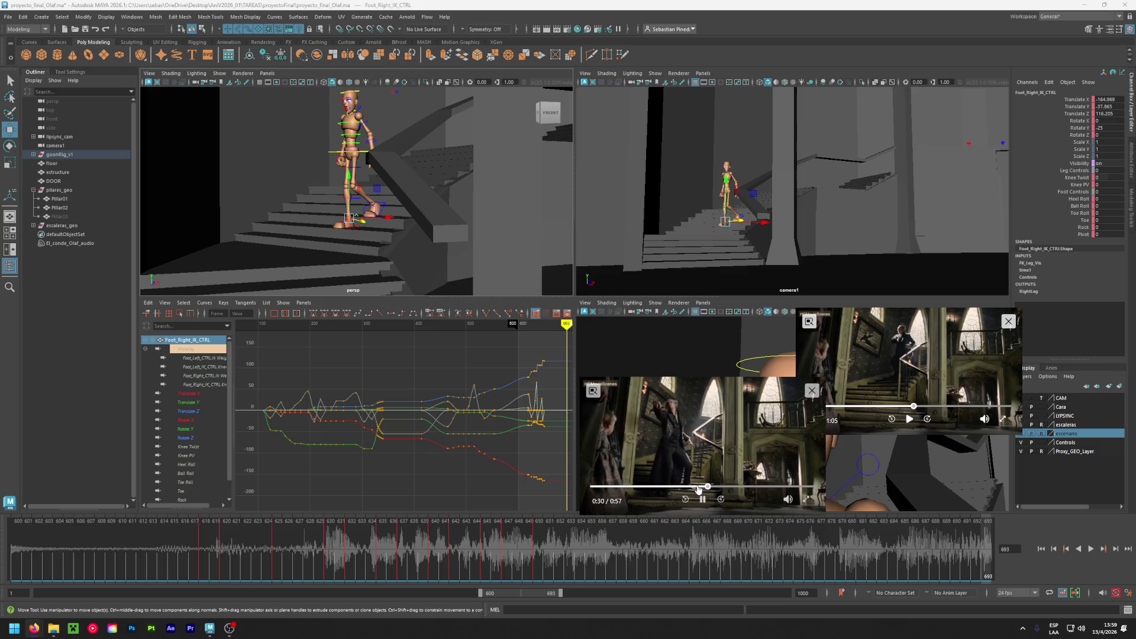
pyautogui.click(699, 486)
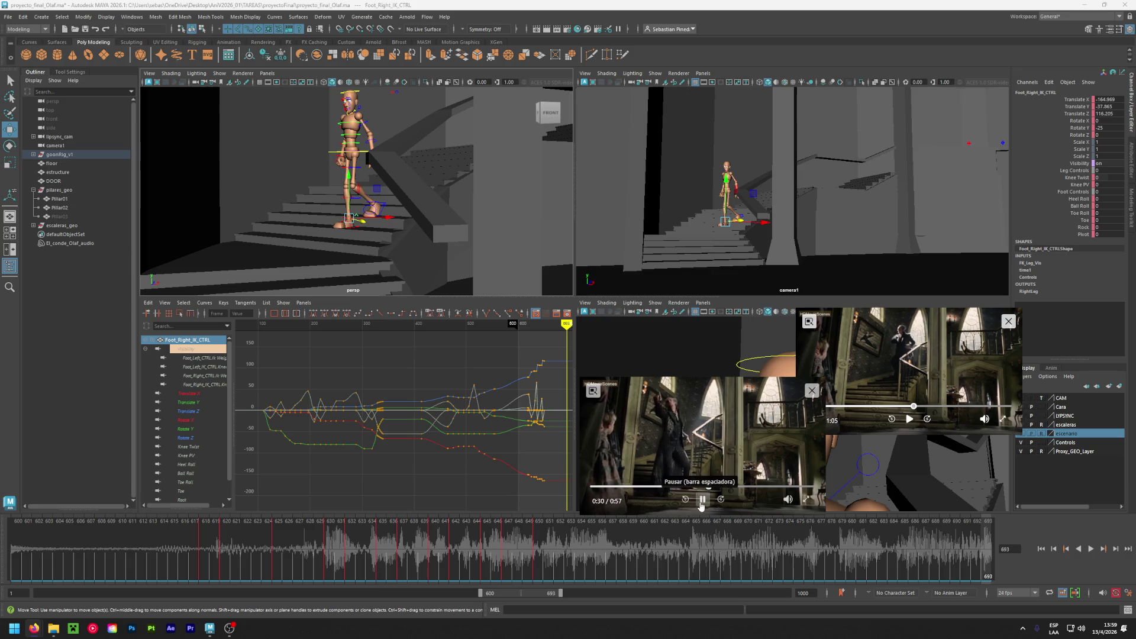
pyautogui.click(702, 501)
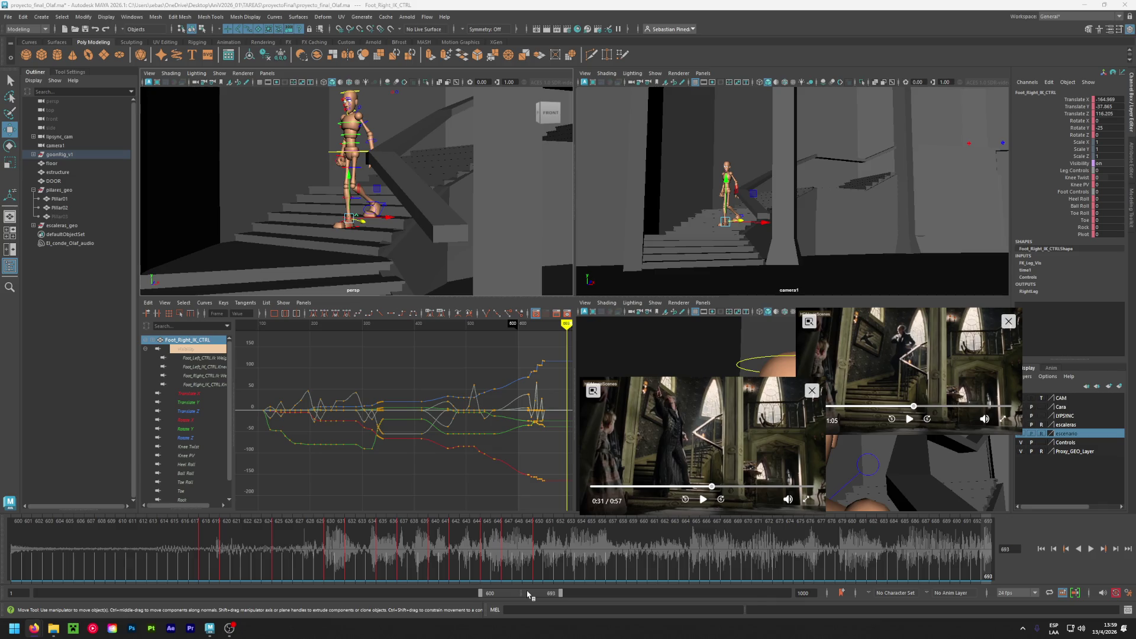
# - Make the escenario layer a wireframe template and get a side view at frames 650–652
pyautogui.click(539, 561)
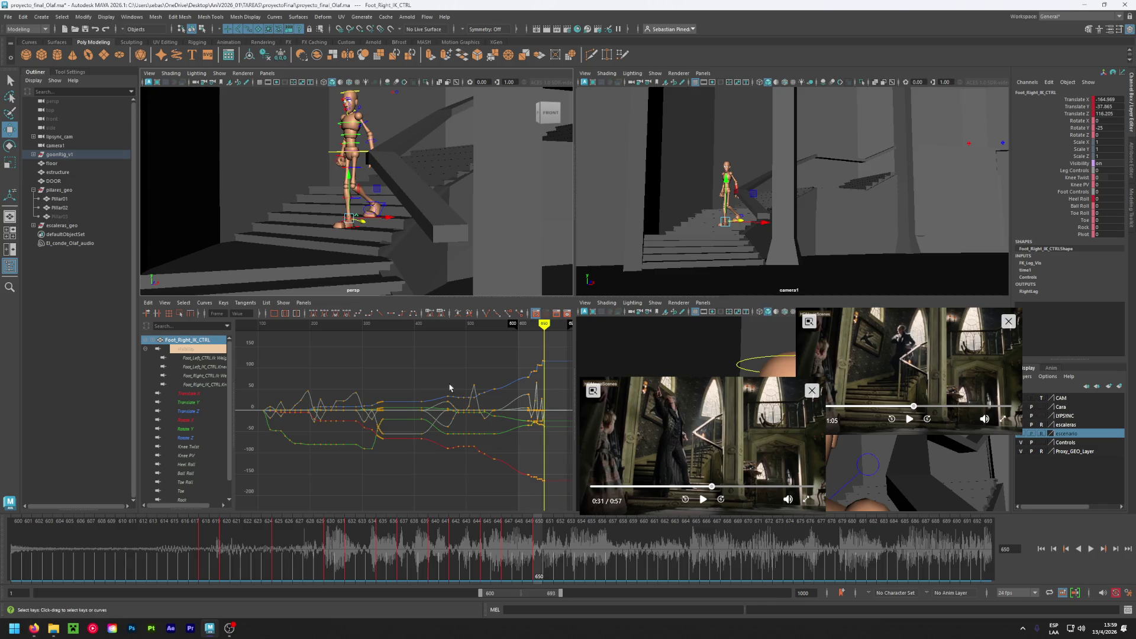
pyautogui.keyDown('alt'); pyautogui.moveTo(331, 230); pyautogui.dragTo(360, 233); pyautogui.keyUp('alt')
pyautogui.click(1042, 434)
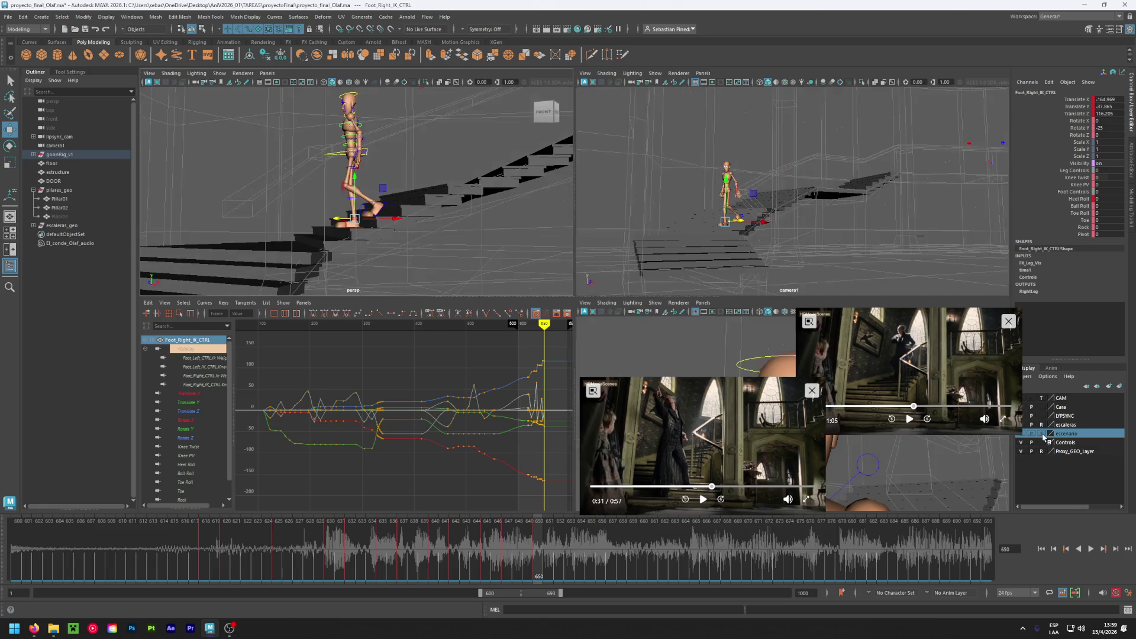
pyautogui.keyDown('alt'); pyautogui.moveTo(414, 262); pyautogui.dragTo(421, 266); pyautogui.keyUp('alt')
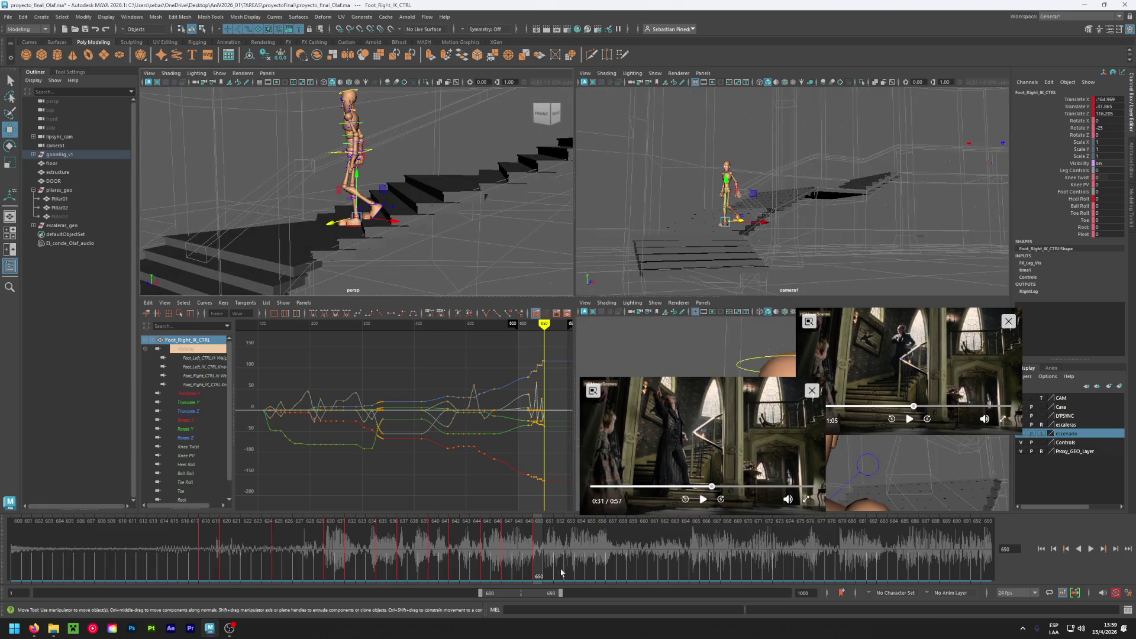
pyautogui.click(560, 548)
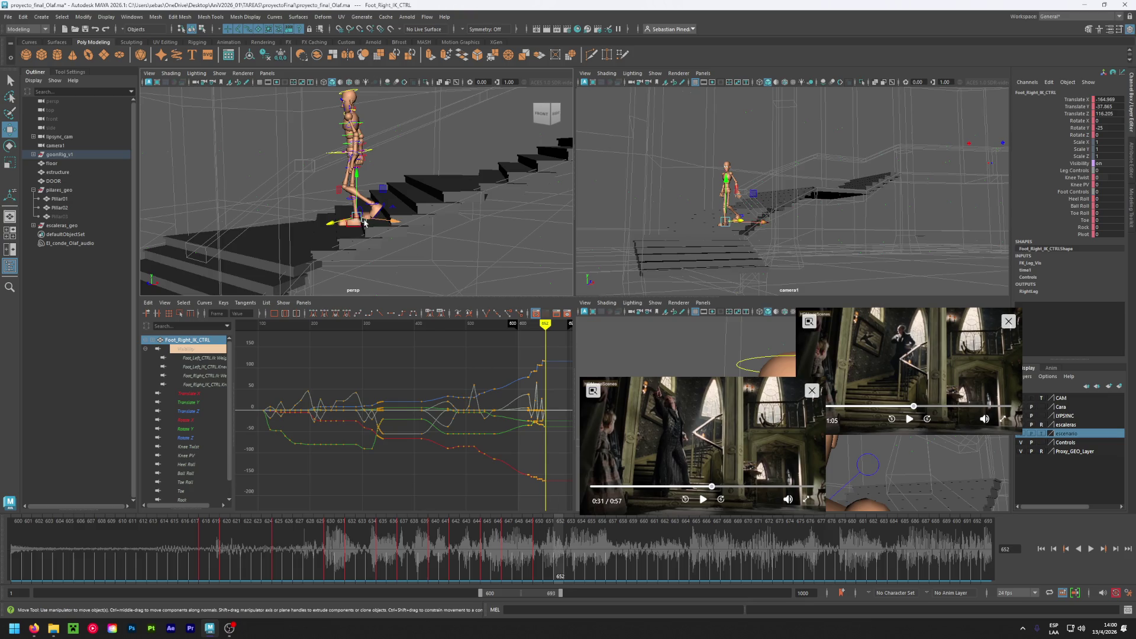
pyautogui.scroll(3, 401, 227)
# - Try moving the left foot and root at frame 652, then undo those changes
pyautogui.click(400, 227)
pyautogui.moveTo(401, 228); pyautogui.dragTo(329, 230)
pyautogui.click(345, 126)
pyautogui.moveTo(345, 126); pyautogui.dragTo(331, 131)
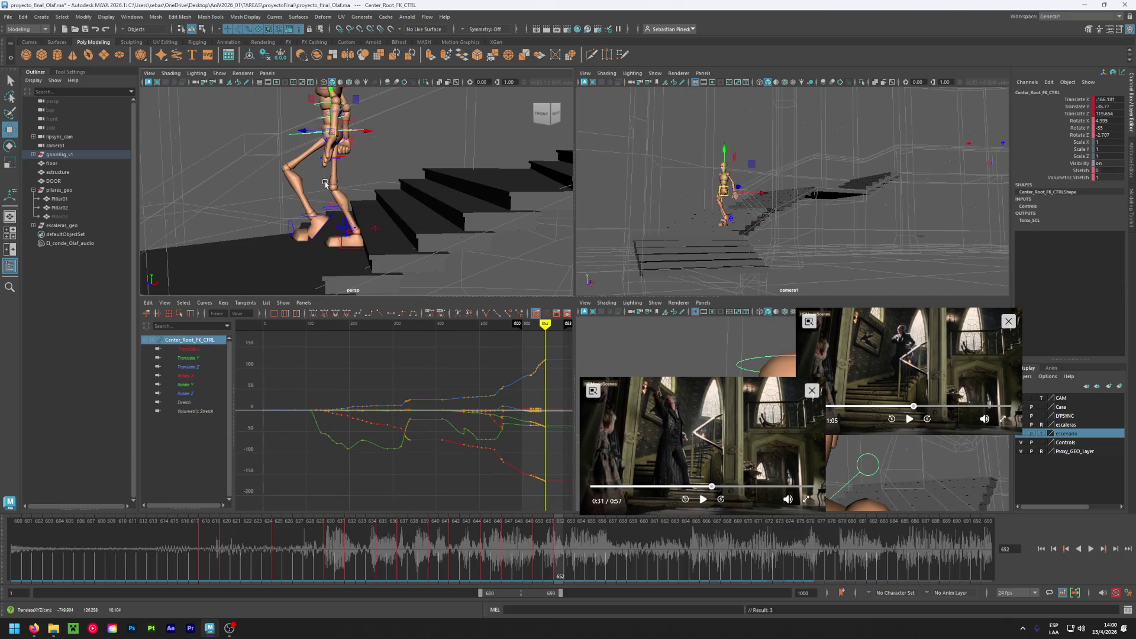
pyautogui.click(346, 234)
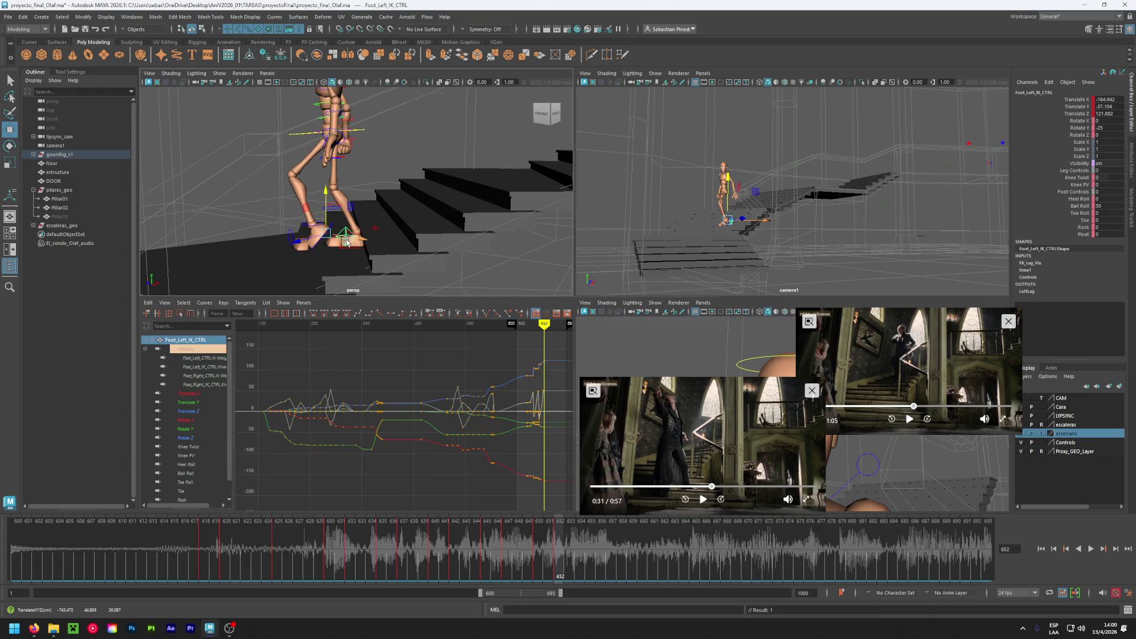
pyautogui.click(536, 549)
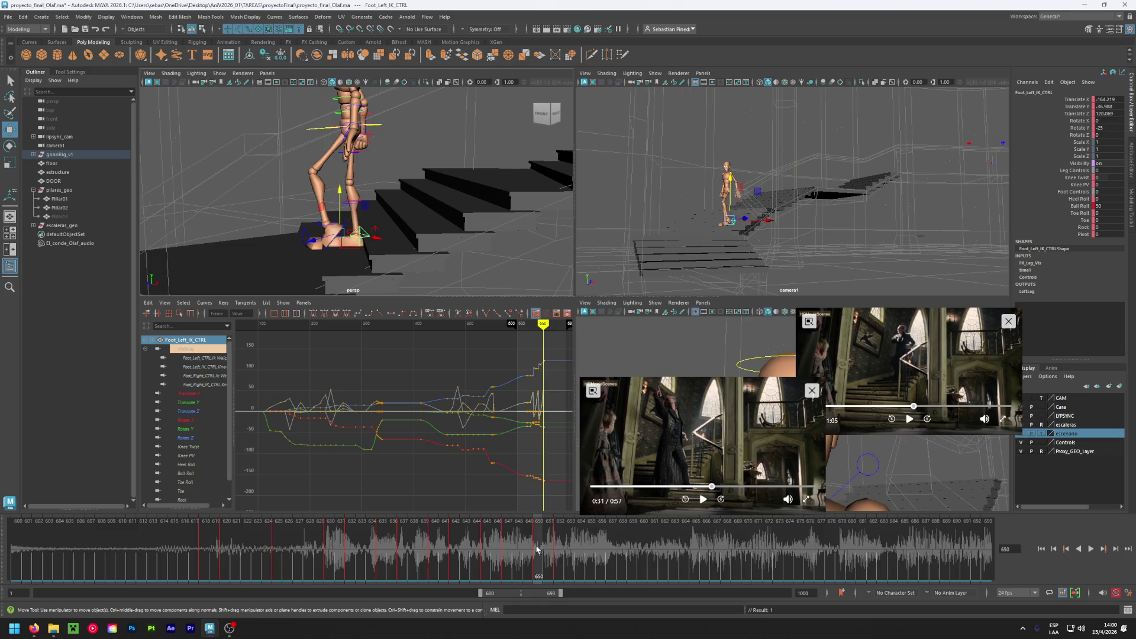
pyautogui.hotkey('ctrl', 'z')
pyautogui.hotkey('ctrl', 'z')
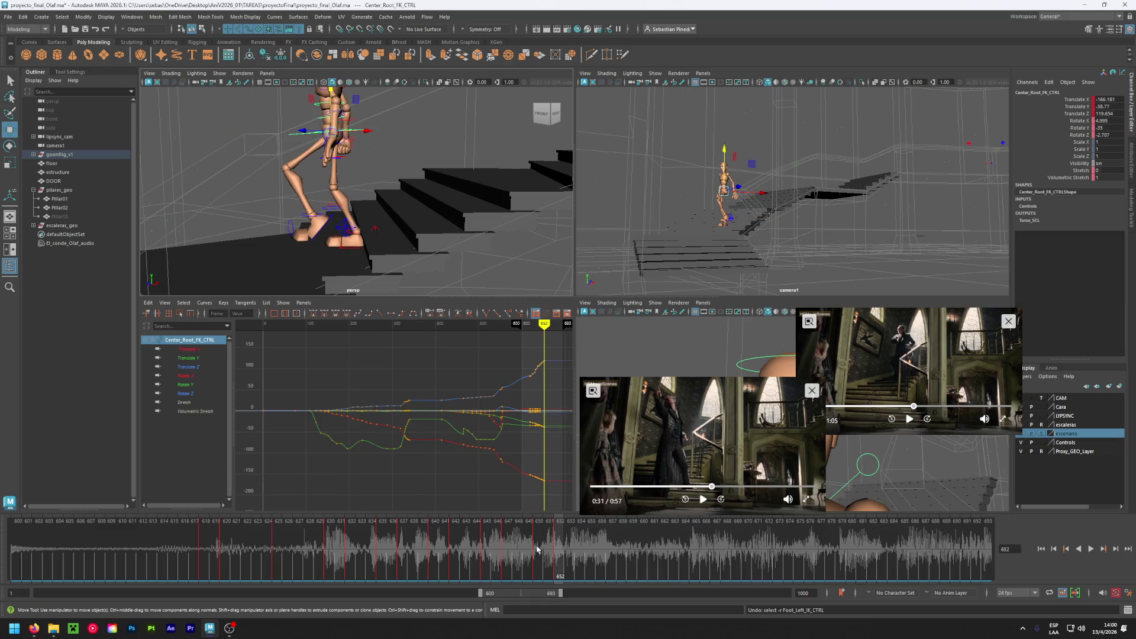
pyautogui.hotkey('ctrl', 'z')
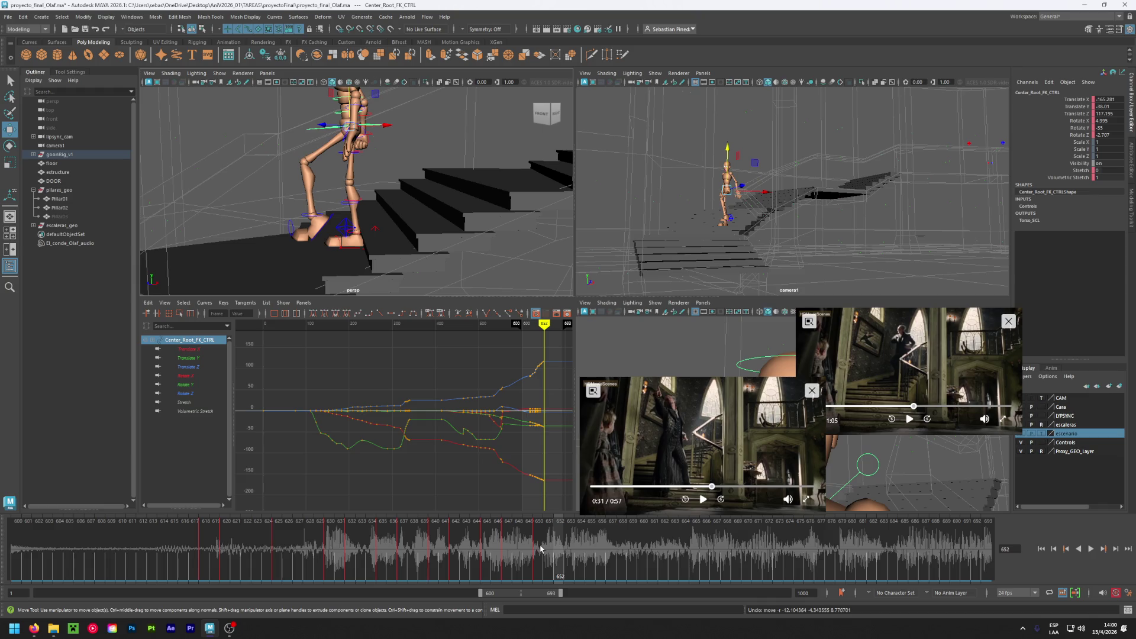
pyautogui.hotkey('ctrl', 'z')
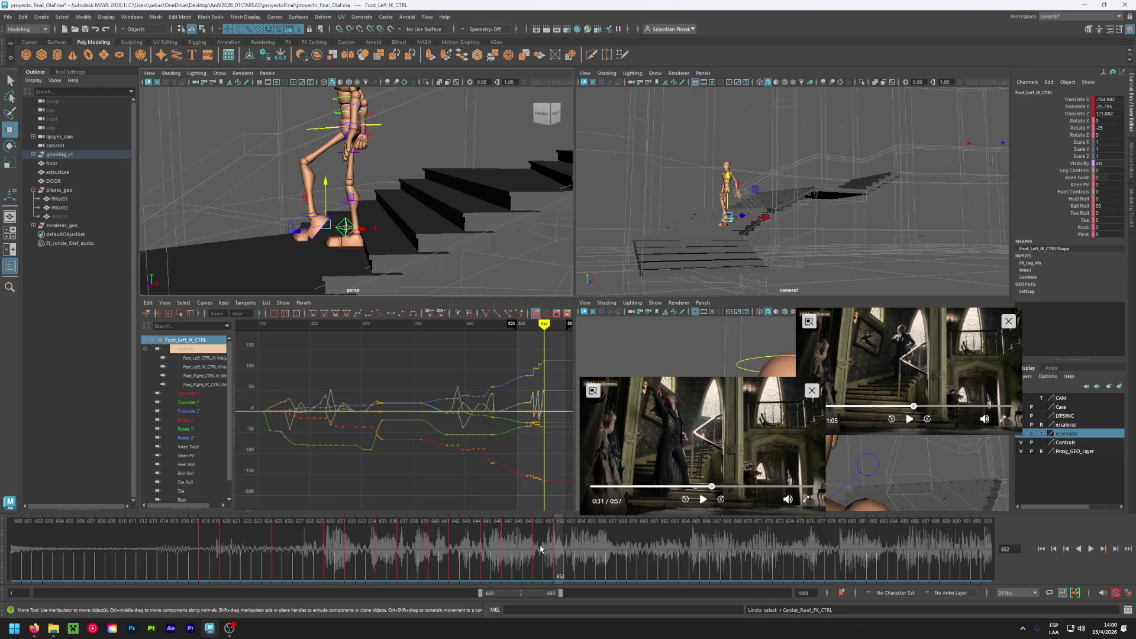
pyautogui.hotkey('ctrl', 'z')
# - Key the left foot at frame 650, then reposition it on the step and key it at 652
pyautogui.click(540, 548)
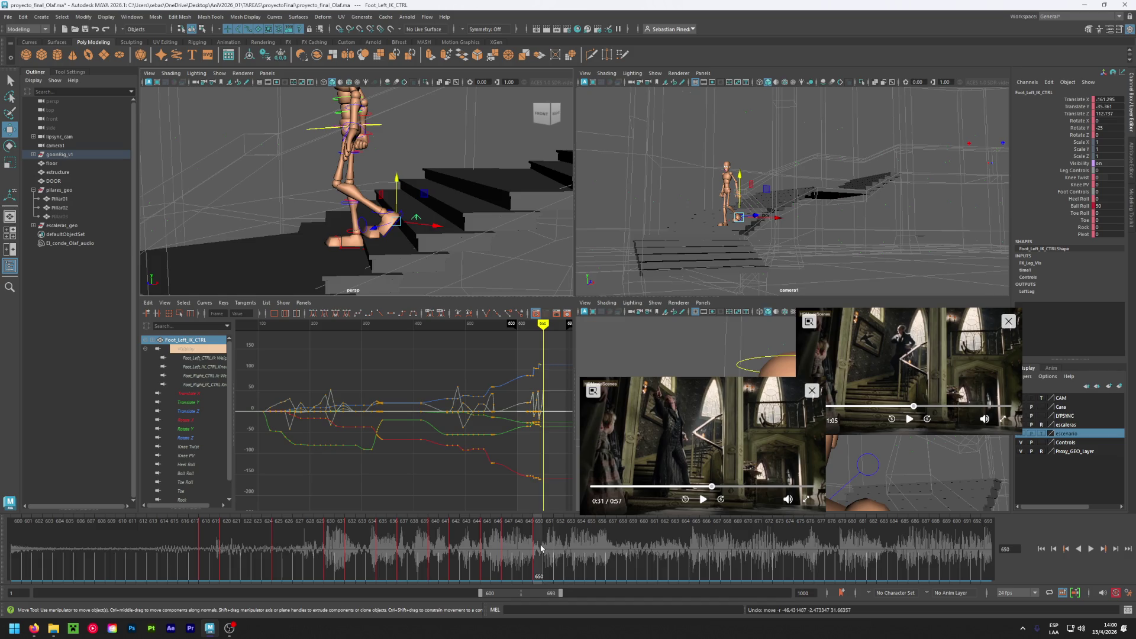
pyautogui.press('s')
pyautogui.click(561, 549)
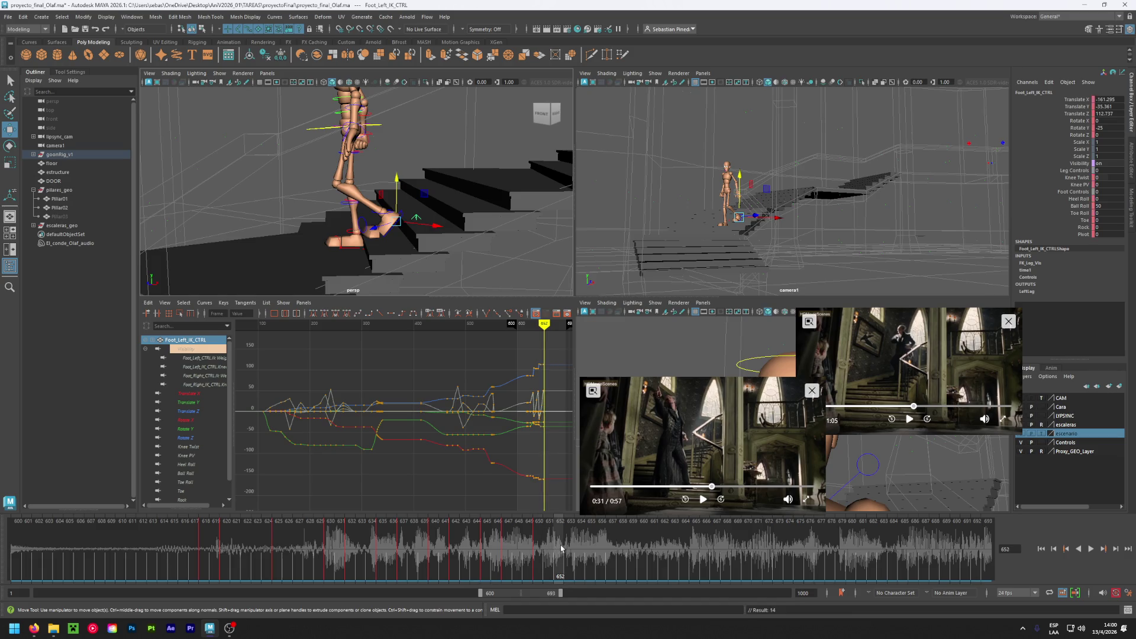
pyautogui.moveTo(391, 224); pyautogui.dragTo(368, 225)
pyautogui.hotkey('shift', 'w')
pyautogui.moveTo(559, 548); pyautogui.dragTo(561, 547)
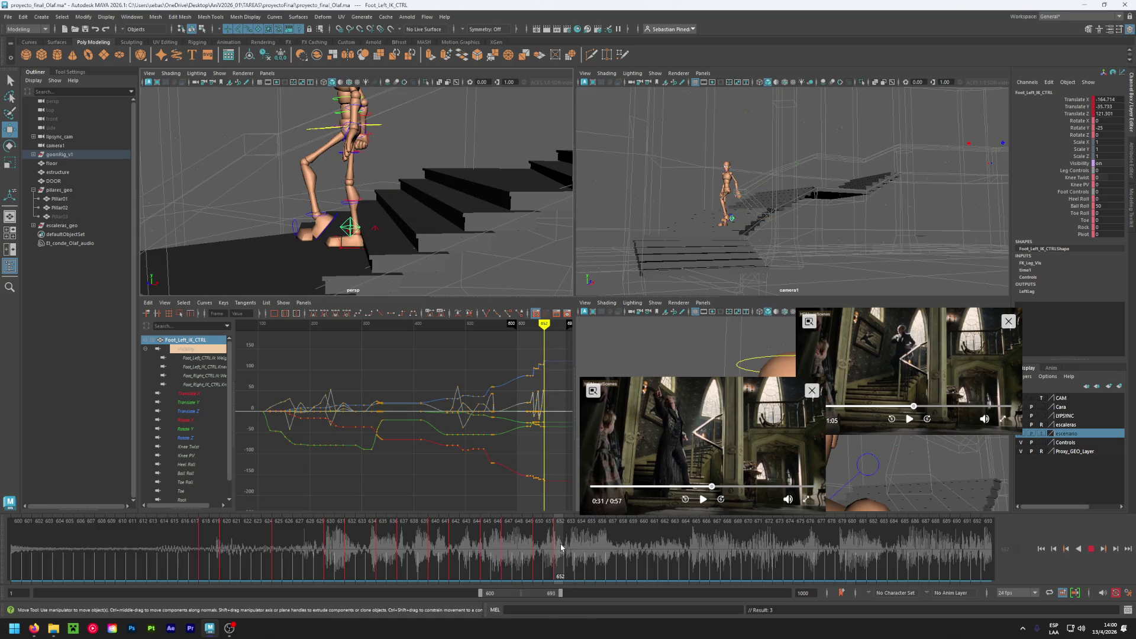
# - Select the root control and shift the character's body to the left
pyautogui.click(381, 126)
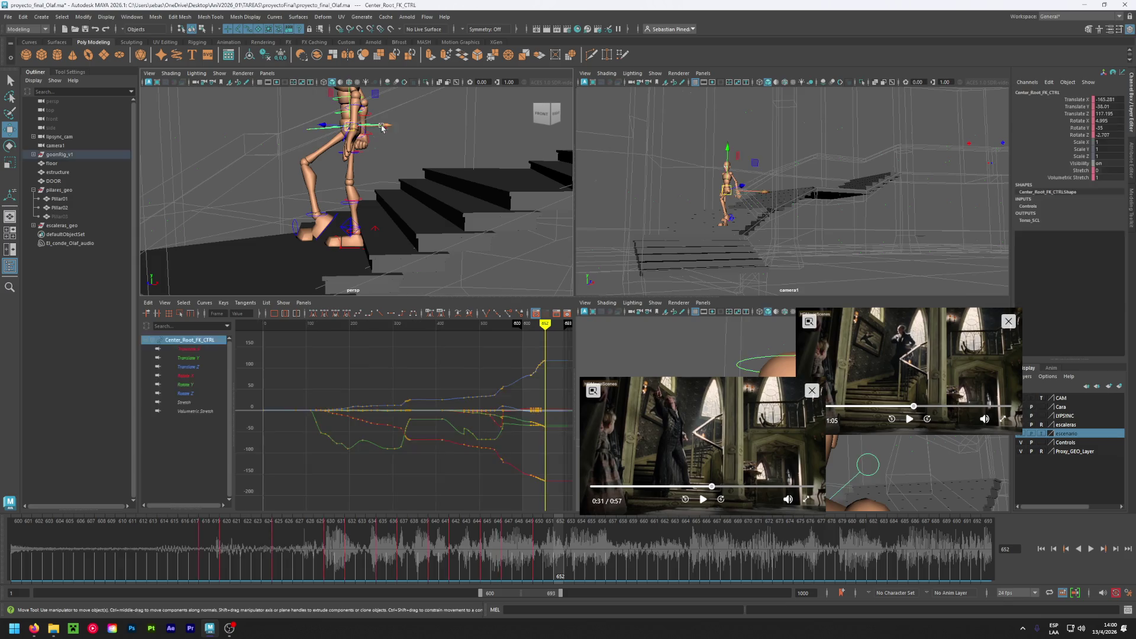
pyautogui.click(537, 558)
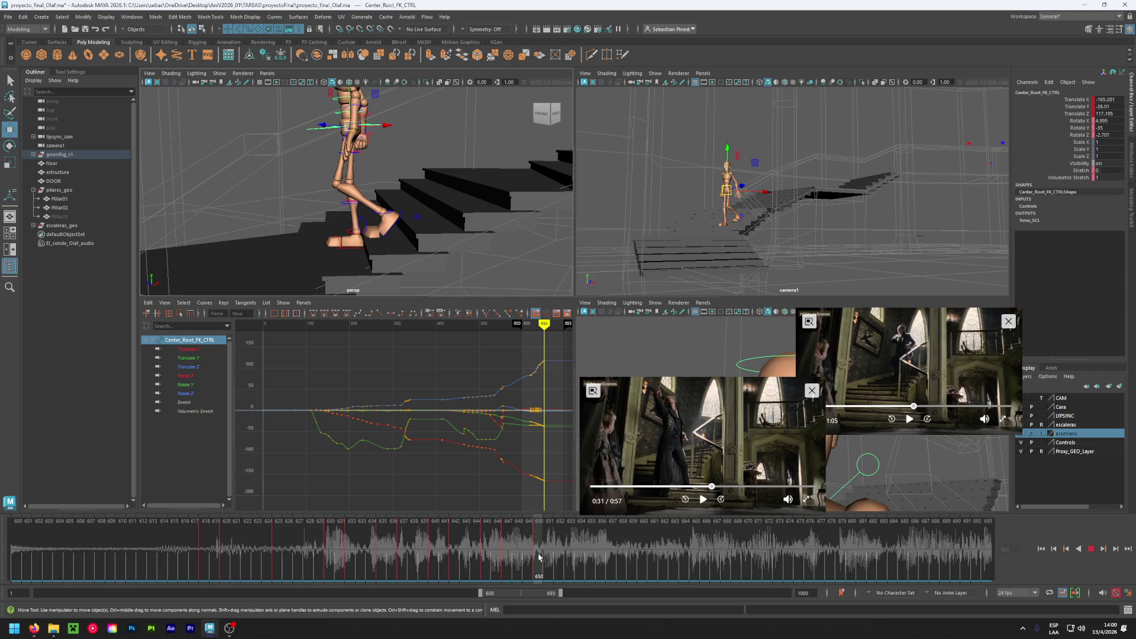
pyautogui.press('Escape')
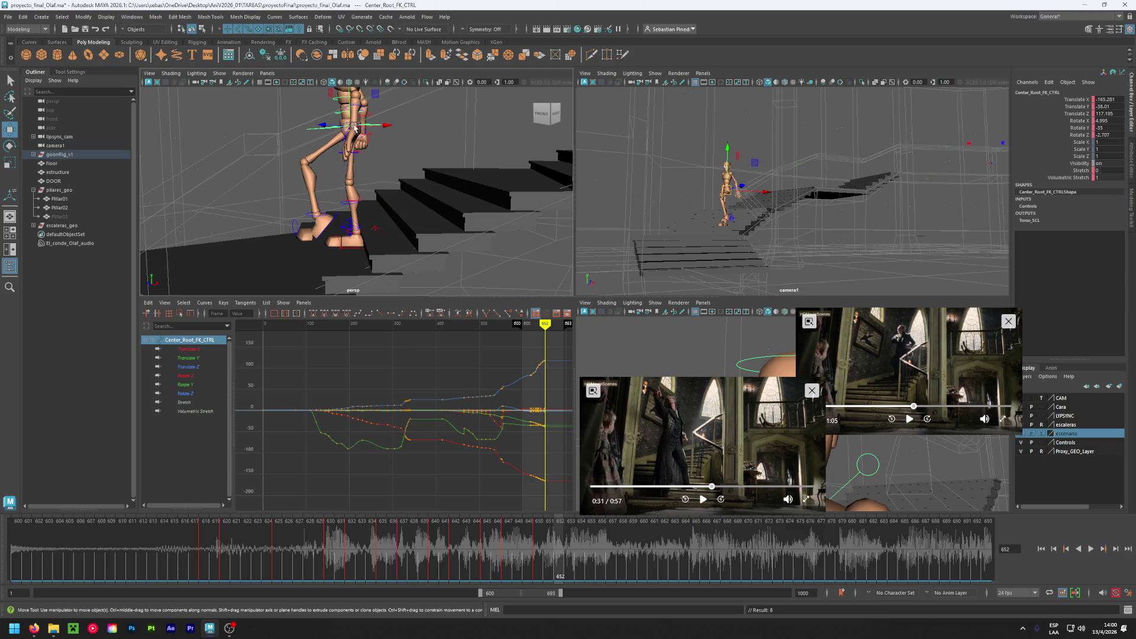
pyautogui.moveTo(350, 126); pyautogui.dragTo(329, 129)
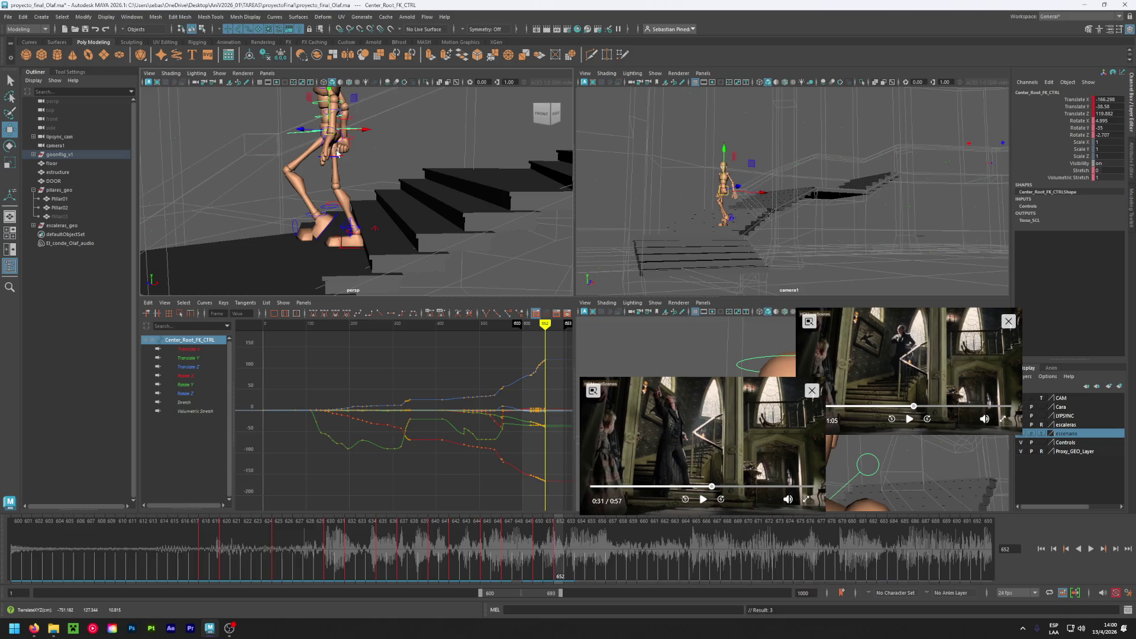
# - Roll the left foot back onto its heel with Heel Roll -24 and nudge its position
pyautogui.click(351, 231)
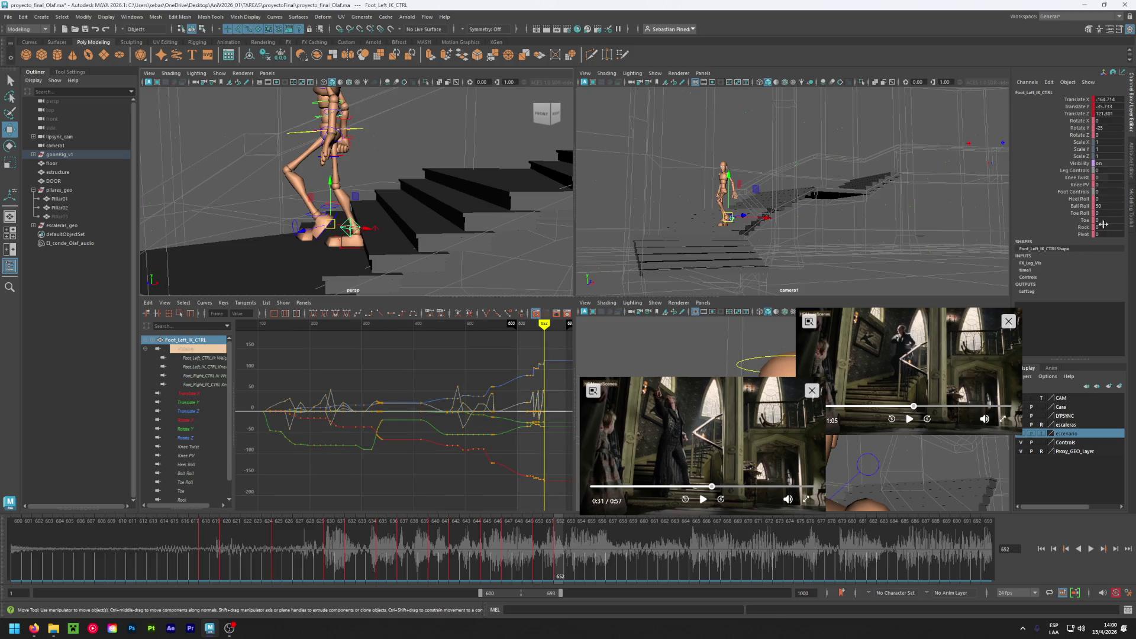
pyautogui.press('Return')
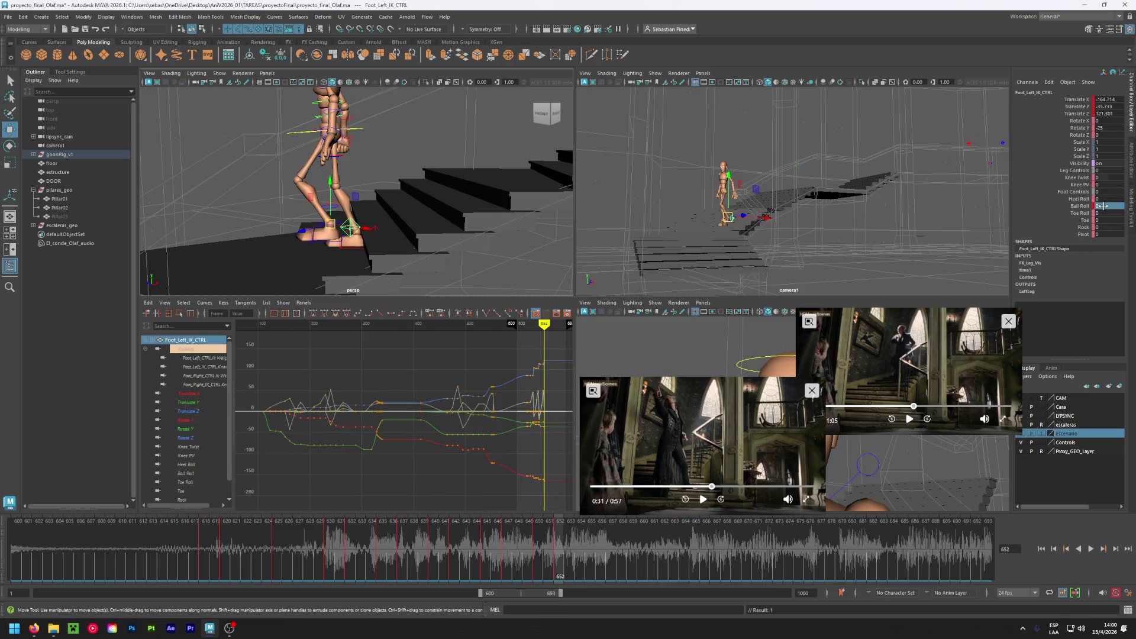
pyautogui.moveTo(1101, 198); pyautogui.dragTo(1078, 198, button='middle')
pyautogui.moveTo(309, 244); pyautogui.dragTo(380, 230, button='middle')
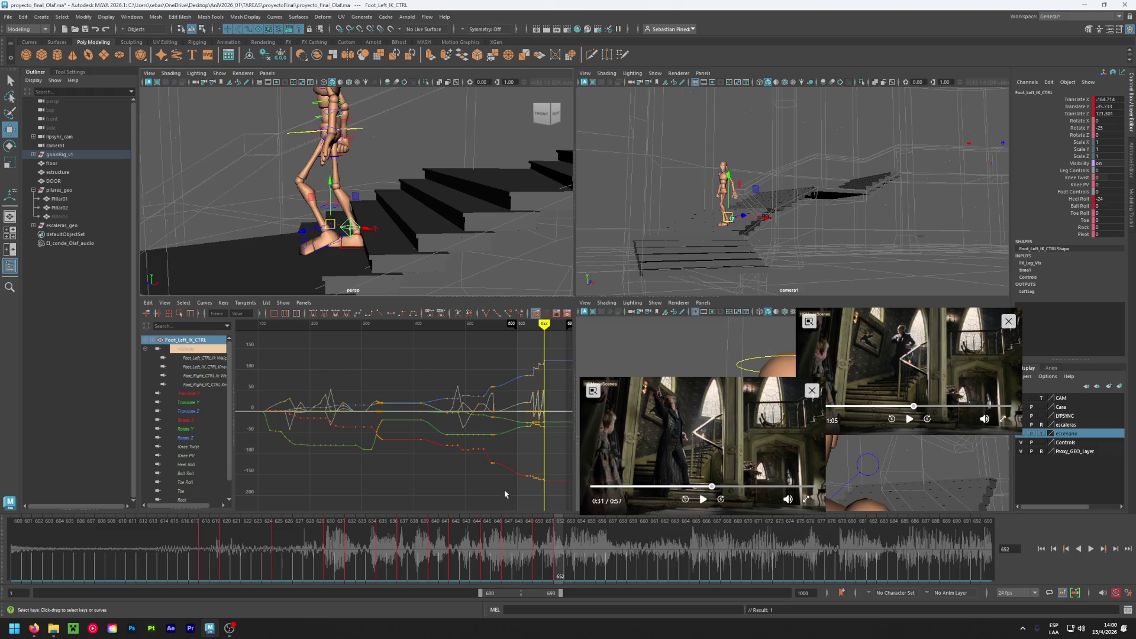
pyautogui.moveTo(330, 223); pyautogui.dragTo(381, 238)
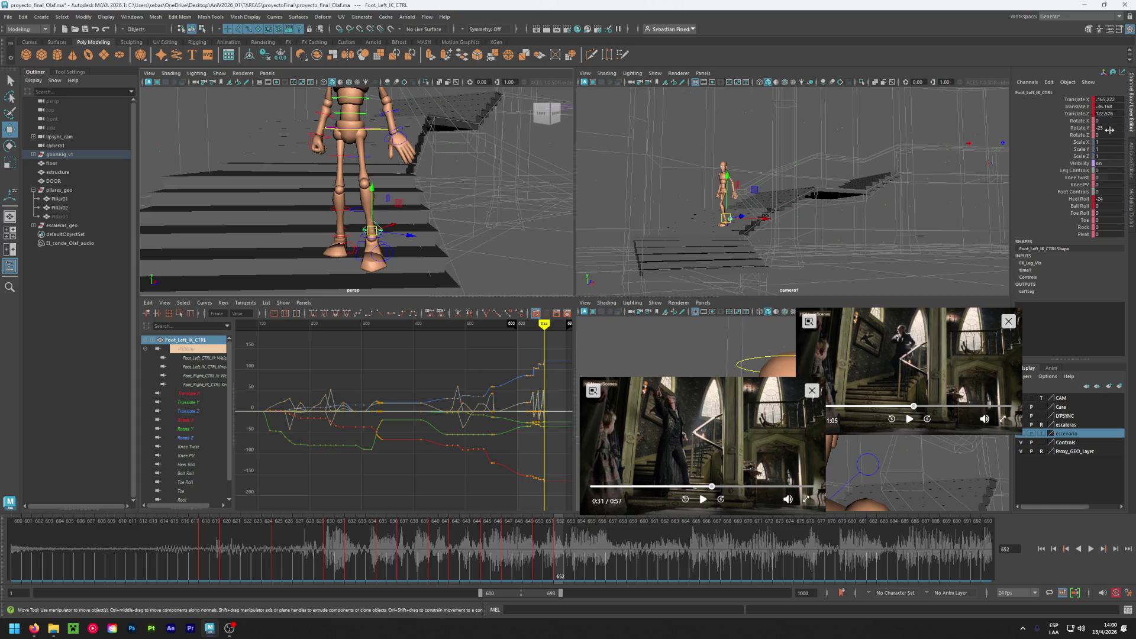
# - Set the left foot's Rotate Y to -20, then to -1, in the Channel Box
pyautogui.moveTo(420, 222)
pyautogui.keyDown('alt'); pyautogui.mouseDown()
pyautogui.moveTo(436, 224)
pyautogui.moveTo(412, 218)
pyautogui.mouseUp(); pyautogui.keyUp('alt')
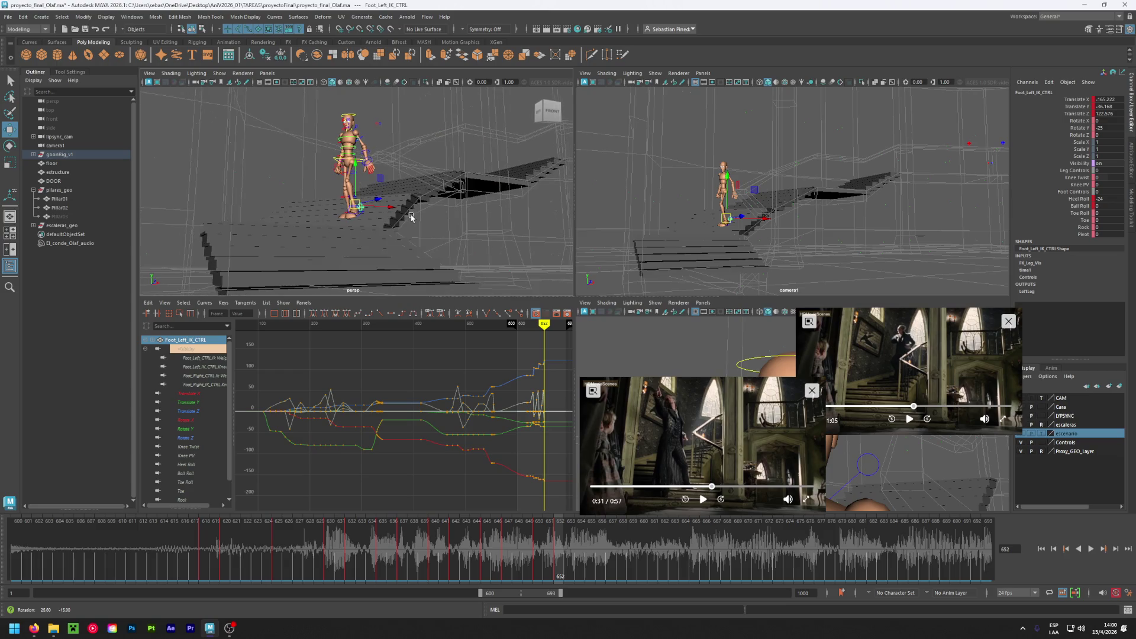
pyautogui.doubleClick(1104, 130)
pyautogui.write('-20')
pyautogui.press('Return')
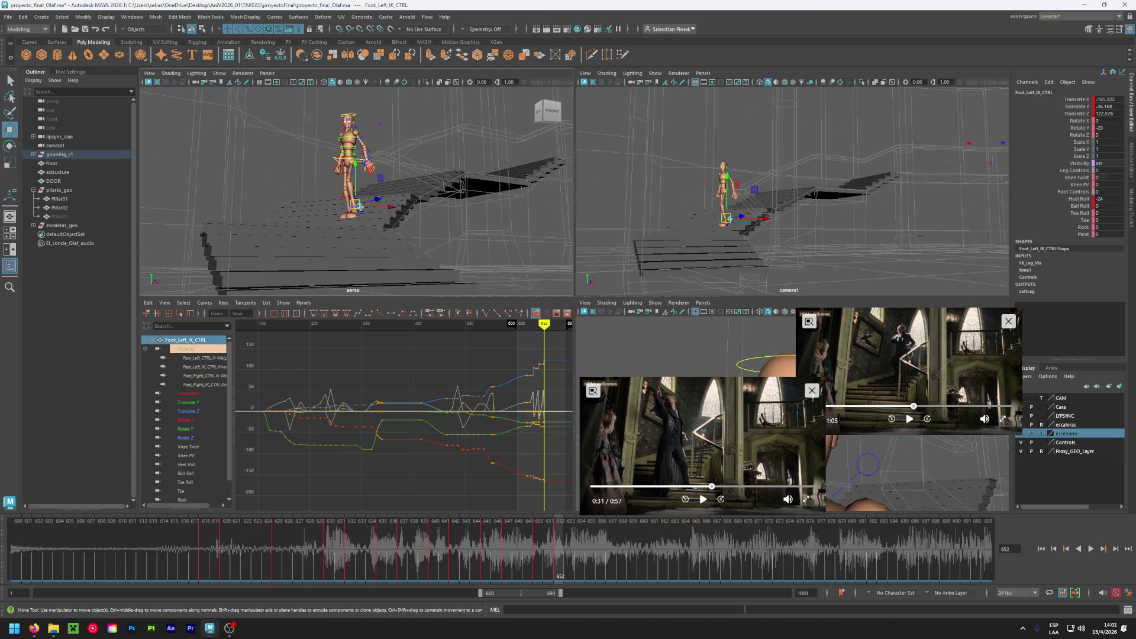
pyautogui.write('-1')
pyautogui.press('Return')
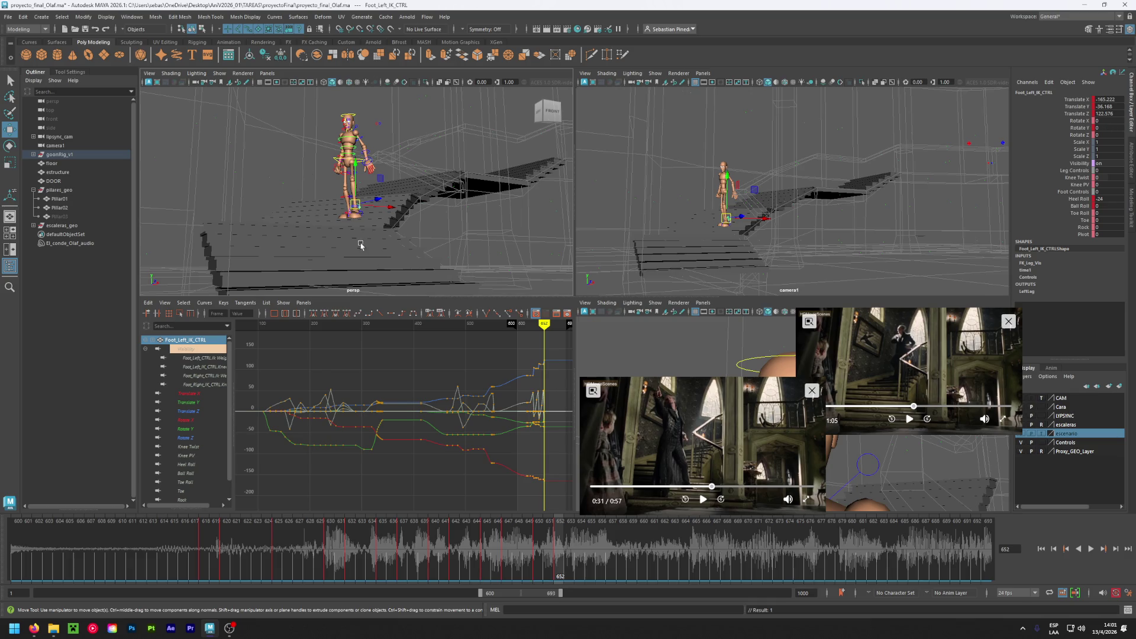
# - Re-centre the view on the character from the side and select the right foot control
pyautogui.keyDown('alt'); pyautogui.moveTo(361, 246); pyautogui.dragTo(372, 272); pyautogui.keyUp('alt')
pyautogui.scroll(5, 315, 246)
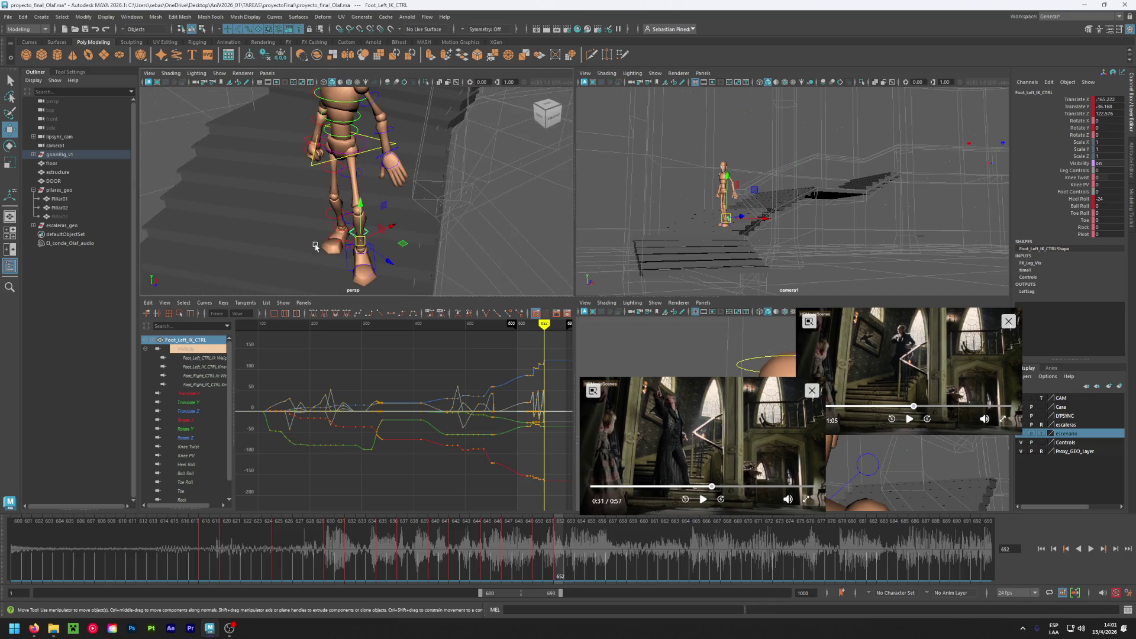
pyautogui.keyDown('alt'); pyautogui.moveTo(316, 266); pyautogui.dragTo(337, 211, button='middle'); pyautogui.keyUp('alt')
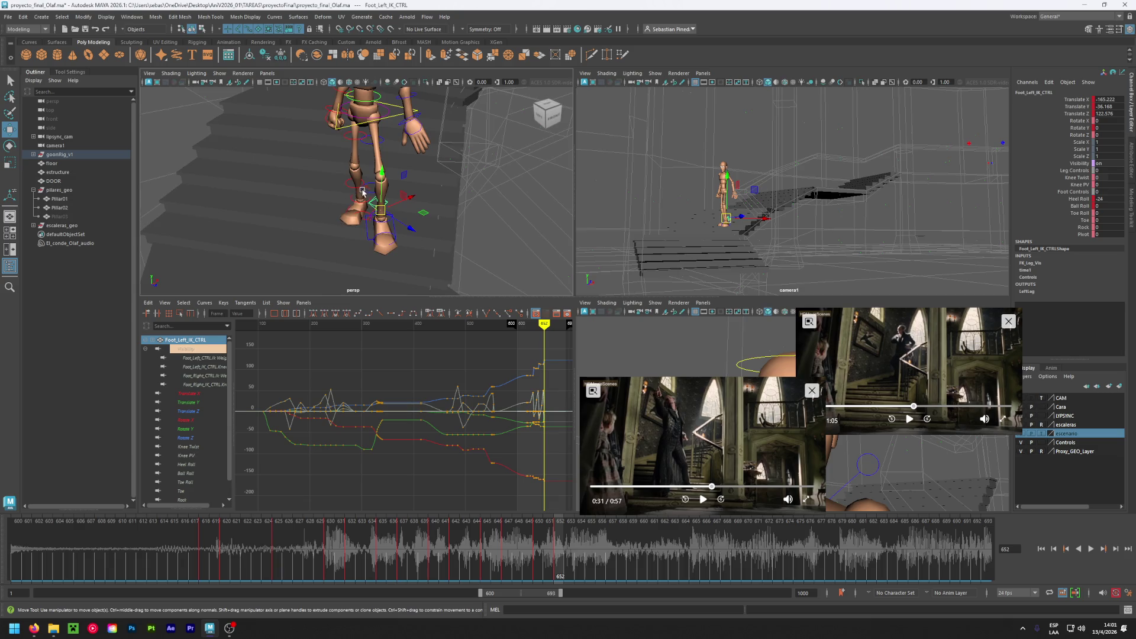
pyautogui.keyDown('alt'); pyautogui.moveTo(408, 183); pyautogui.dragTo(368, 207); pyautogui.keyUp('alt')
pyautogui.click(369, 208)
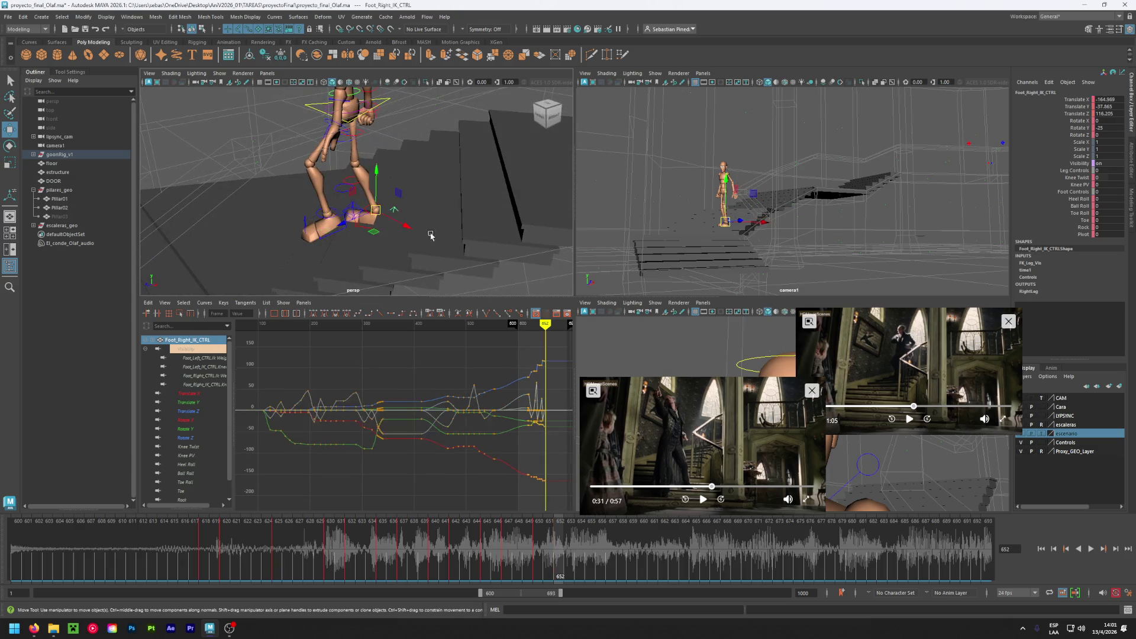
# - Set the right foot's Rotate Y to 0, then nudge it left and up and key it at frame 652
pyautogui.moveTo(441, 218)
pyautogui.keyDown('alt'); pyautogui.mouseDown()
pyautogui.moveTo(519, 217)
pyautogui.moveTo(487, 228)
pyautogui.mouseUp(); pyautogui.keyUp('alt')
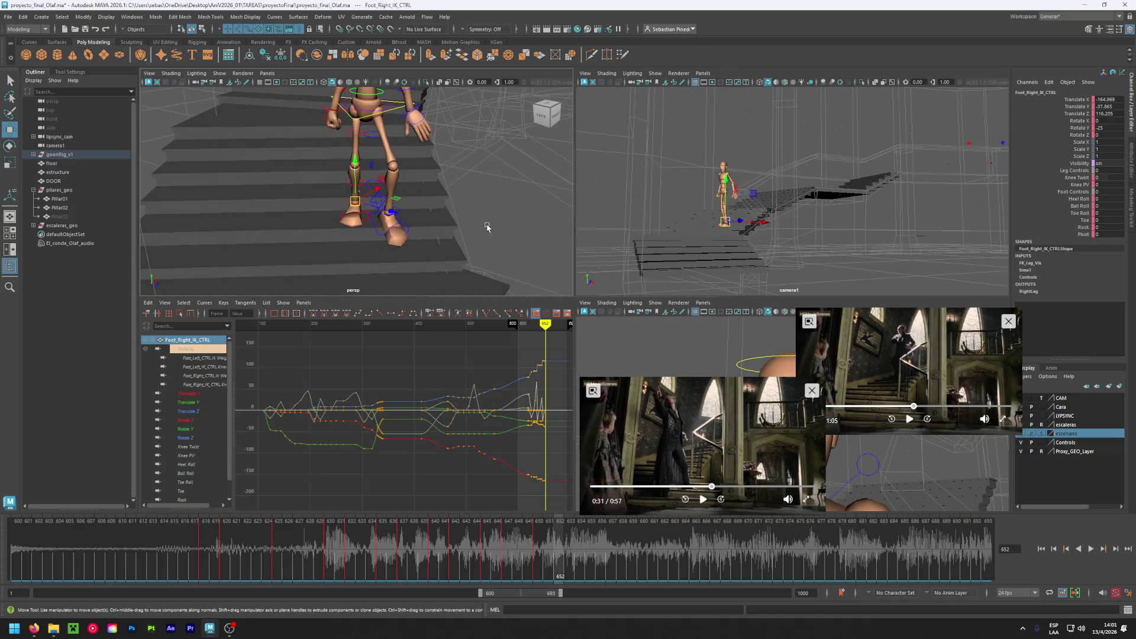
pyautogui.press('Return')
pyautogui.scroll(5, 363, 237)
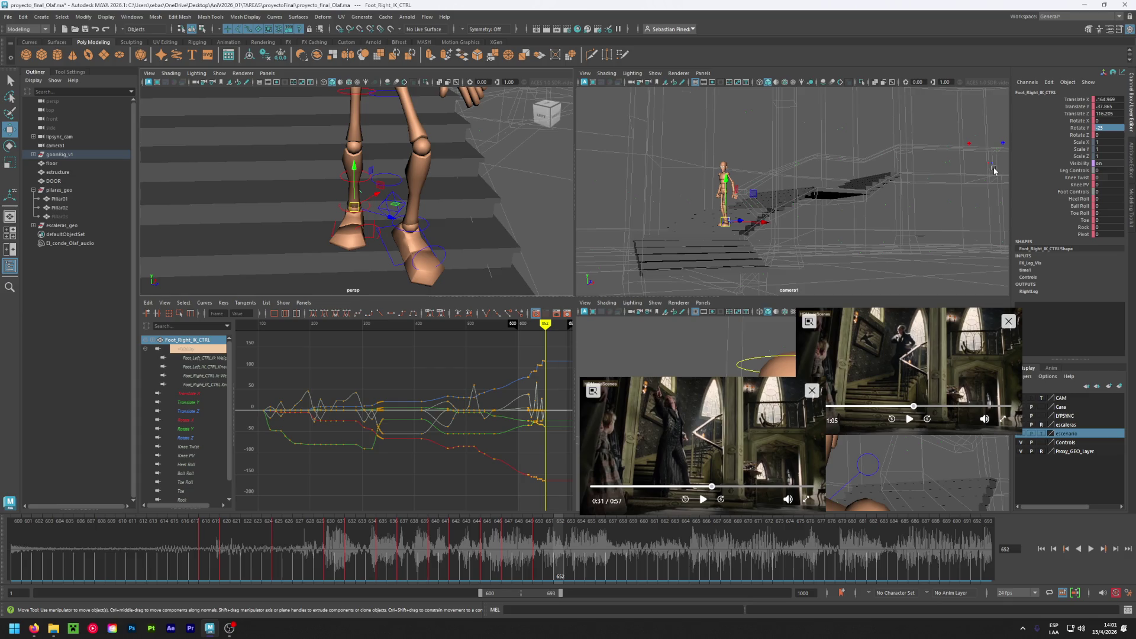
pyautogui.doubleClick(1105, 127)
pyautogui.write('0')
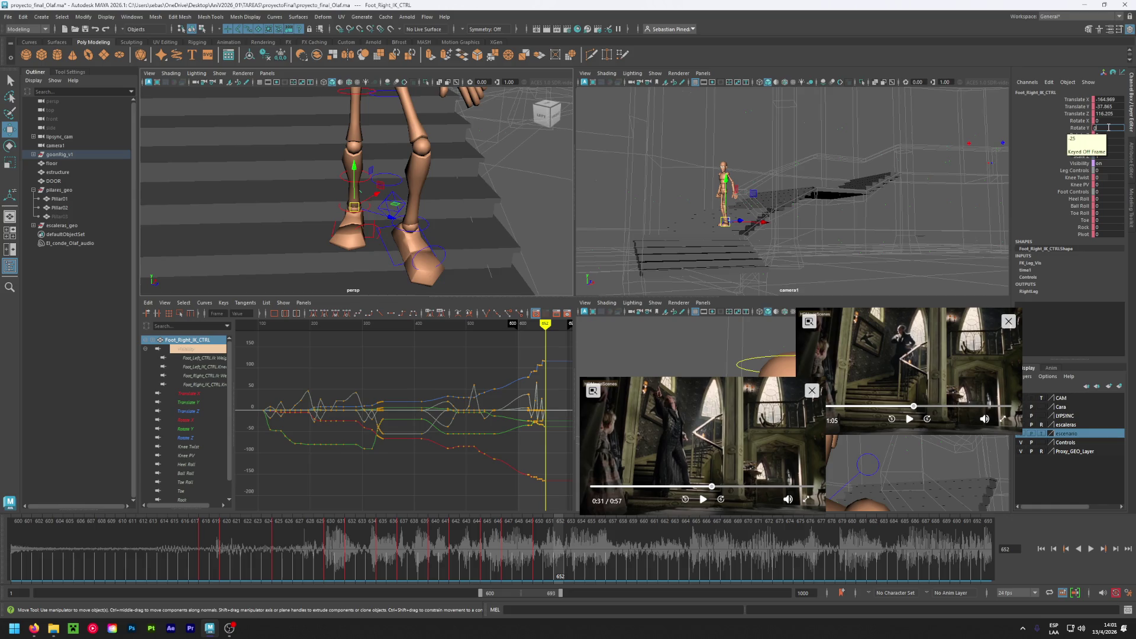
pyautogui.press('Return')
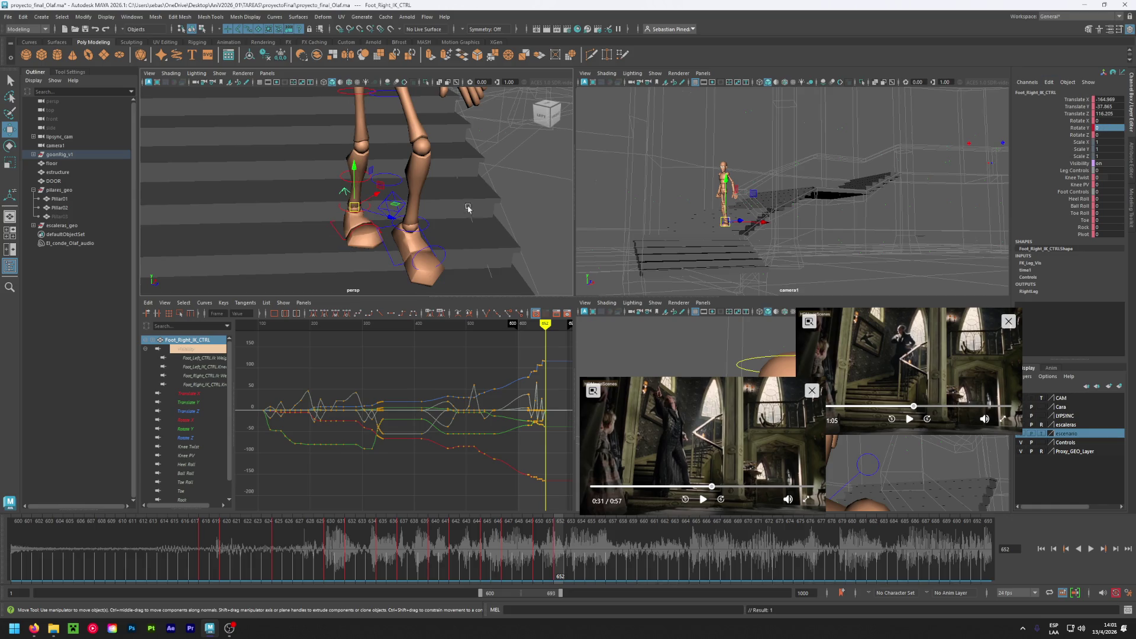
pyautogui.moveTo(354, 207); pyautogui.dragTo(344, 207)
pyautogui.hotkey('shift', 'w')
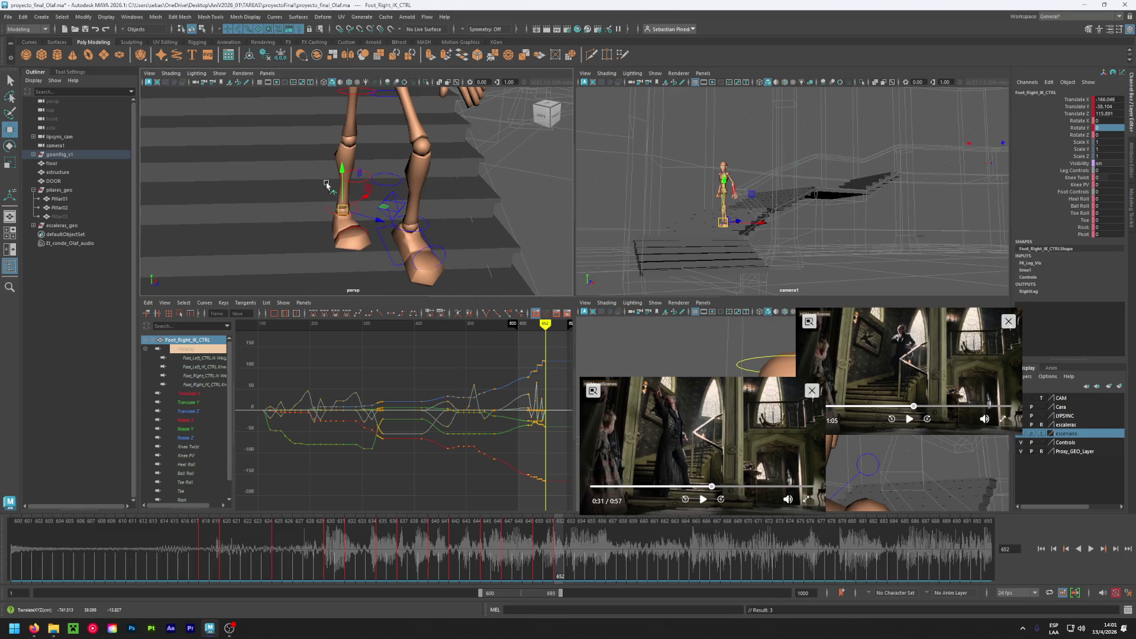
pyautogui.moveTo(442, 237)
pyautogui.keyDown('alt'); pyautogui.mouseDown()
pyautogui.moveTo(385, 208)
pyautogui.moveTo(391, 187)
pyautogui.moveTo(316, 241)
pyautogui.moveTo(365, 123)
pyautogui.mouseUp(); pyautogui.keyUp('alt')
# - Straighten the torso by setting the root control's Rotate Y to 0
pyautogui.click(365, 123)
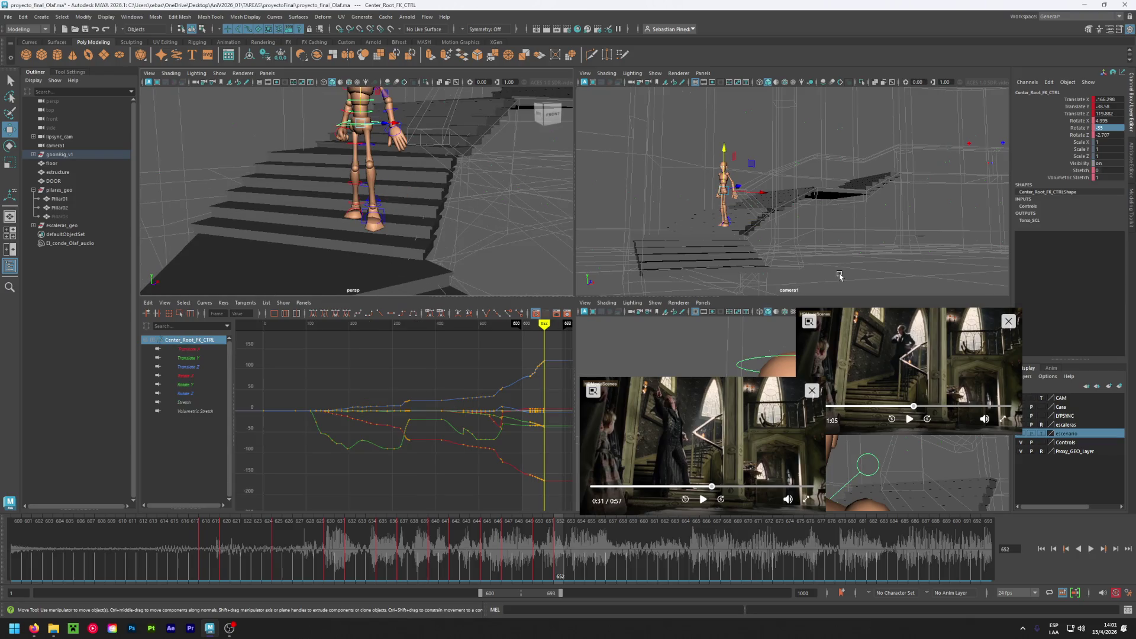
pyautogui.doubleClick(1116, 128)
pyautogui.write('0')
pyautogui.press('Return')
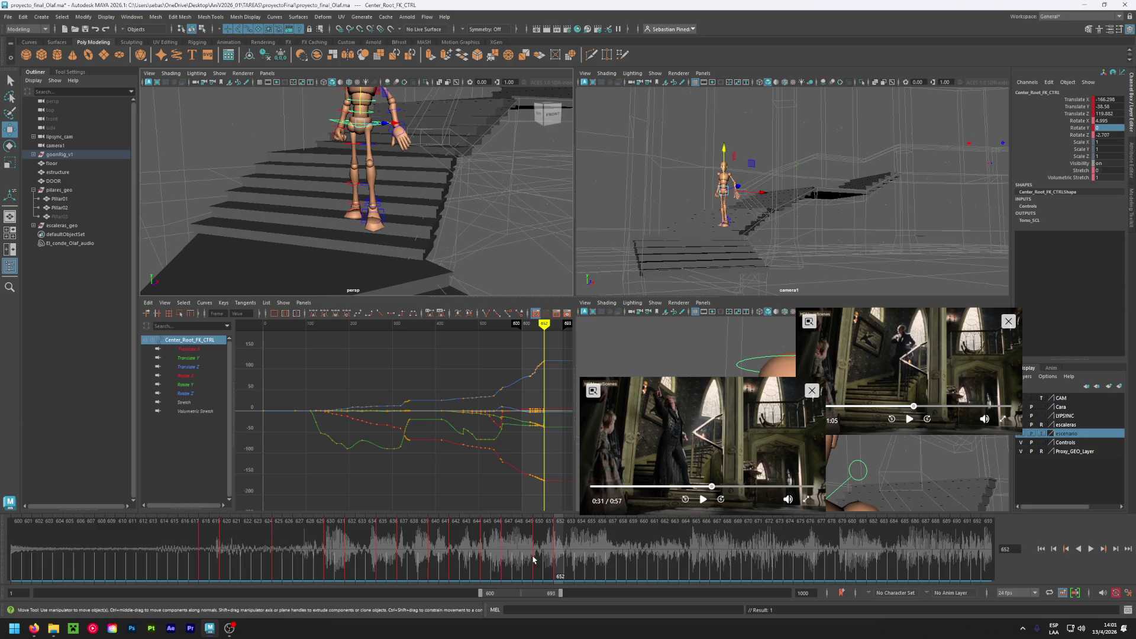
# - Review playback from frame 643, lower the root slightly at frame 652, and select the right foot
pyautogui.hotkey('alt', 'v')
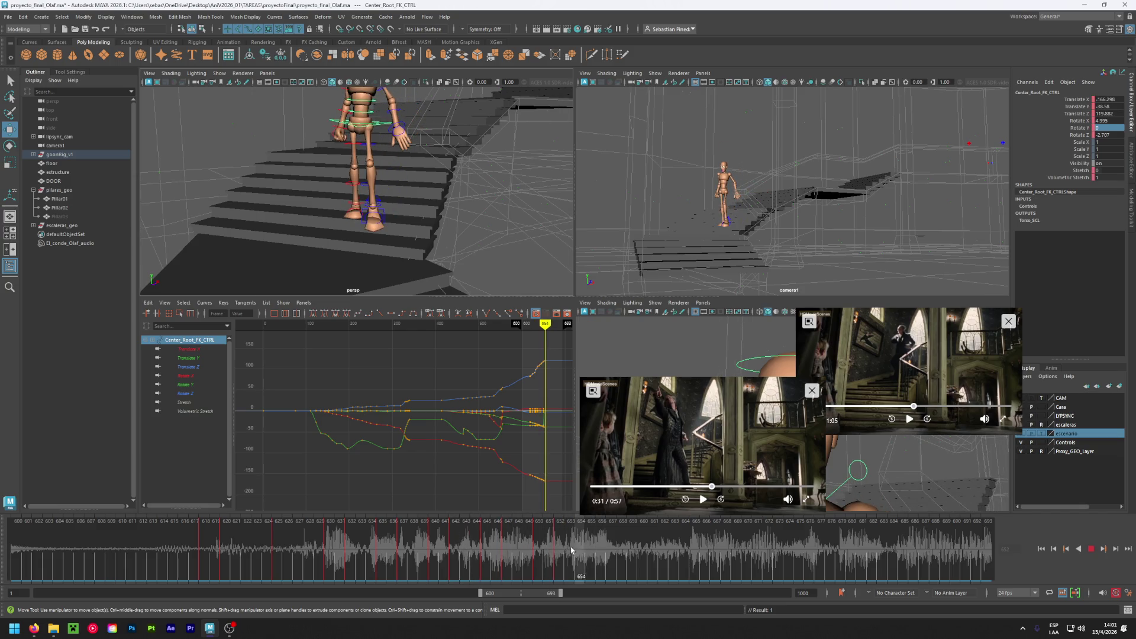
pyautogui.click(457, 555)
pyautogui.hotkey('alt', 'v')
pyautogui.moveTo(418, 236)
pyautogui.keyDown('alt'); pyautogui.mouseDown()
pyautogui.moveTo(358, 215)
pyautogui.moveTo(343, 249)
pyautogui.moveTo(375, 246)
pyautogui.moveTo(351, 215)
pyautogui.moveTo(407, 213)
pyautogui.mouseUp(); pyautogui.keyUp('alt')
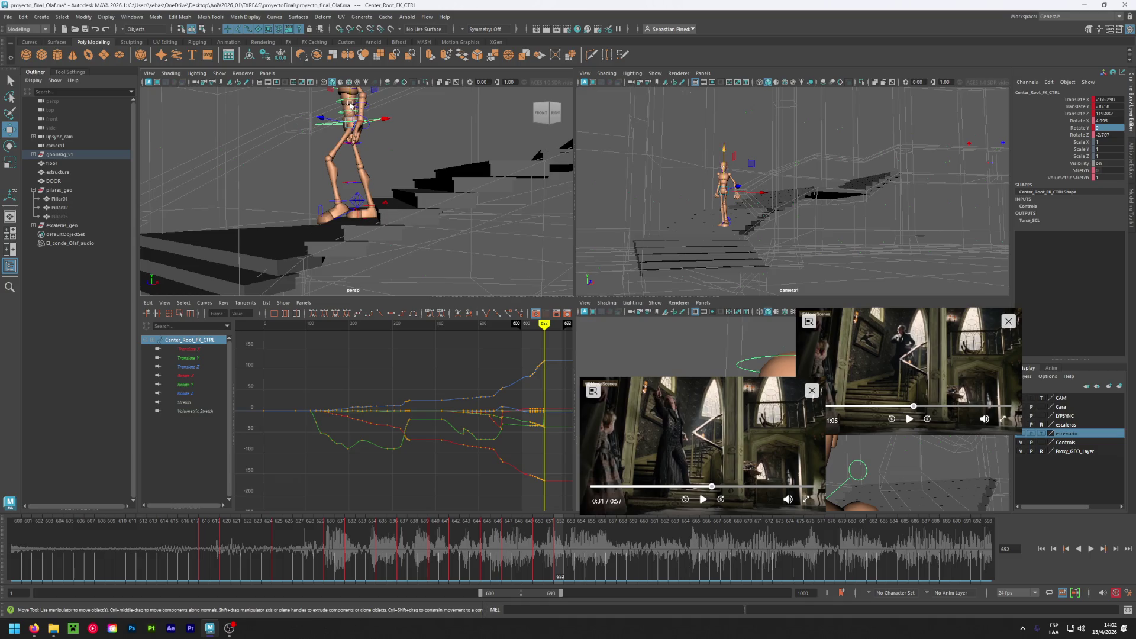
pyautogui.moveTo(538, 536); pyautogui.dragTo(559, 542)
pyautogui.moveTo(349, 97); pyautogui.dragTo(351, 96)
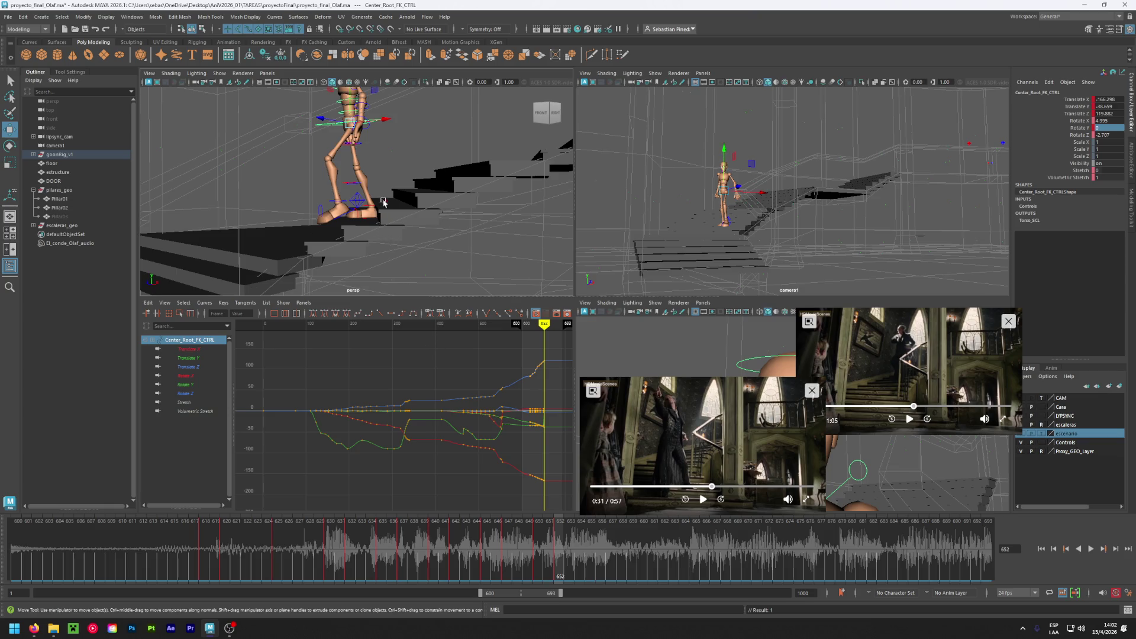
pyautogui.moveTo(505, 548); pyautogui.dragTo(555, 553)
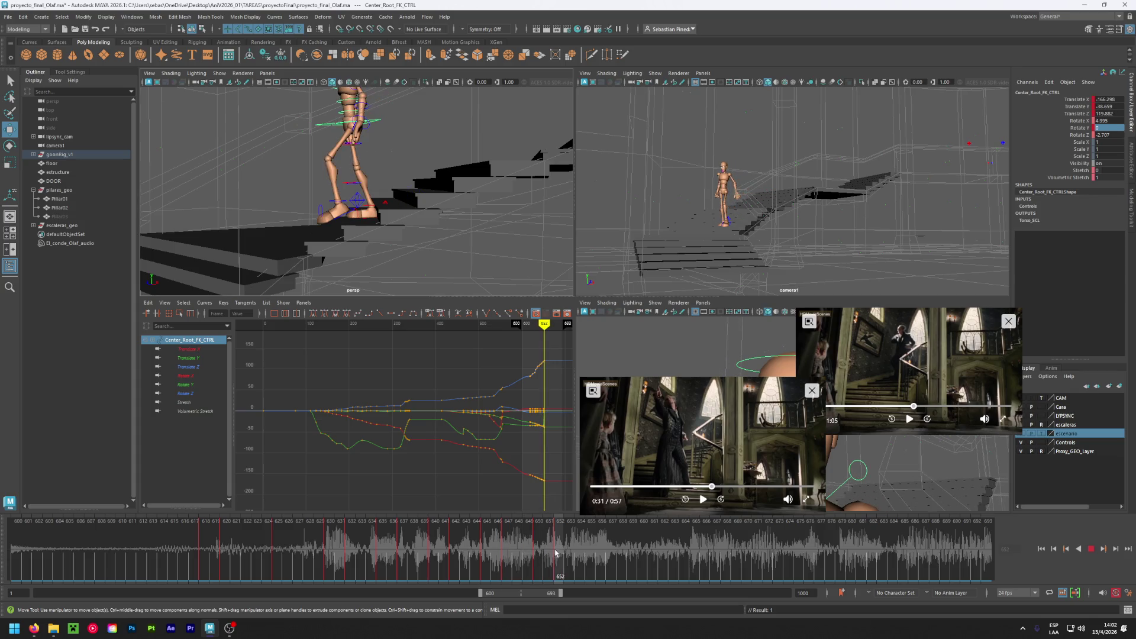
pyautogui.click(386, 199)
# - Roll the right foot onto its ball with Ball Roll 45 at frame 655
pyautogui.moveTo(1102, 209); pyautogui.dragTo(1111, 209, button='middle')
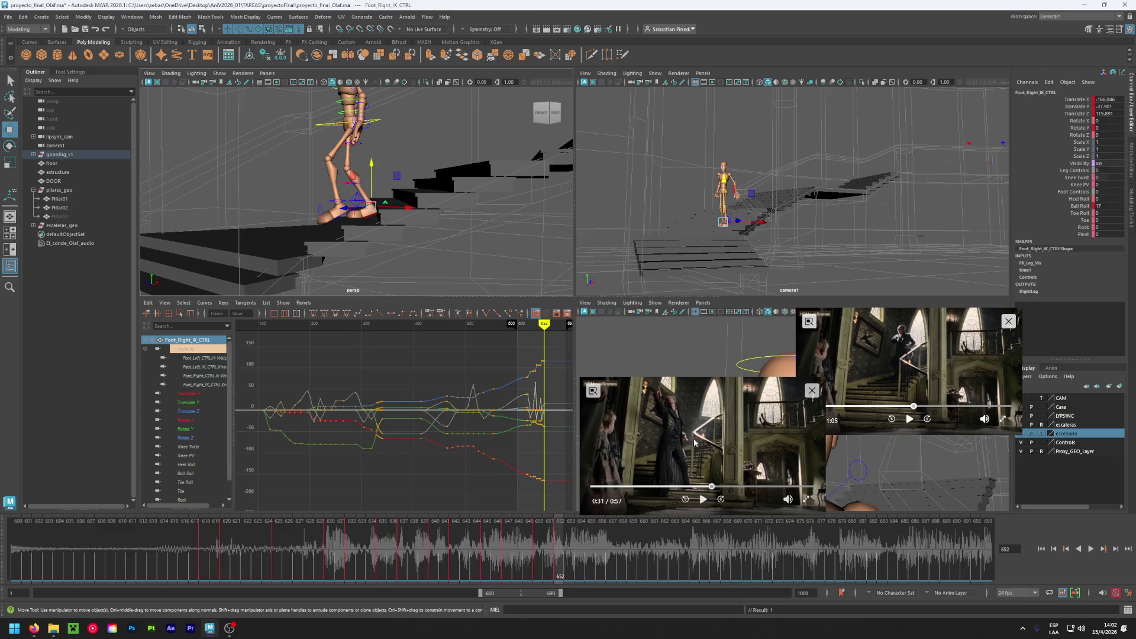
pyautogui.click(592, 559)
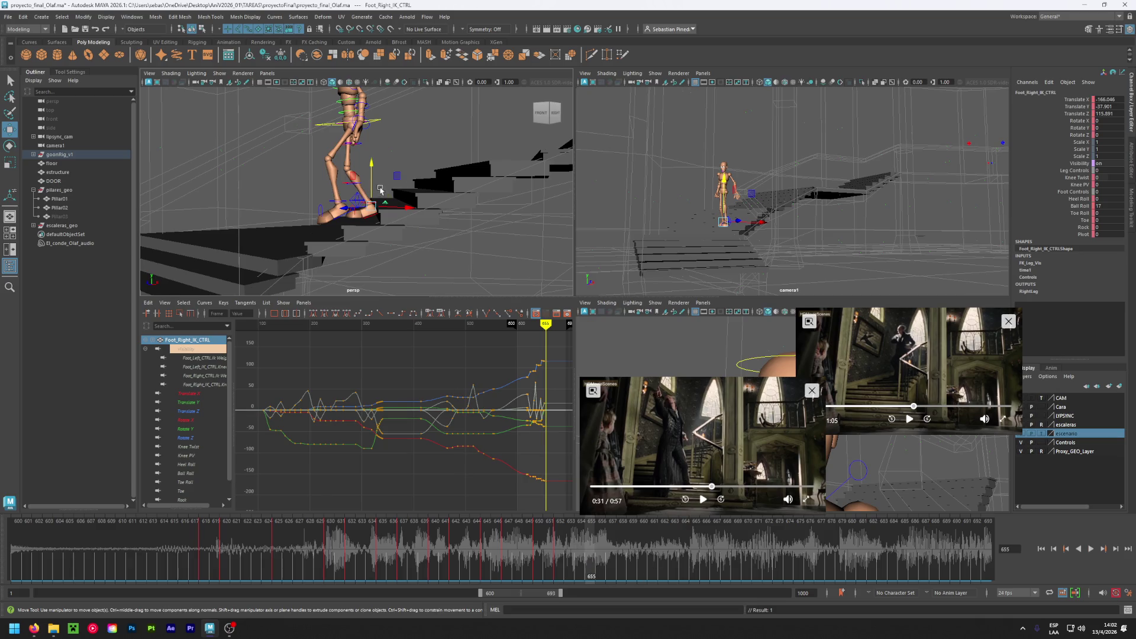
pyautogui.moveTo(1101, 205); pyautogui.dragTo(875, 262, button='middle')
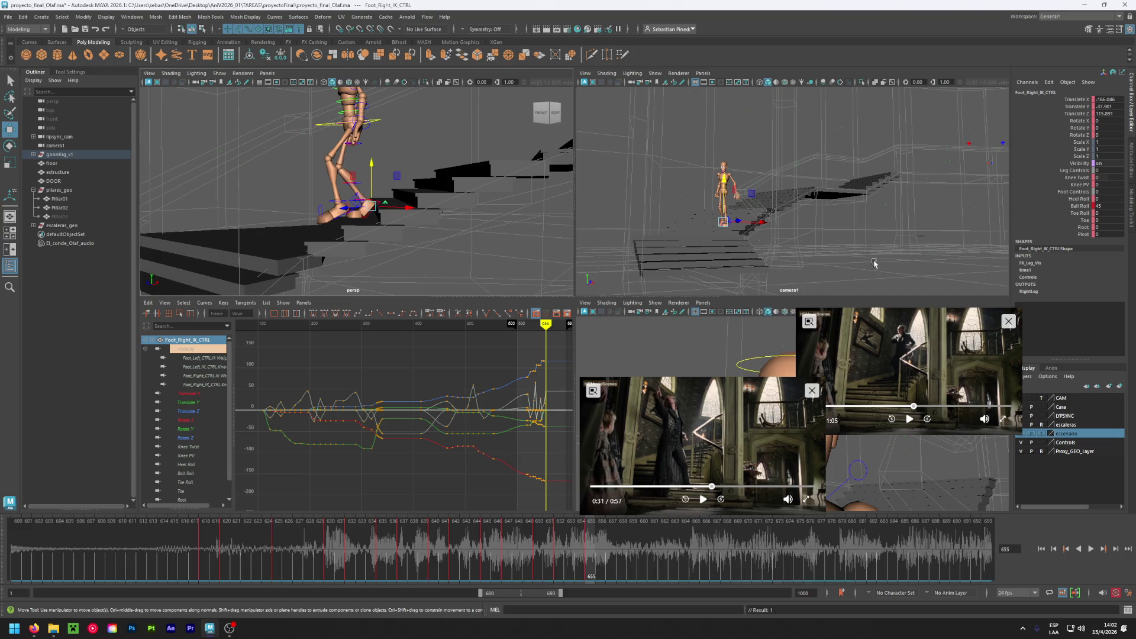
pyautogui.click(359, 205)
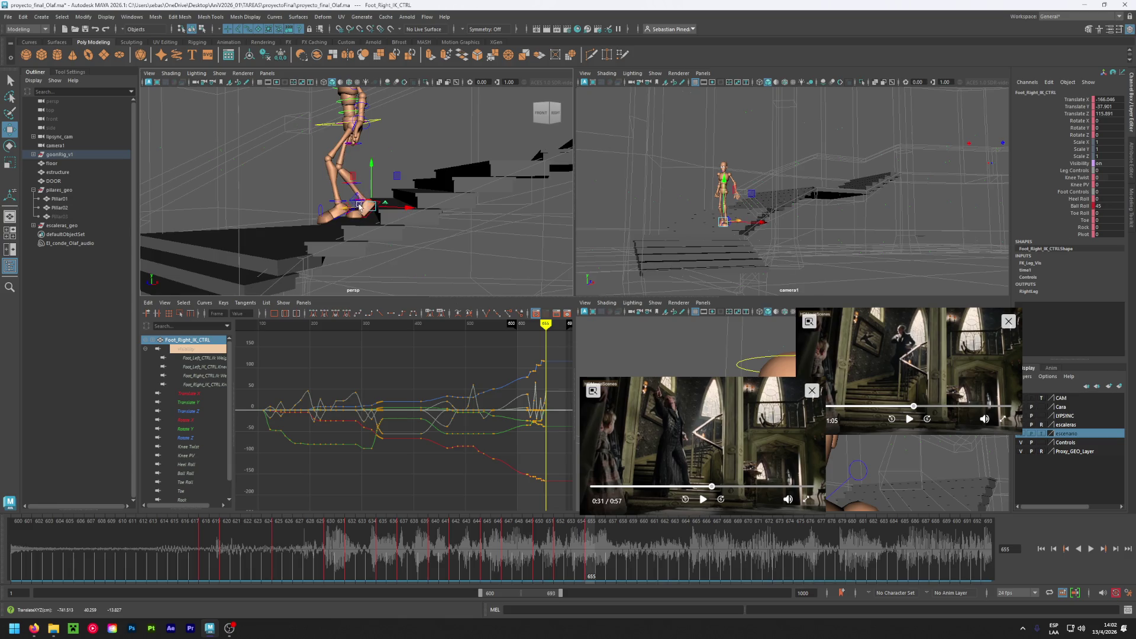
# - Reset the left foot's Heel Roll to 0, lower it onto the step, and move the root down-left
pyautogui.click(342, 197)
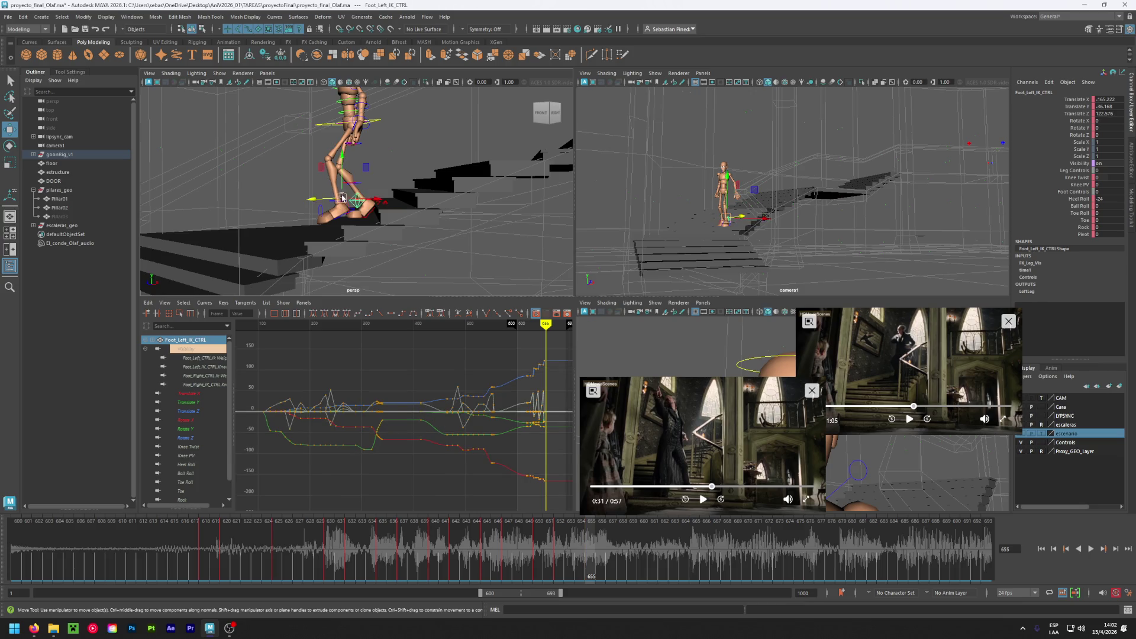
pyautogui.doubleClick(1115, 198)
pyautogui.write('0')
pyautogui.press('Return')
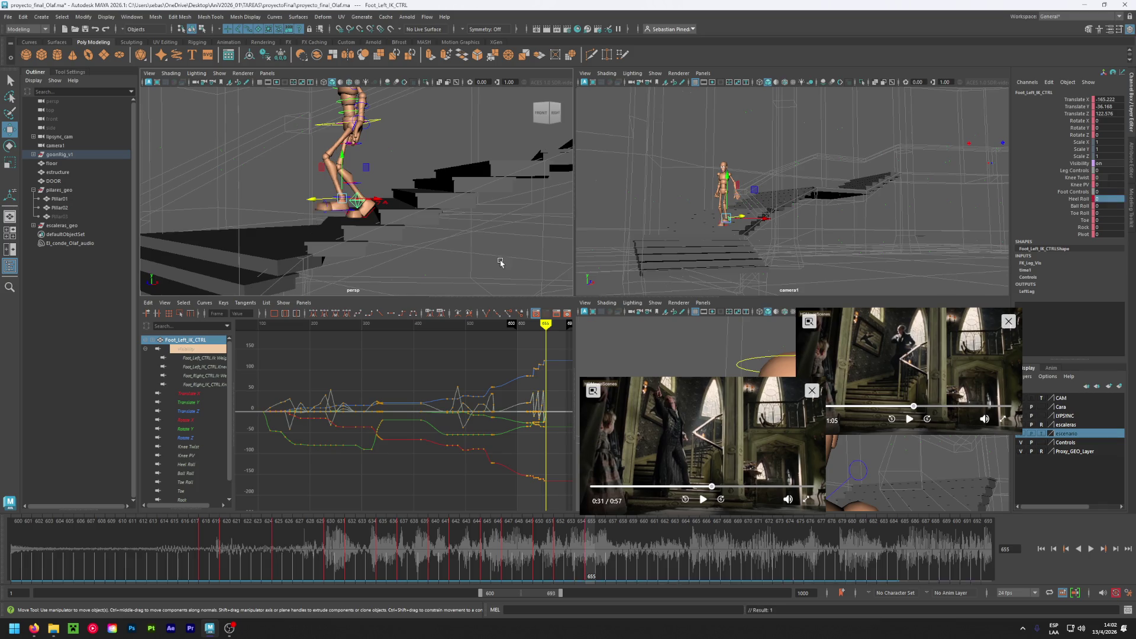
pyautogui.moveTo(343, 197)
pyautogui.mouseDown()
pyautogui.moveTo(334, 221)
pyautogui.moveTo(356, 286)
pyautogui.moveTo(311, 217)
pyautogui.moveTo(337, 184)
pyautogui.mouseUp()
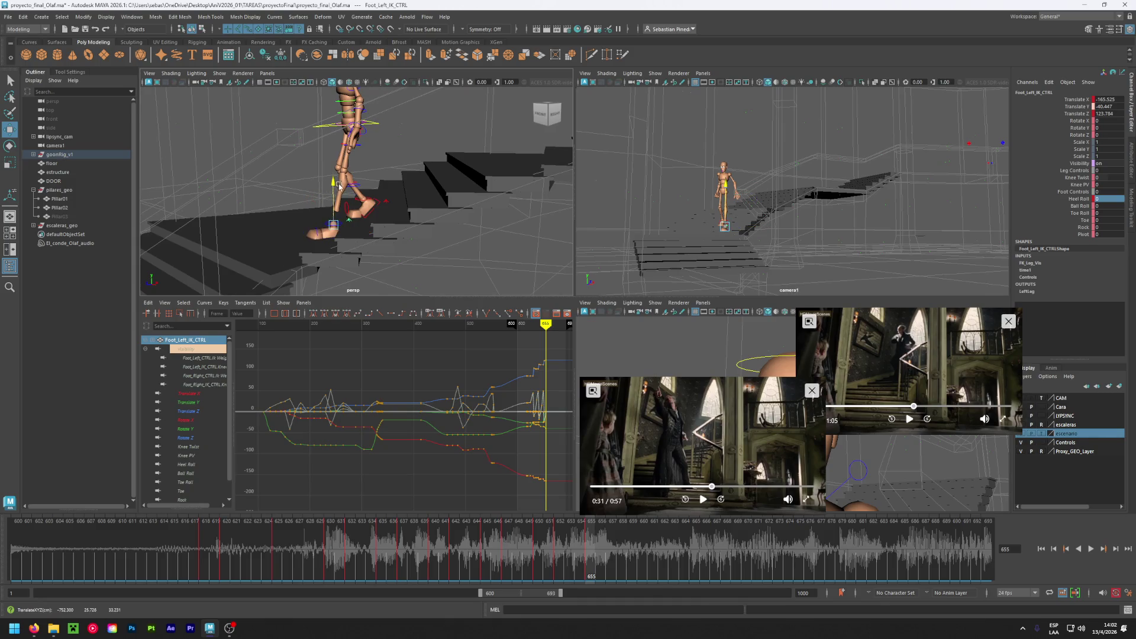
pyautogui.click(339, 223)
pyautogui.moveTo(334, 186); pyautogui.dragTo(336, 187)
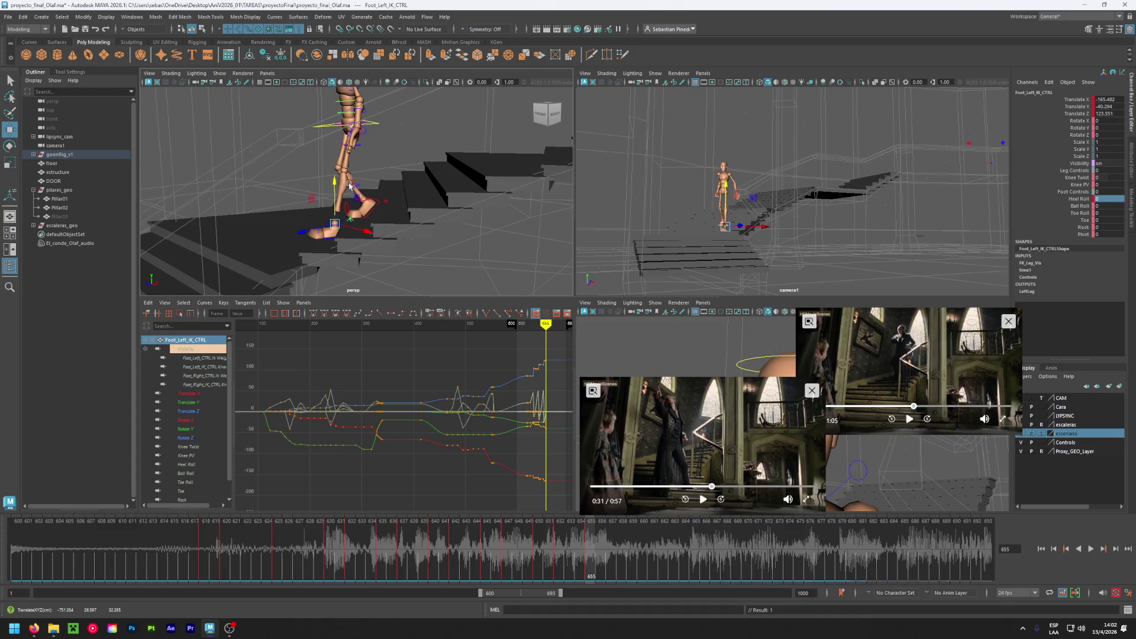
pyautogui.click(352, 139)
pyautogui.moveTo(350, 131)
pyautogui.mouseDown()
pyautogui.moveTo(331, 144)
pyautogui.moveTo(458, 179)
pyautogui.moveTo(445, 171)
pyautogui.mouseUp()
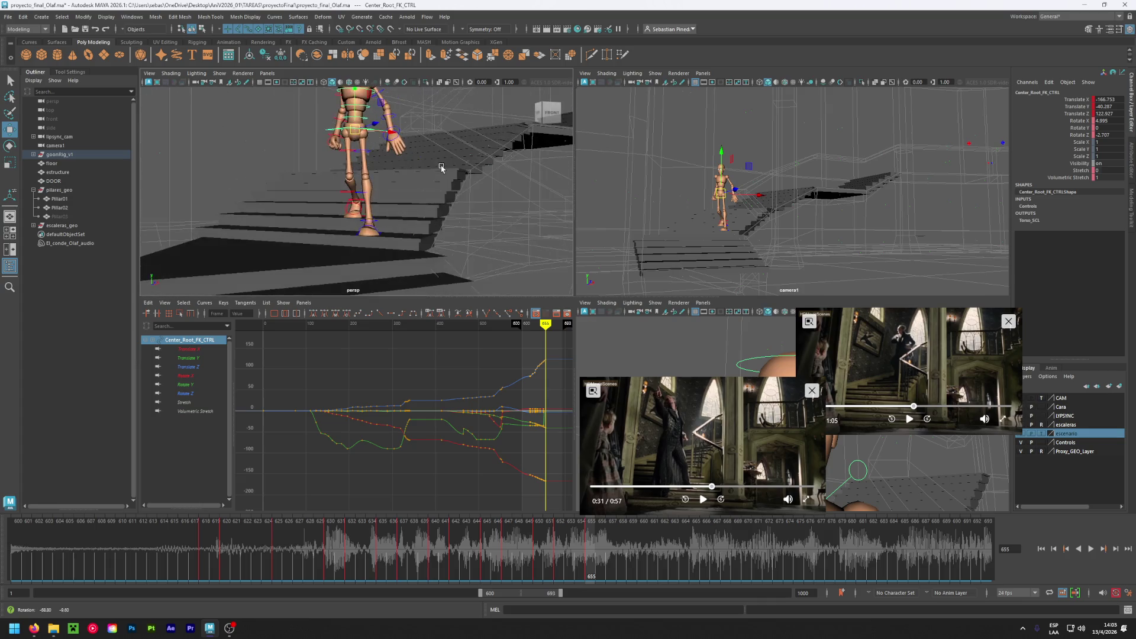
# - Shift the root slightly right and raise it a little at frame 655
pyautogui.moveTo(354, 137); pyautogui.dragTo(364, 137)
pyautogui.keyDown('alt'); pyautogui.moveTo(410, 184); pyautogui.dragTo(323, 195); pyautogui.keyUp('alt')
pyautogui.moveTo(334, 120); pyautogui.dragTo(356, 213)
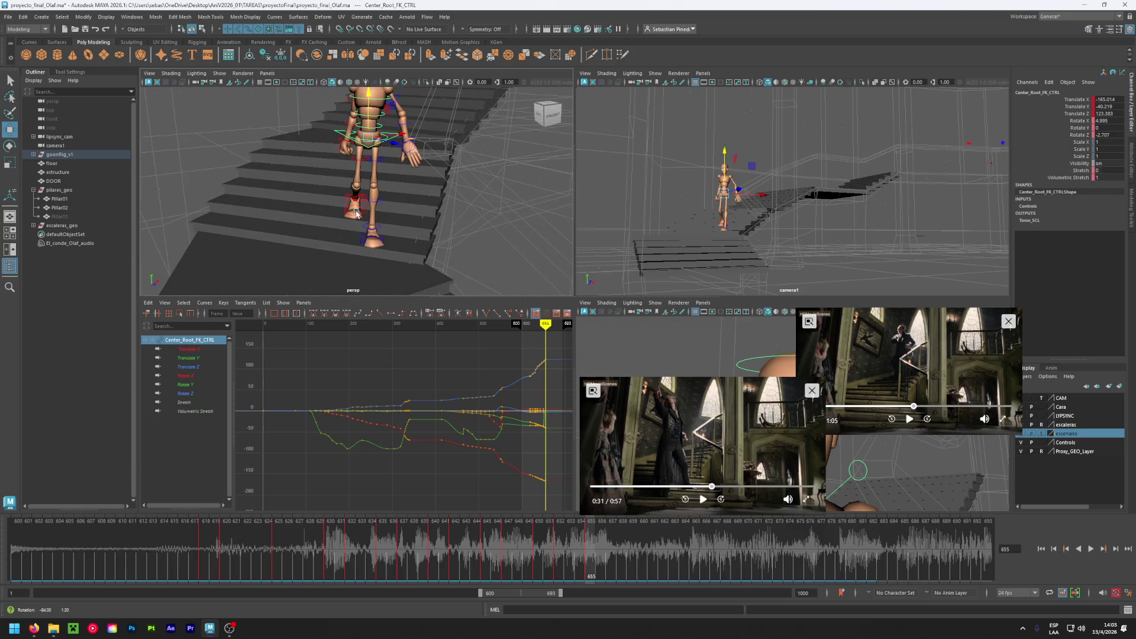
# - Play back the stair descent from a side view, then marquee-select several rig controls
pyautogui.keyDown('alt'); pyautogui.moveTo(471, 249); pyautogui.dragTo(414, 230); pyautogui.keyUp('alt')
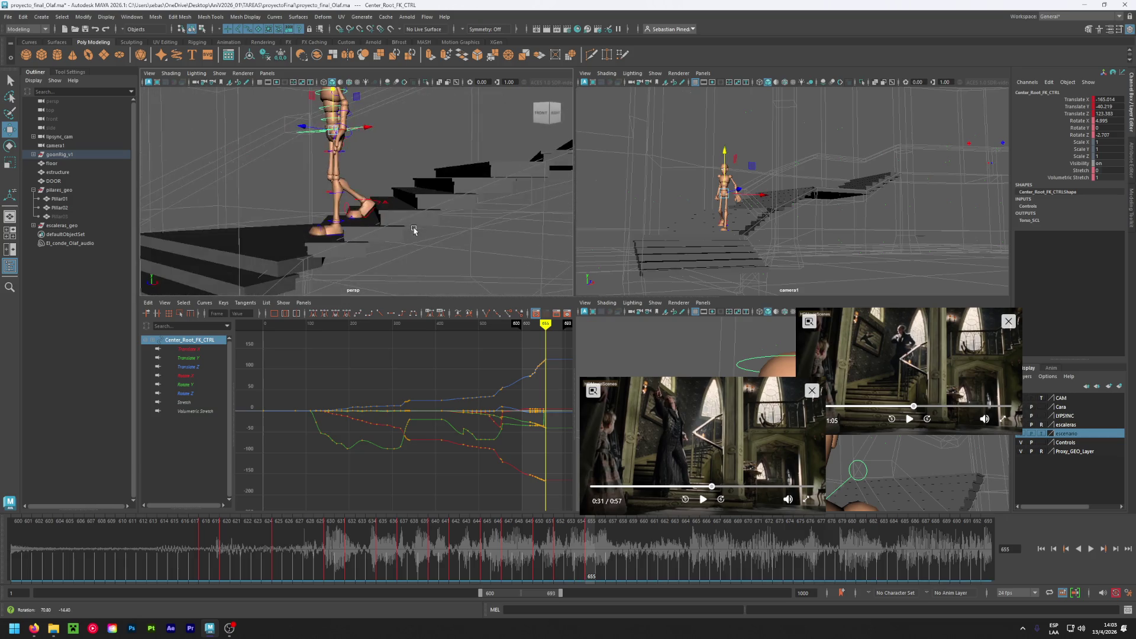
pyautogui.hotkey('alt', 'v')
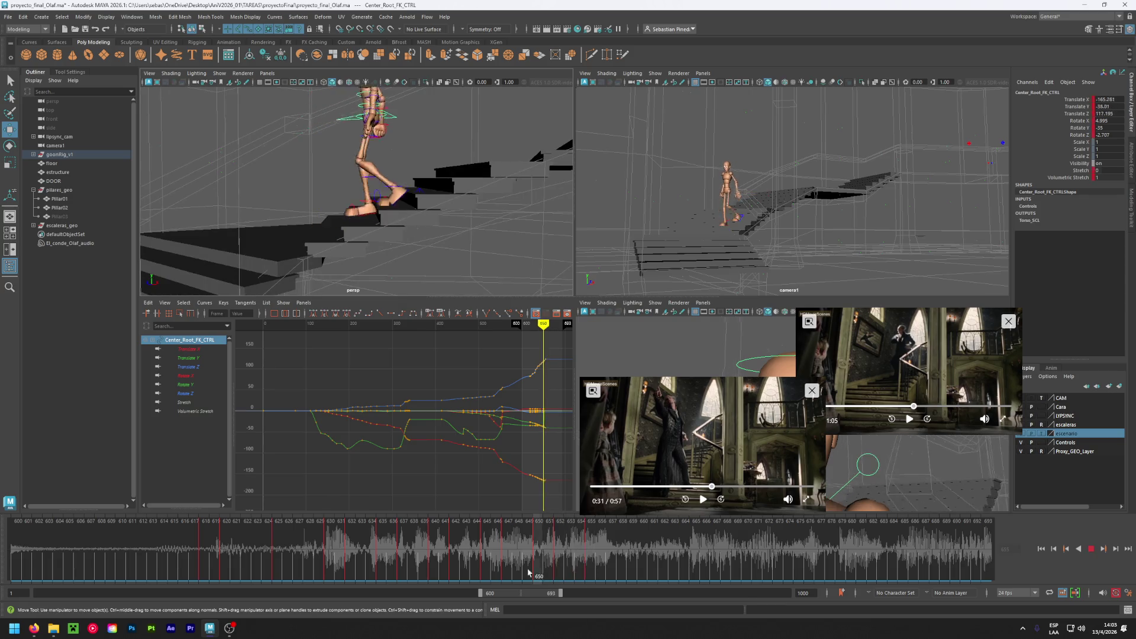
pyautogui.moveTo(597, 577)
pyautogui.mouseDown()
pyautogui.moveTo(612, 577)
pyautogui.moveTo(592, 572)
pyautogui.mouseUp()
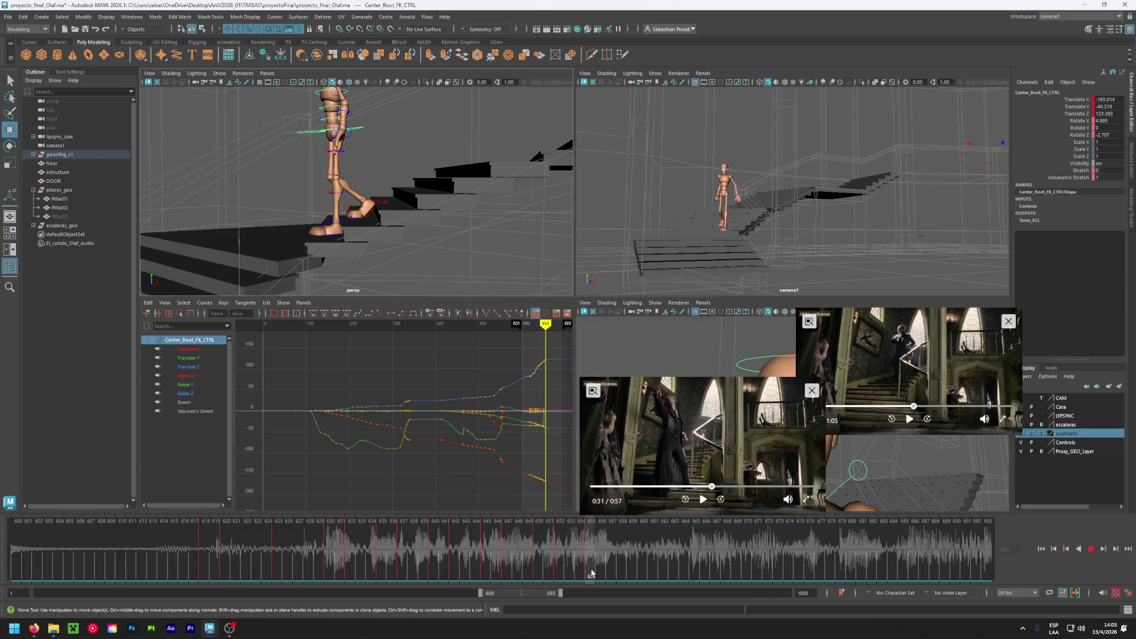
pyautogui.hotkey('alt', 'v')
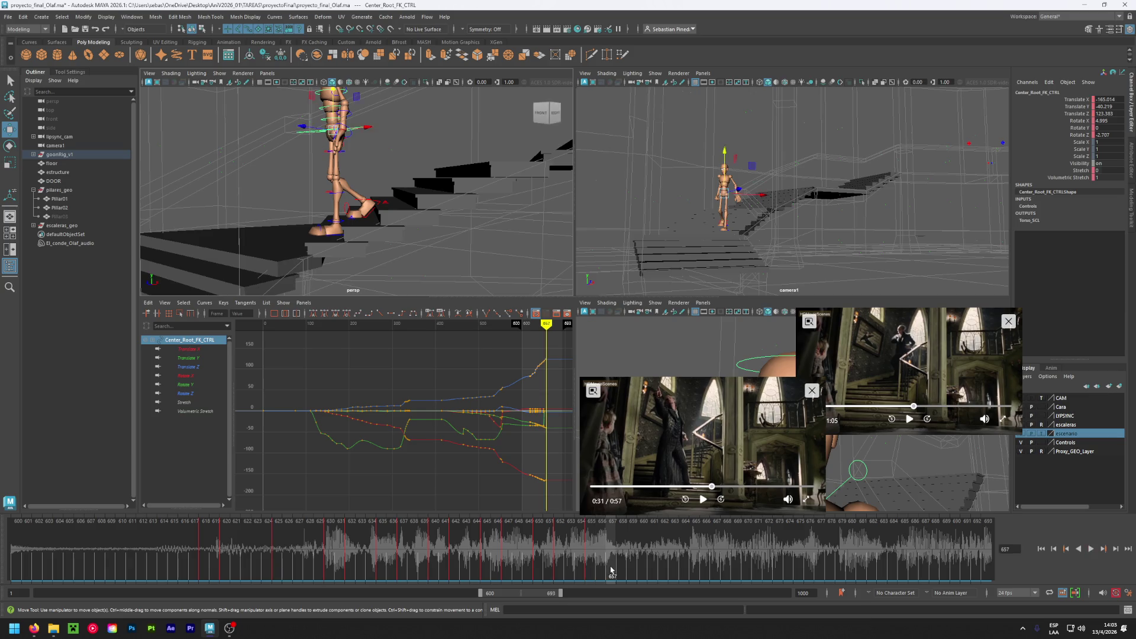
pyautogui.scroll(-5, 323, 199)
pyautogui.moveTo(322, 200); pyautogui.dragTo(356, 258)
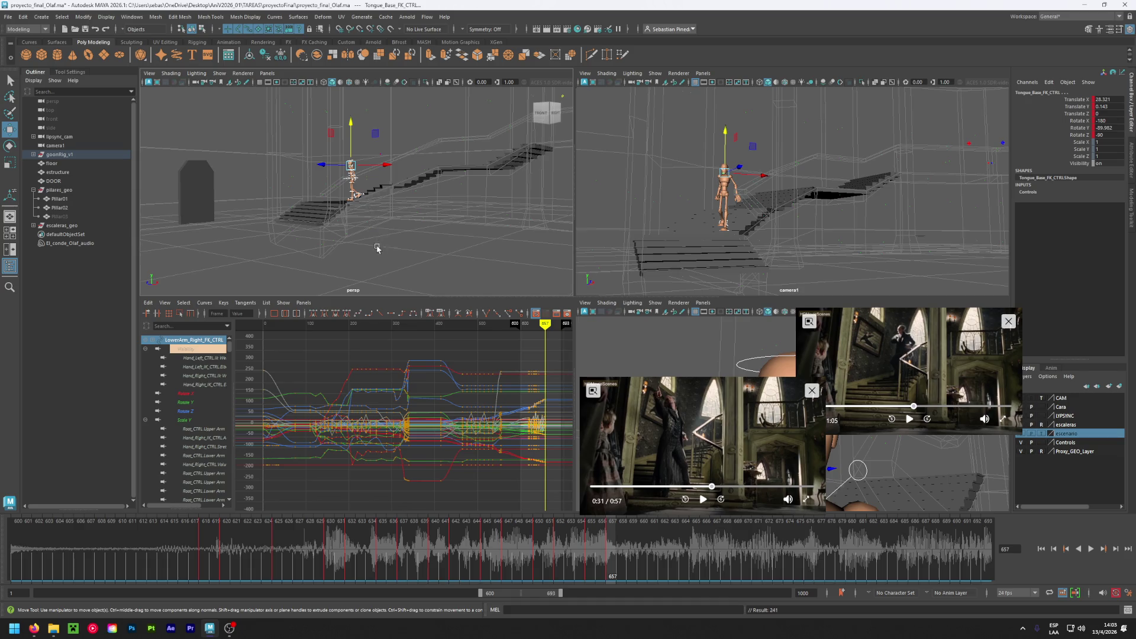
# - Select the right foot control and play back the walk around frames 656–658
pyautogui.press('f')
pyautogui.moveTo(366, 191)
pyautogui.keyDown('alt'); pyautogui.mouseDown()
pyautogui.moveTo(379, 268)
pyautogui.moveTo(327, 246)
pyautogui.mouseUp(); pyautogui.keyUp('alt')
pyautogui.click(365, 201)
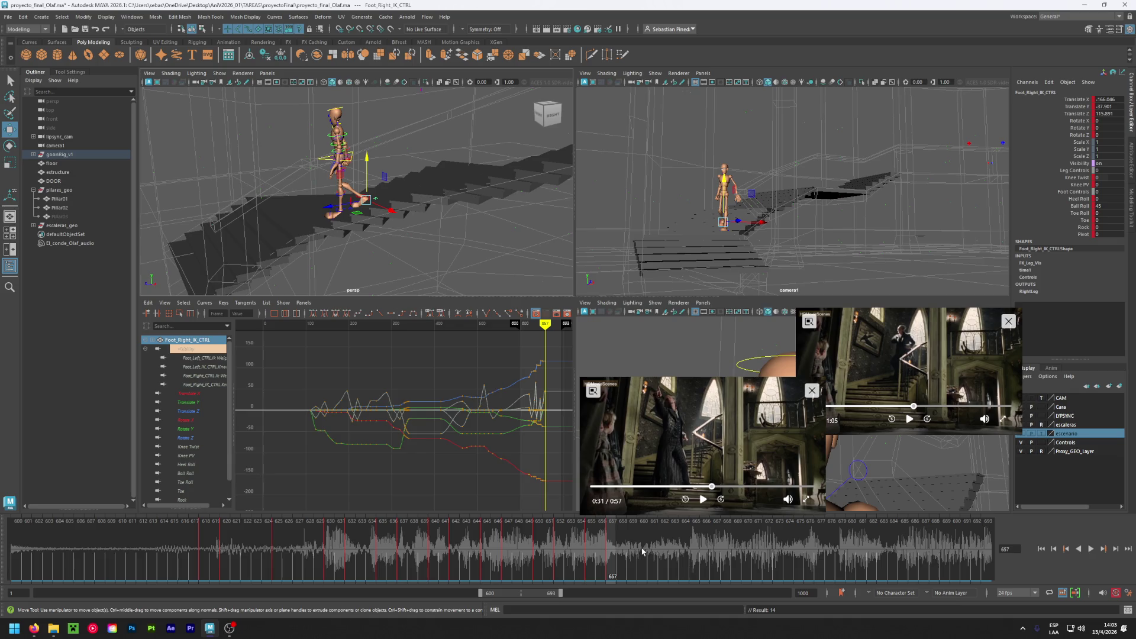
pyautogui.moveTo(287, 254)
pyautogui.keyDown('alt'); pyautogui.mouseDown()
pyautogui.moveTo(444, 158)
pyautogui.moveTo(485, 171)
pyautogui.mouseUp(); pyautogui.keyUp('alt')
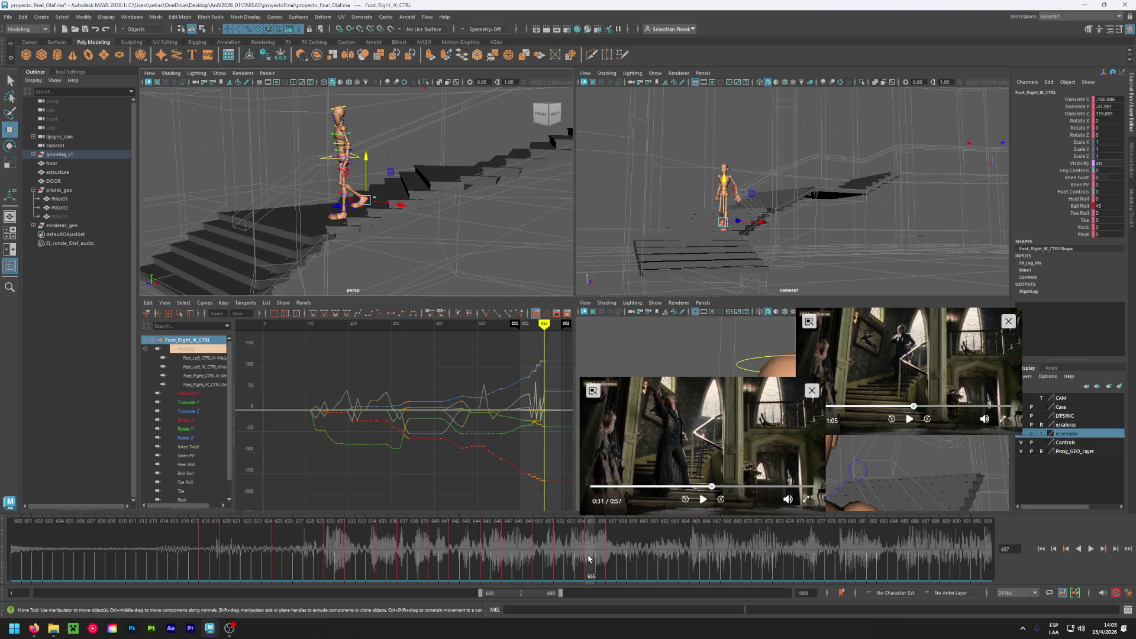
pyautogui.hotkey('alt', 'v')
pyautogui.moveTo(607, 564); pyautogui.dragTo(594, 561)
pyautogui.press('.')
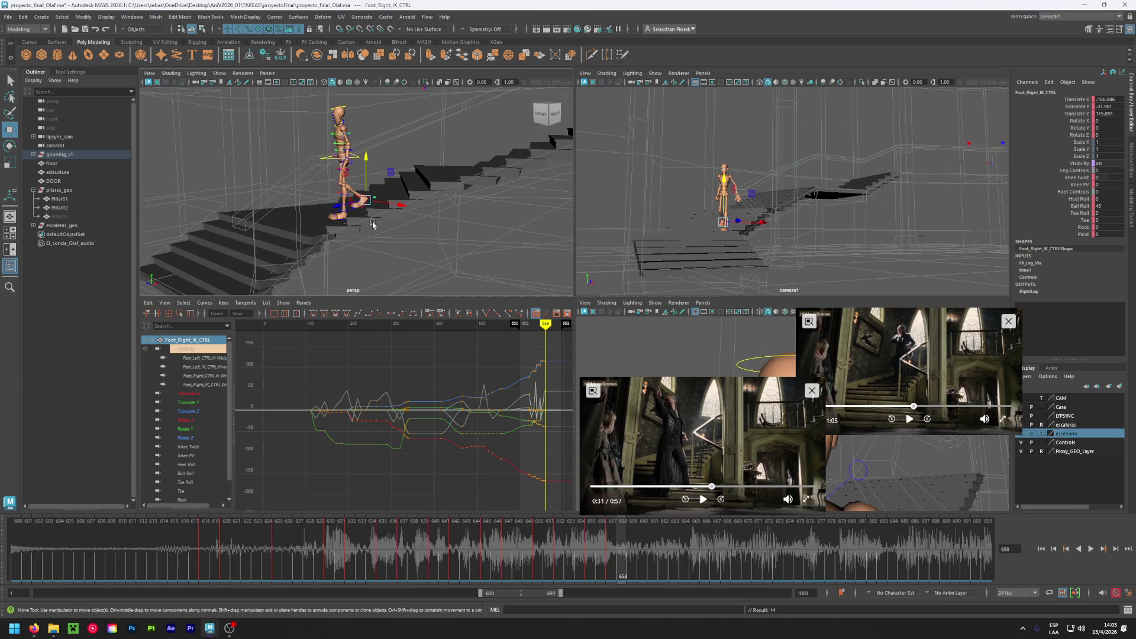
# - Move the right foot back along the stairs at frame 657 and key it
pyautogui.moveTo(365, 214); pyautogui.dragTo(326, 207)
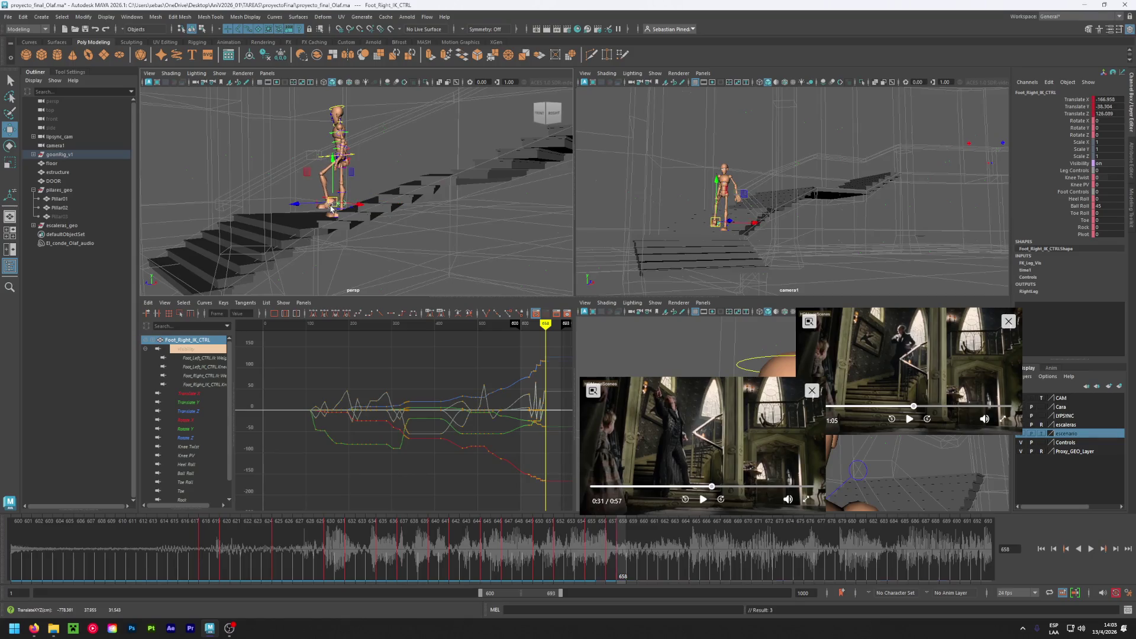
pyautogui.hotkey('ctrl', 'z')
pyautogui.click(612, 553)
pyautogui.moveTo(365, 199); pyautogui.dragTo(335, 205)
pyautogui.press('s')
# - Lift the left heel onto the ball of the foot at frame 657
pyautogui.click(587, 547)
pyautogui.moveTo(586, 548); pyautogui.dragTo(612, 548)
pyautogui.keyDown('alt'); pyautogui.moveTo(394, 225); pyautogui.dragTo(413, 248, button='middle'); pyautogui.keyUp('alt')
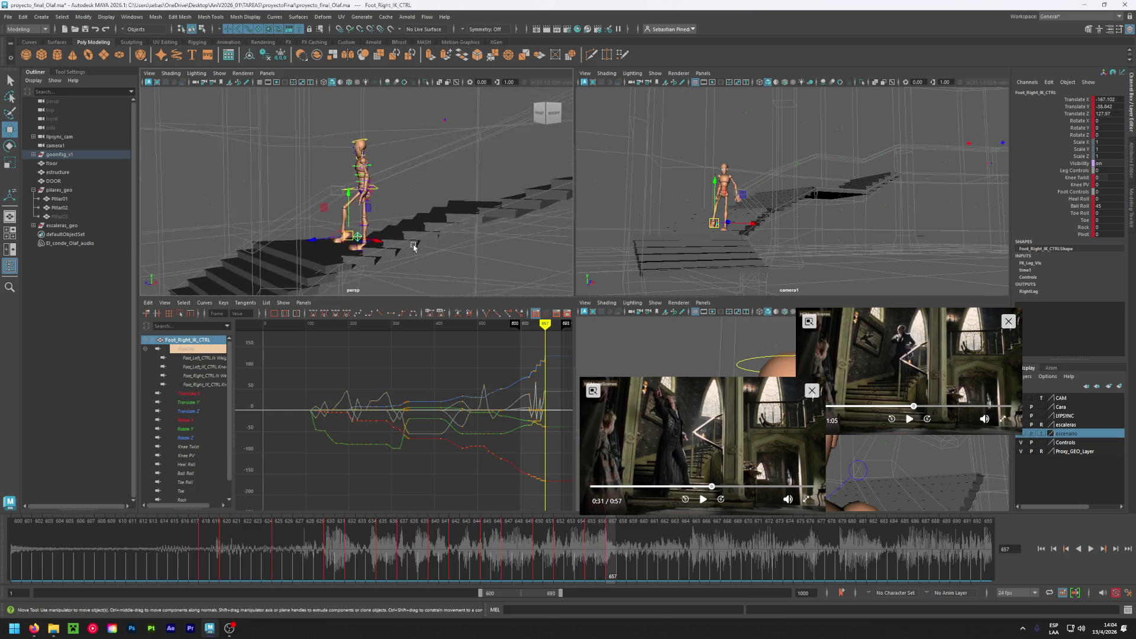
pyautogui.scroll(5, 361, 264)
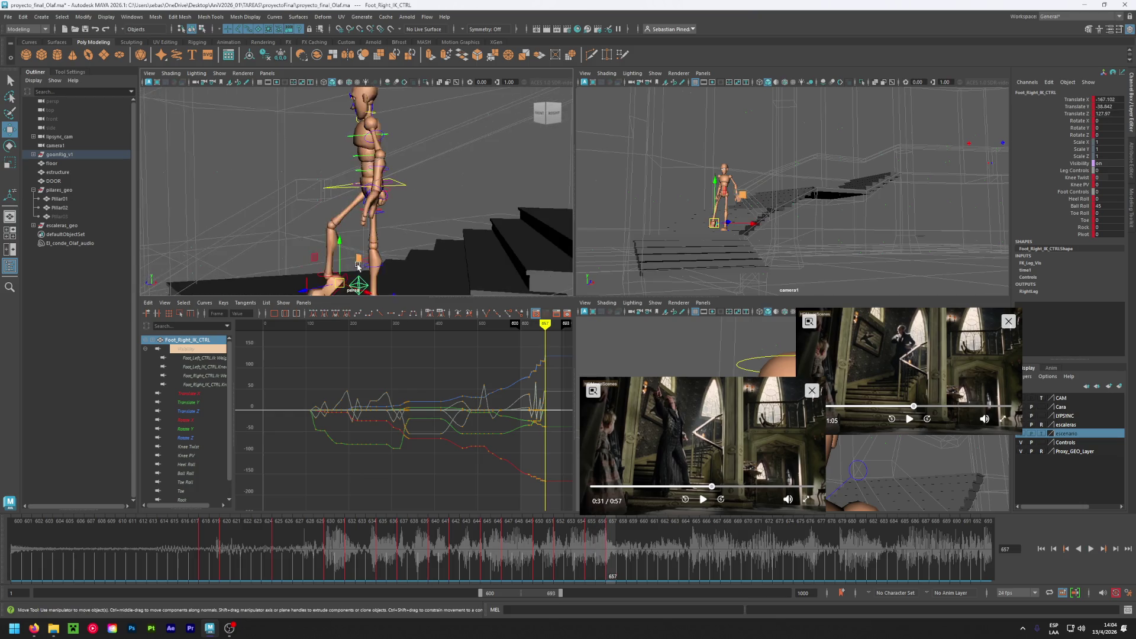
pyautogui.click(401, 216)
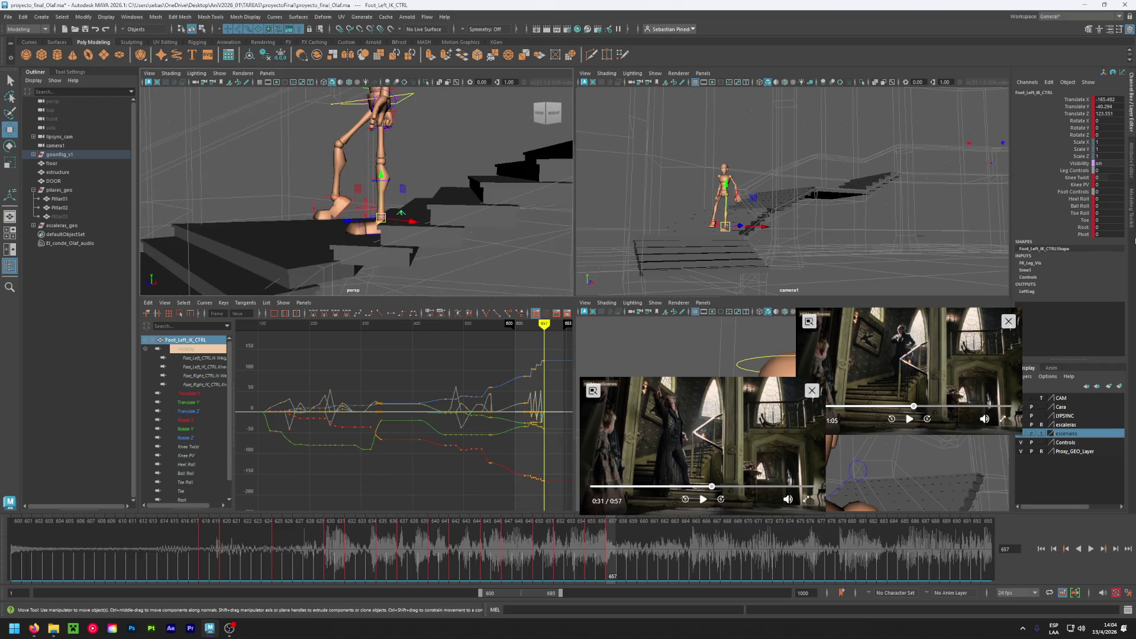
pyautogui.moveTo(1103, 205); pyautogui.dragTo(1110, 205, button='middle')
# - Shift the root control at the hips to the left
pyautogui.keyDown('alt'); pyautogui.moveTo(547, 112); pyautogui.dragTo(475, 166, button='middle'); pyautogui.keyUp('alt')
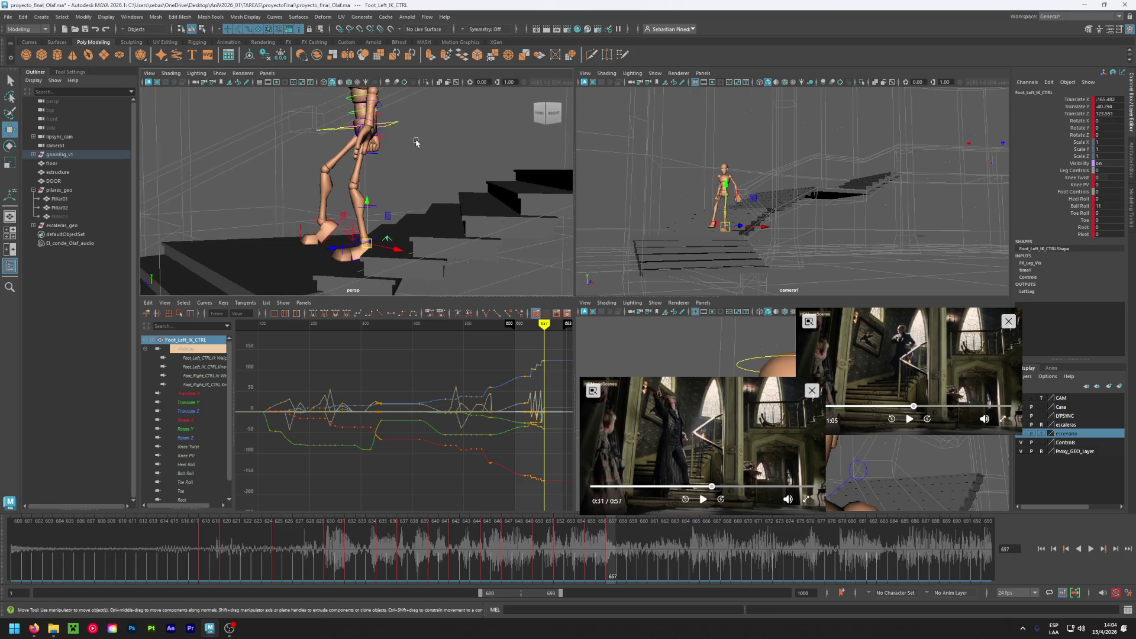
pyautogui.click(362, 129)
pyautogui.moveTo(362, 129); pyautogui.dragTo(342, 129)
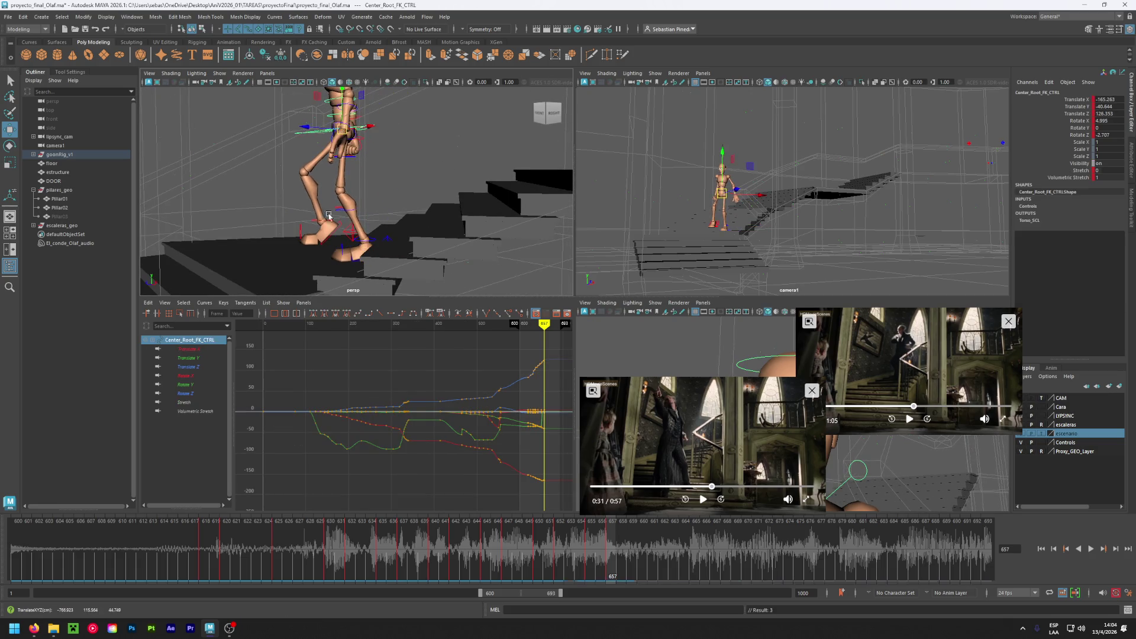
# - Lower the right foot onto the step, key it, set Ball Roll 0, and tilt it onto its heel
pyautogui.click(341, 238)
pyautogui.moveTo(341, 238); pyautogui.dragTo(320, 242)
pyautogui.hotkey('shift', 'w')
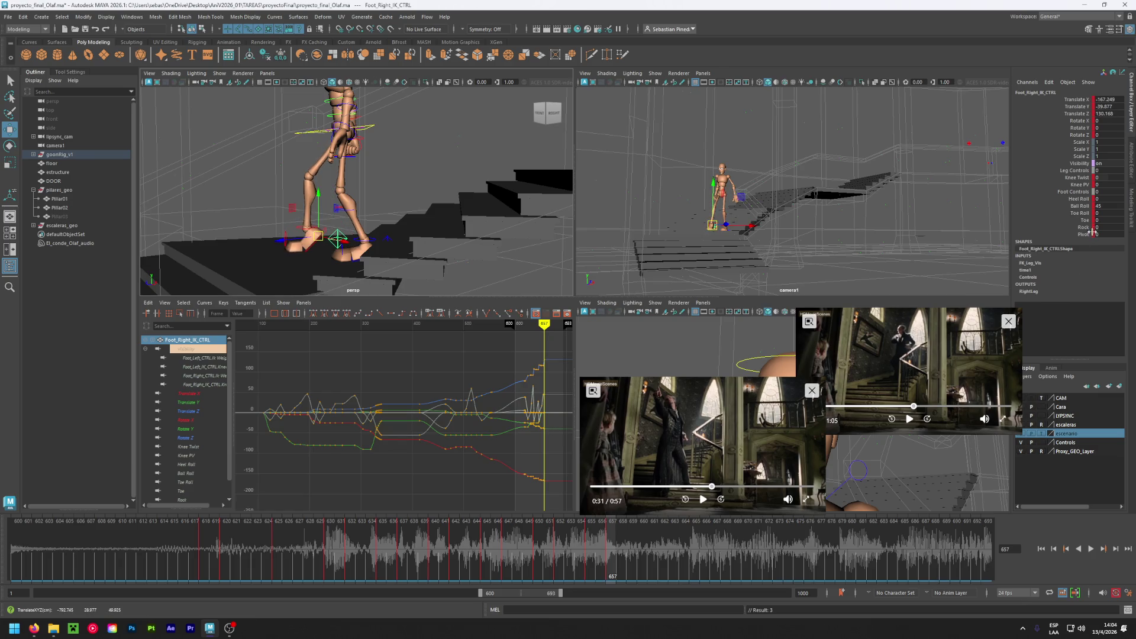
pyautogui.doubleClick(1106, 208)
pyautogui.write('0')
pyautogui.press('Return')
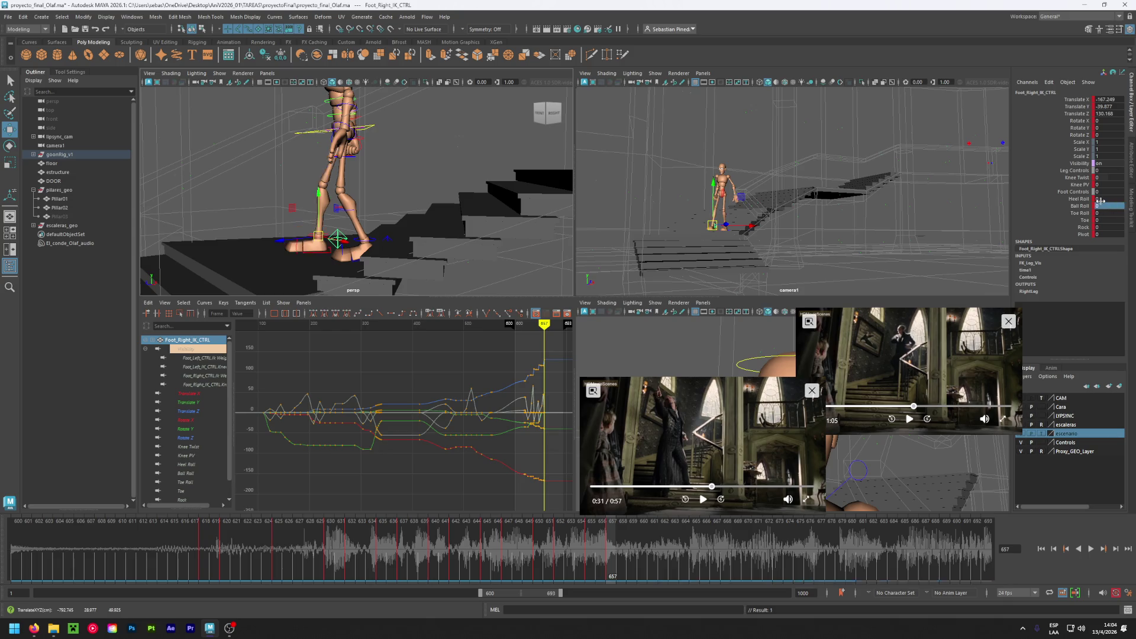
pyautogui.moveTo(343, 201); pyautogui.dragTo(325, 200, button='middle')
pyautogui.keyDown('alt'); pyautogui.moveTo(325, 225); pyautogui.dragTo(338, 266); pyautogui.keyUp('alt')
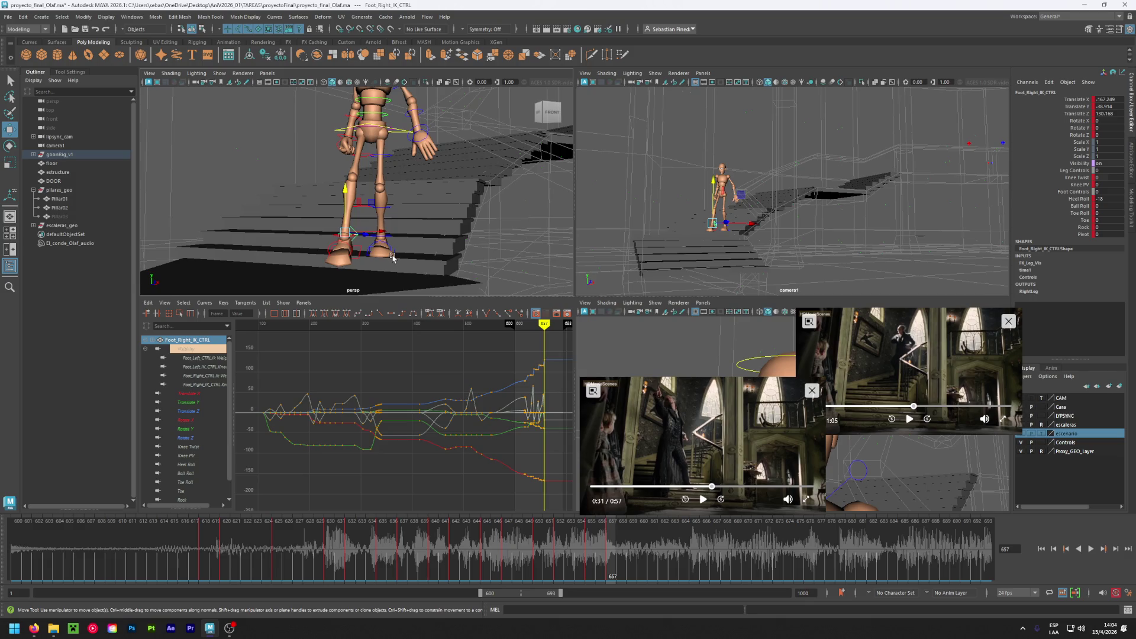
# - Nudge the character's root control in Translate X/Z to reposition the body on the stairs
pyautogui.scroll(-5, 393, 258)
pyautogui.keyDown('alt'); pyautogui.moveTo(392, 257); pyautogui.dragTo(388, 266); pyautogui.keyUp('alt')
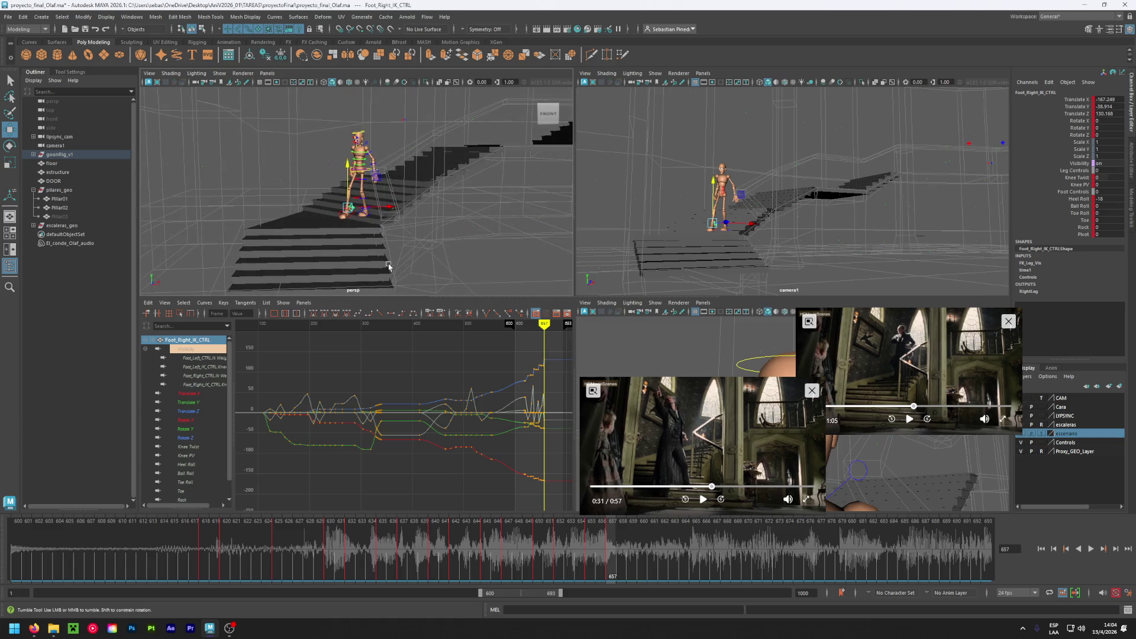
pyautogui.moveTo(358, 274)
pyautogui.keyDown('alt'); pyautogui.mouseDown()
pyautogui.moveTo(285, 252)
pyautogui.moveTo(311, 253)
pyautogui.moveTo(340, 225)
pyautogui.moveTo(343, 251)
pyautogui.moveTo(331, 249)
pyautogui.mouseUp(); pyautogui.keyUp('alt')
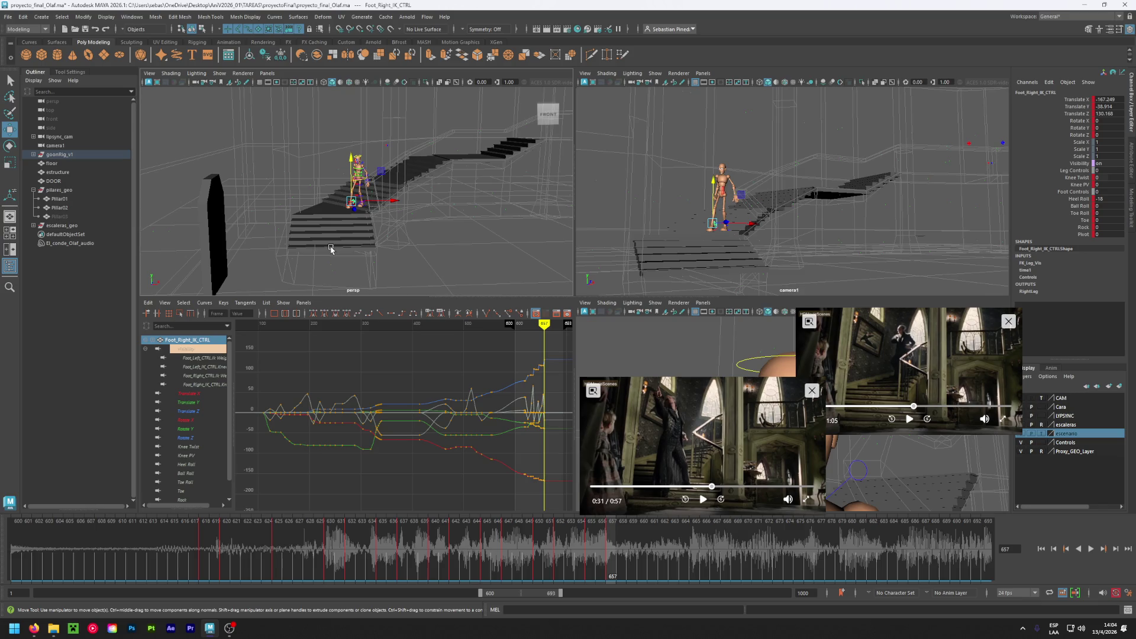
pyautogui.scroll(3, 343, 240)
pyautogui.keyDown('alt'); pyautogui.moveTo(345, 235); pyautogui.dragTo(359, 224); pyautogui.keyUp('alt')
pyautogui.hotkey('ctrl', '1')
pyautogui.hotkey('ctrl', '1')
pyautogui.hotkey('ctrl', '1')
pyautogui.hotkey('ctrl', '1')
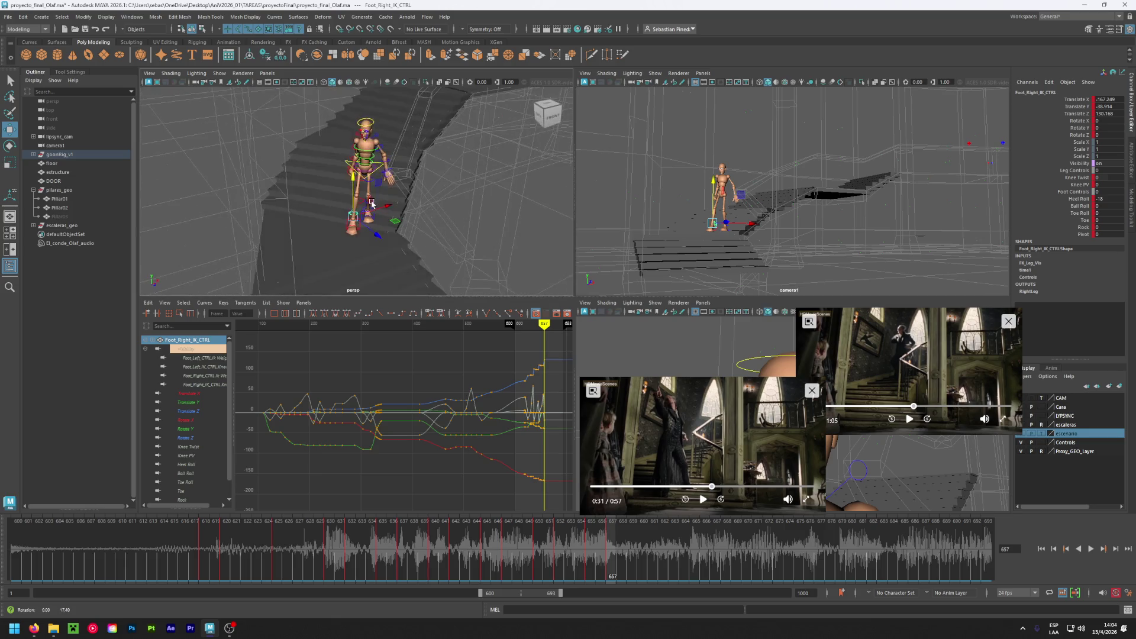
pyautogui.click(377, 169)
pyautogui.moveTo(367, 172)
pyautogui.mouseDown()
pyautogui.moveTo(355, 234)
pyautogui.moveTo(278, 239)
pyautogui.moveTo(311, 232)
pyautogui.mouseUp()
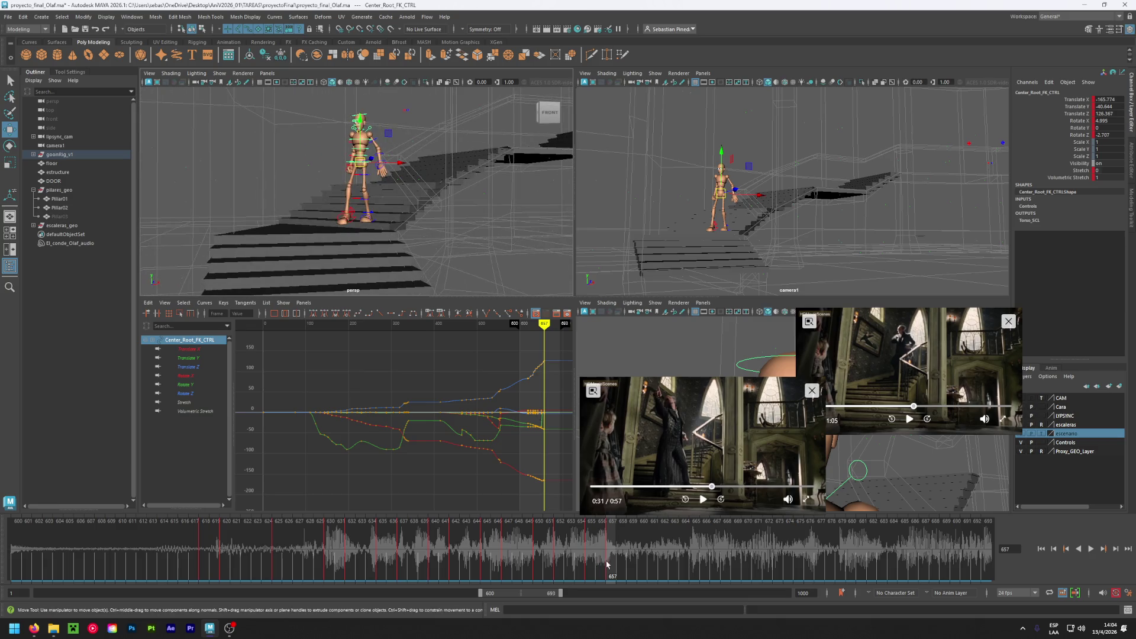
pyautogui.click(556, 549)
pyautogui.moveTo(557, 548)
pyautogui.mouseDown()
pyautogui.moveTo(451, 550)
pyautogui.moveTo(623, 558)
pyautogui.mouseUp()
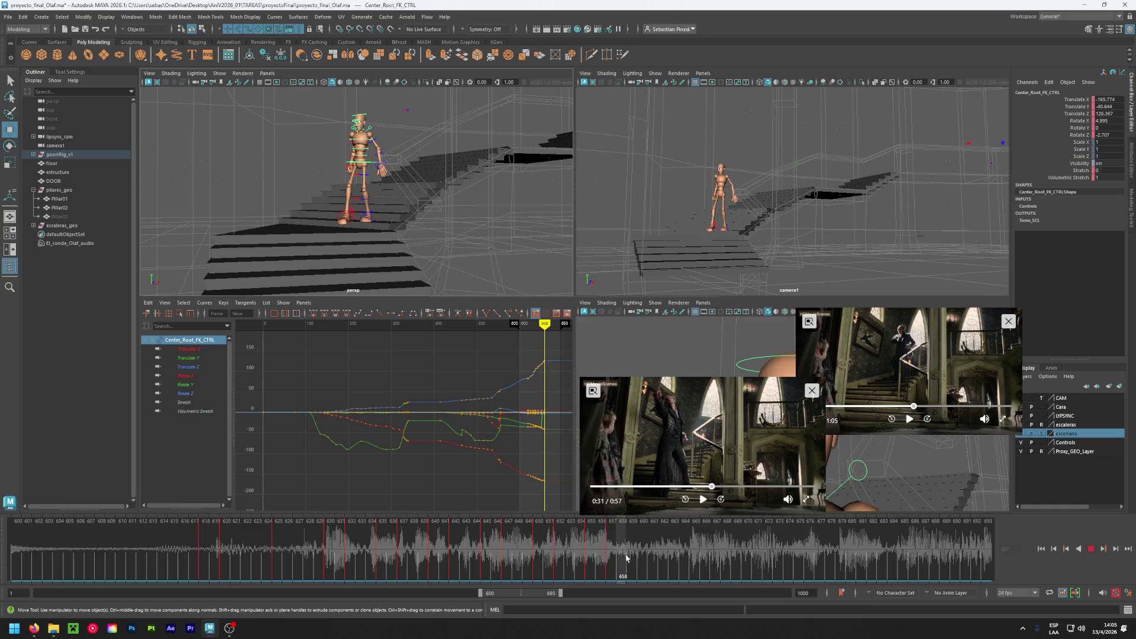
pyautogui.moveTo(622, 558)
pyautogui.mouseDown()
pyautogui.moveTo(609, 555)
pyautogui.moveTo(644, 555)
pyautogui.mouseUp()
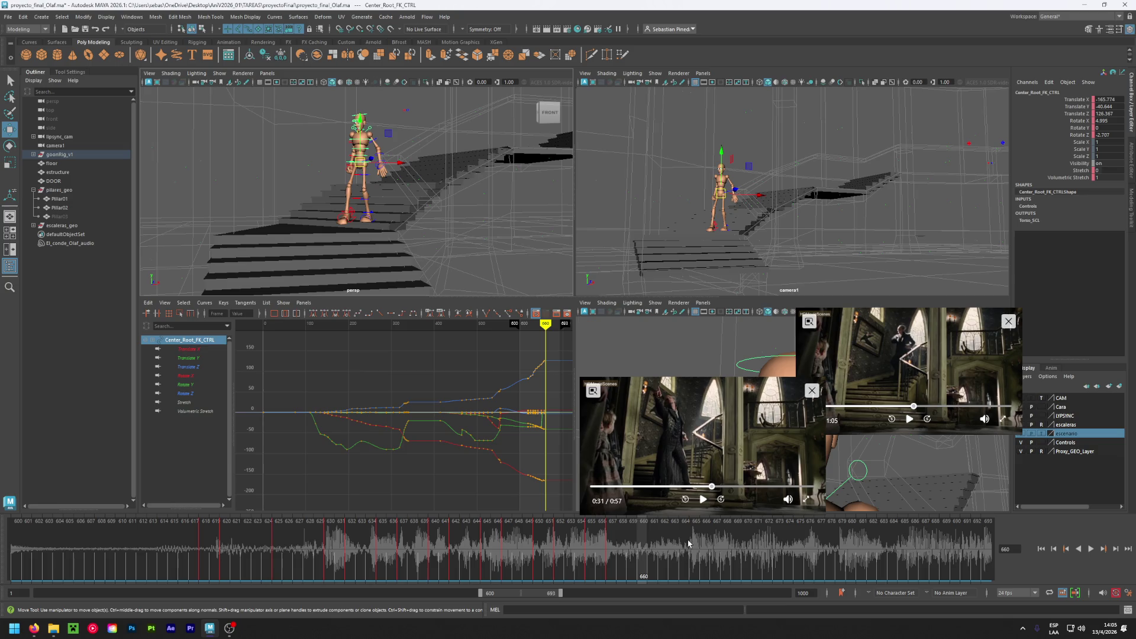
pyautogui.moveTo(665, 545); pyautogui.dragTo(751, 545)
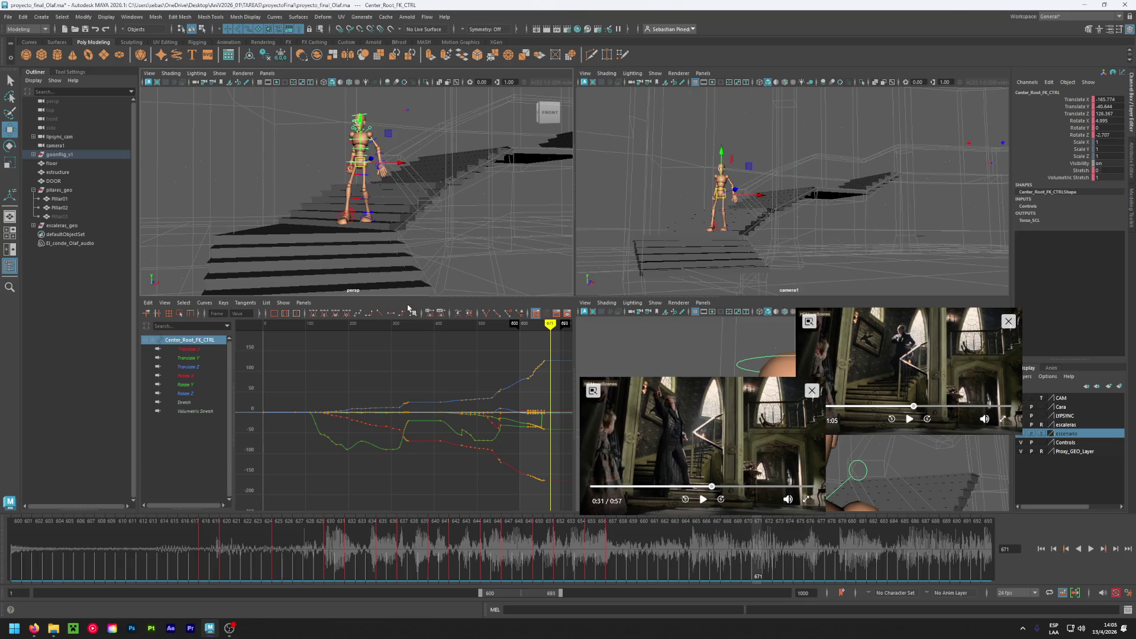
pyautogui.moveTo(364, 545)
pyautogui.mouseDown()
pyautogui.moveTo(654, 556)
pyautogui.moveTo(618, 567)
pyautogui.moveTo(641, 566)
pyautogui.mouseUp()
pyautogui.moveTo(411, 251)
pyautogui.keyDown('alt'); pyautogui.mouseDown()
pyautogui.moveTo(363, 253)
pyautogui.moveTo(339, 233)
pyautogui.mouseUp(); pyautogui.keyUp('alt')
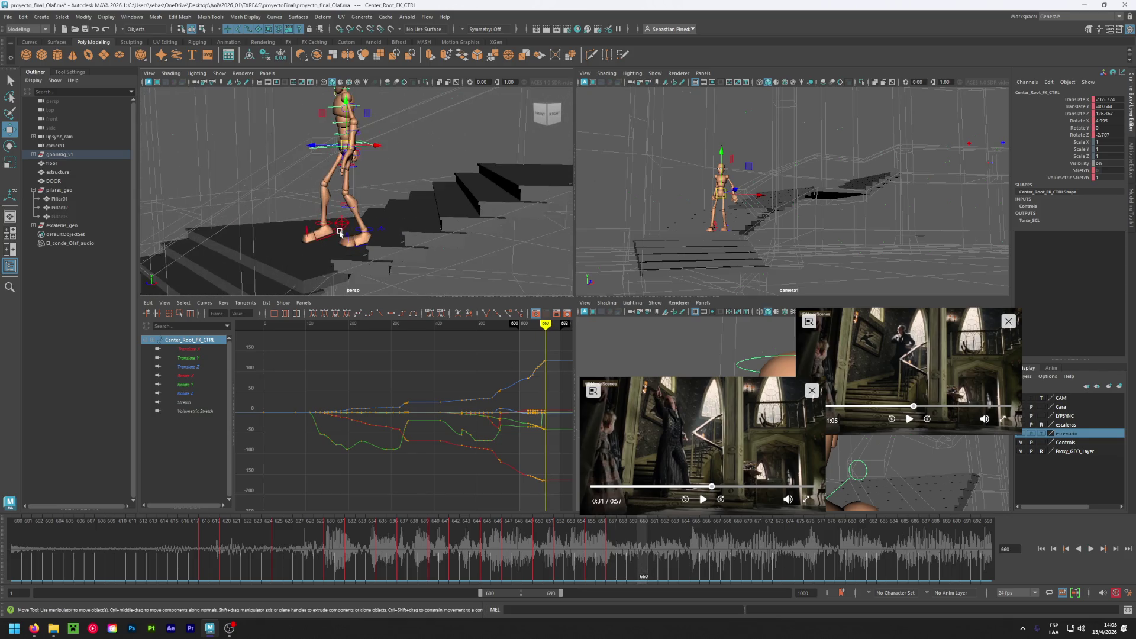
# - Set the right foot control's Heel Roll to 0
pyautogui.click(341, 226)
pyautogui.click(1108, 199)
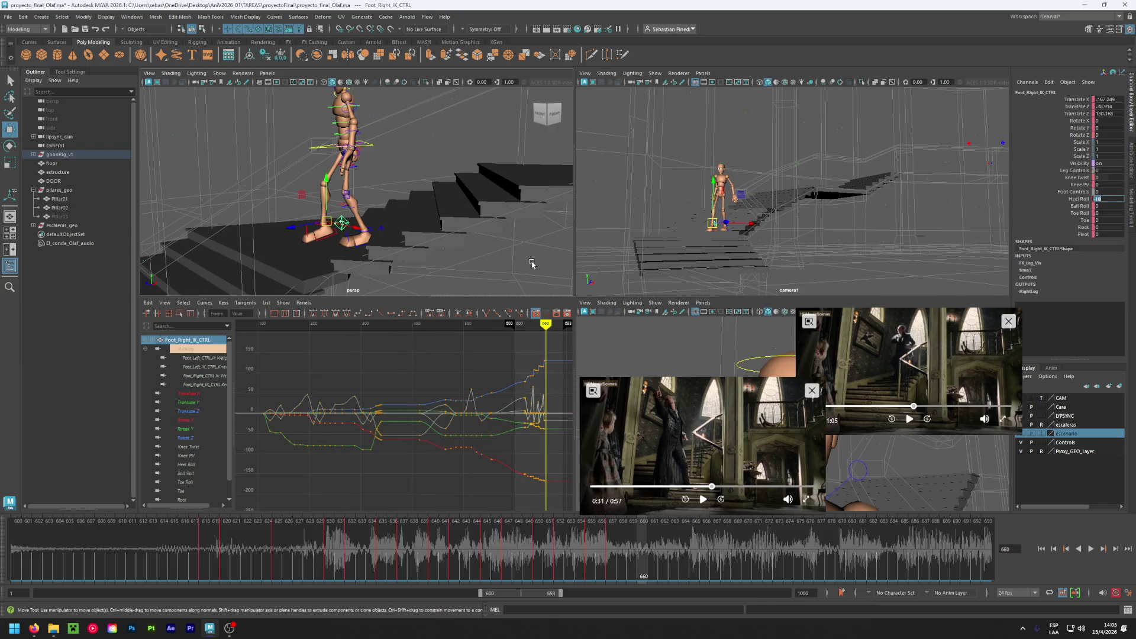
pyautogui.keyDown('alt'); pyautogui.moveTo(532, 265); pyautogui.dragTo(365, 220, button='right'); pyautogui.keyUp('alt')
pyautogui.moveTo(299, 260); pyautogui.dragTo(399, 109)
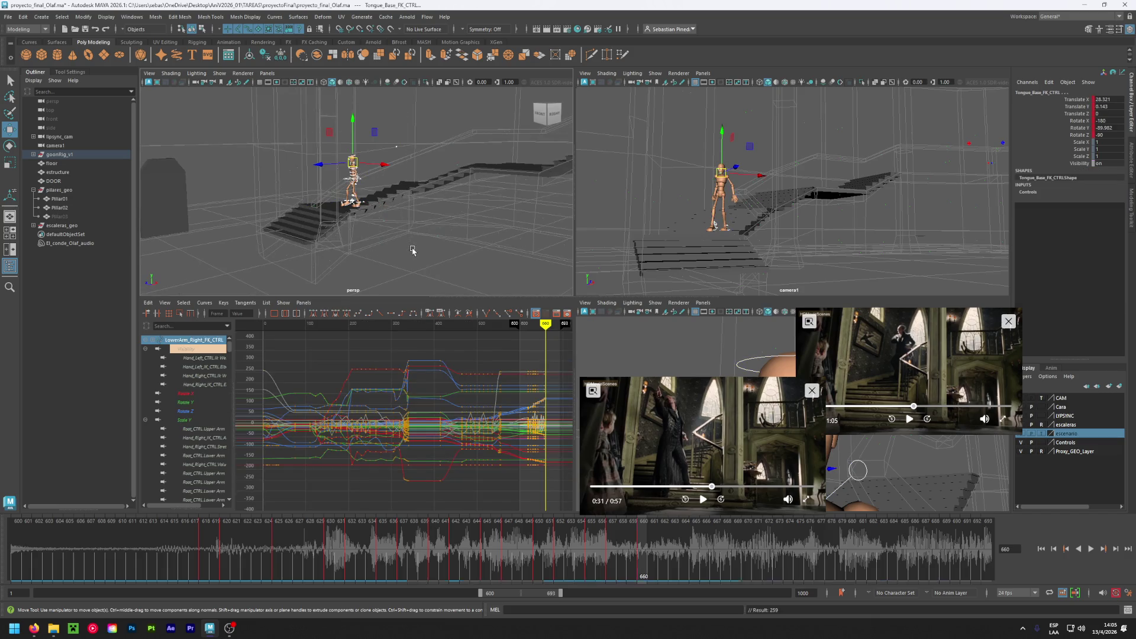
pyautogui.scroll(5, 354, 212)
pyautogui.click(332, 228)
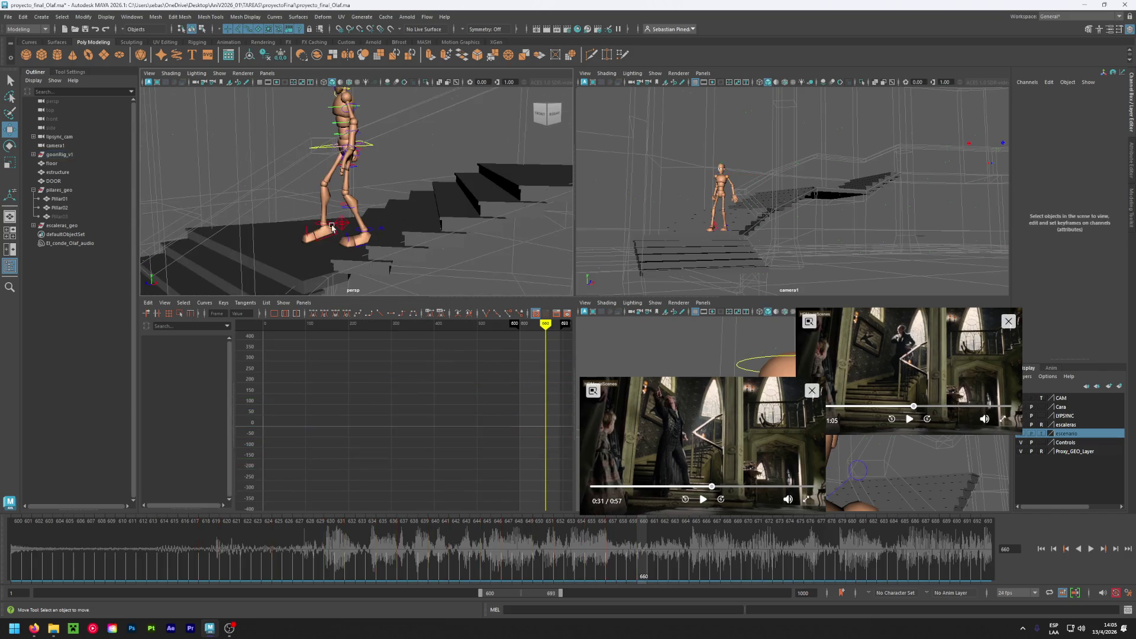
pyautogui.click(341, 224)
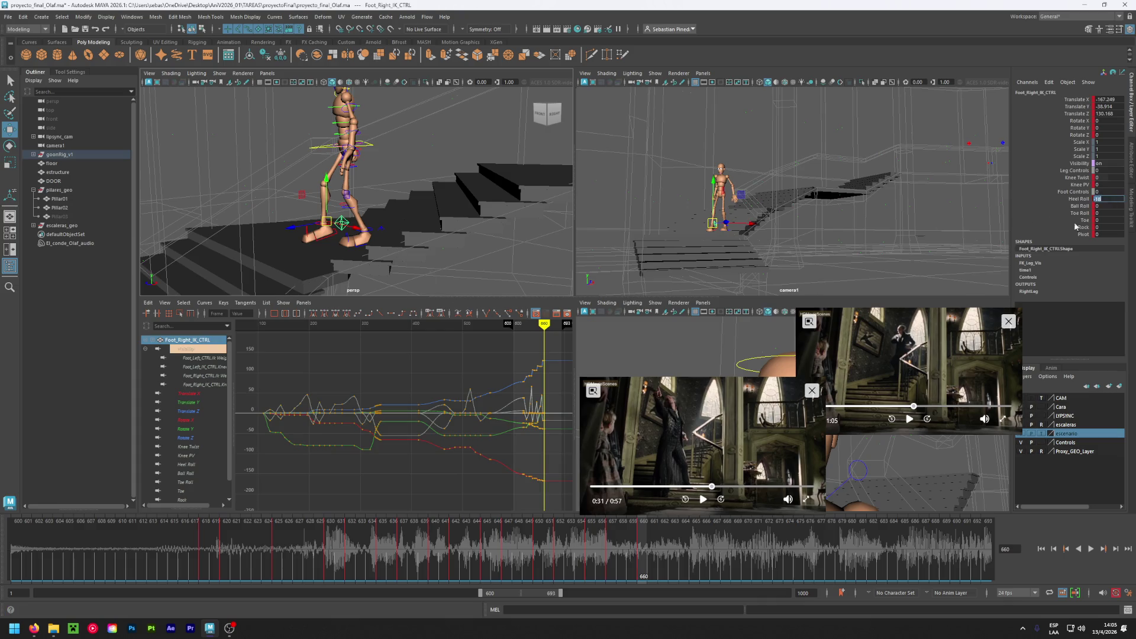
pyautogui.write('0')
pyautogui.press('Return')
# - Lower the right foot flat onto its step, adjust its position, and key it
pyautogui.moveTo(327, 182); pyautogui.dragTo(353, 202)
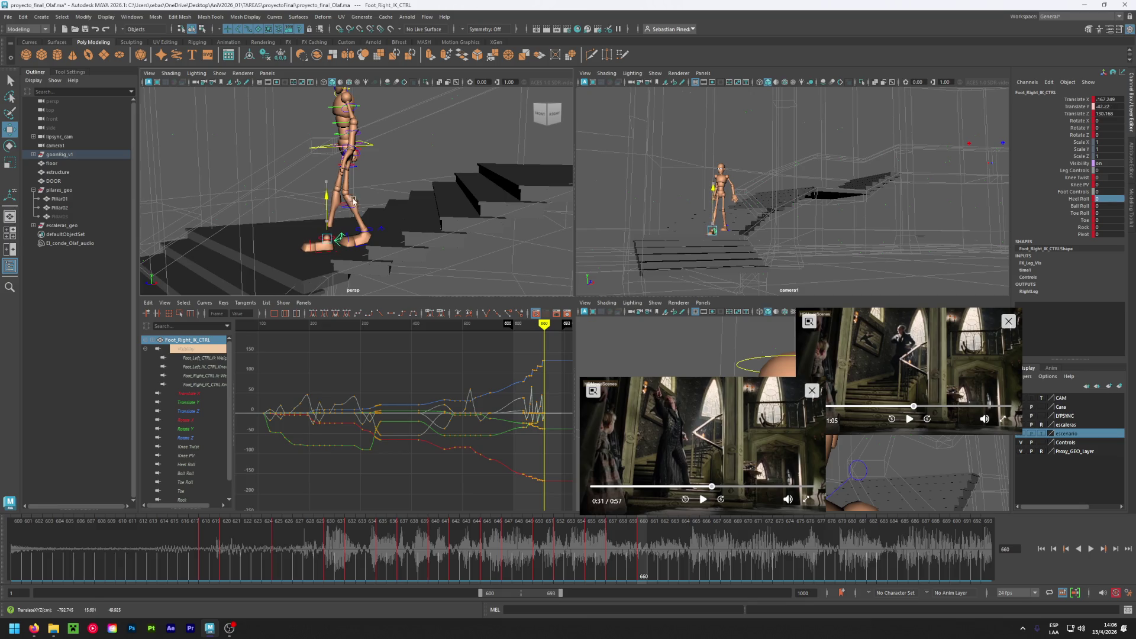
pyautogui.moveTo(327, 239)
pyautogui.mouseDown()
pyautogui.moveTo(309, 237)
pyautogui.moveTo(285, 262)
pyautogui.moveTo(355, 258)
pyautogui.mouseUp()
pyautogui.moveTo(344, 239)
pyautogui.mouseDown()
pyautogui.moveTo(346, 216)
pyautogui.moveTo(296, 237)
pyautogui.mouseUp()
pyautogui.press('s')
# - Roll the left foot onto its toes (Ball Roll 34) and shift the root down and left
pyautogui.click(358, 235)
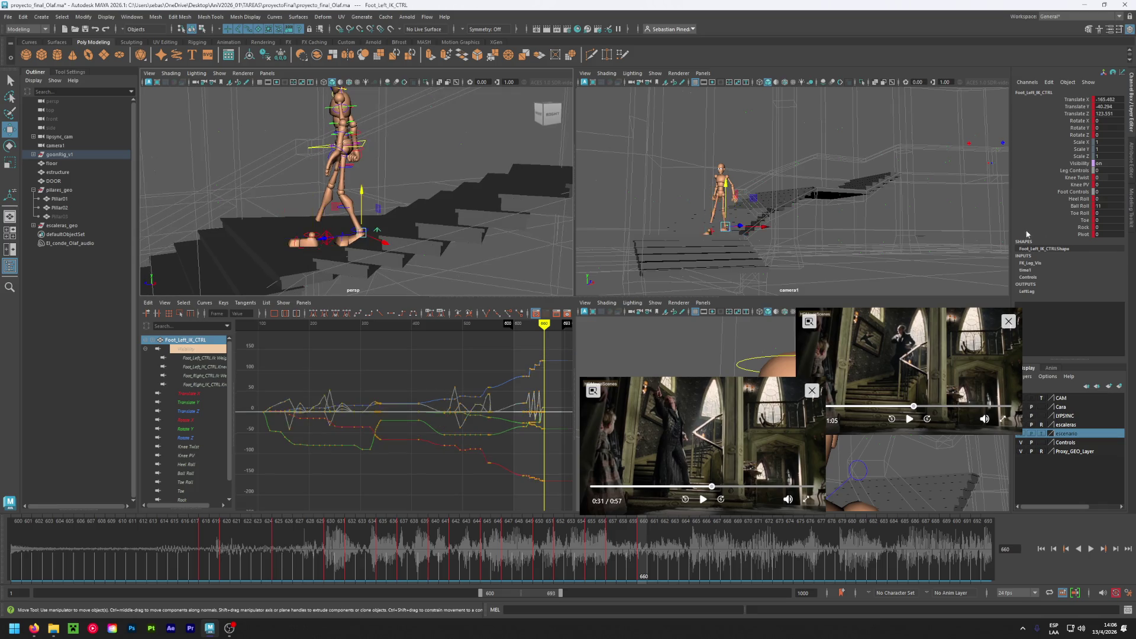
pyautogui.keyDown('ctrl'); pyautogui.moveTo(1112, 204); pyautogui.dragTo(1124, 205); pyautogui.keyUp('ctrl')
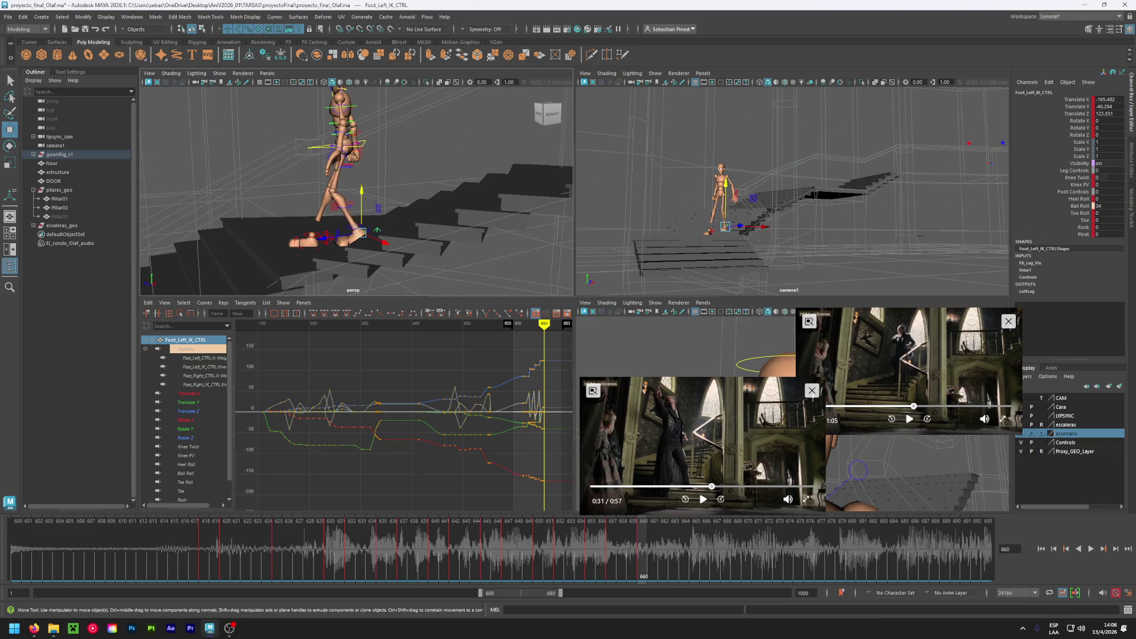
pyautogui.click(362, 148)
pyautogui.keyDown('alt'); pyautogui.moveTo(362, 148); pyautogui.dragTo(402, 185); pyautogui.keyUp('alt')
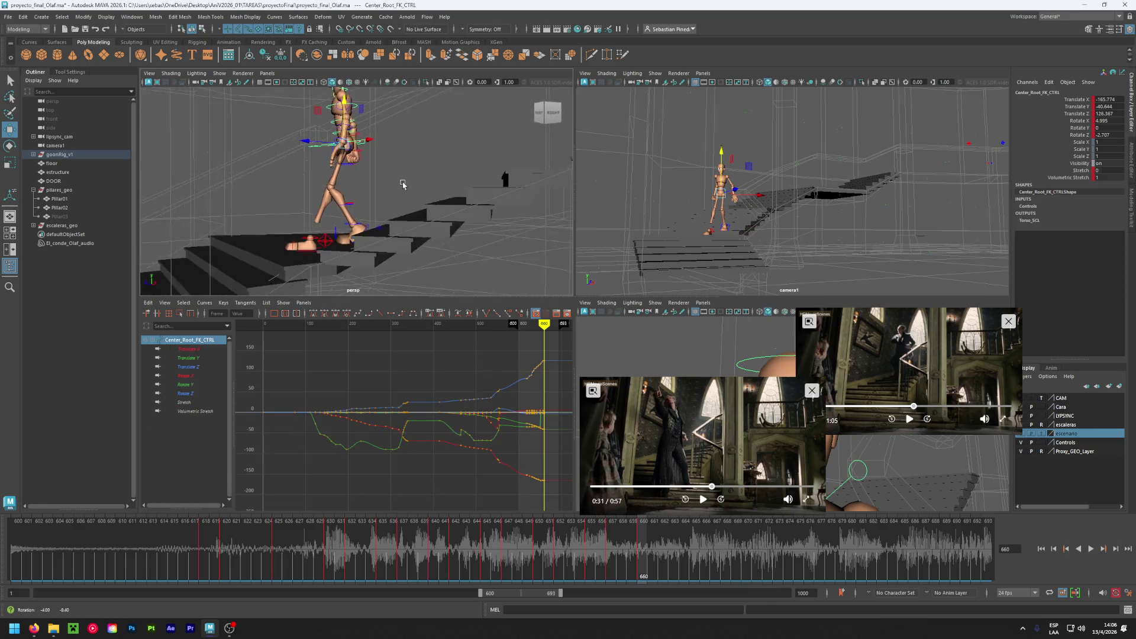
pyautogui.moveTo(357, 148); pyautogui.dragTo(309, 155)
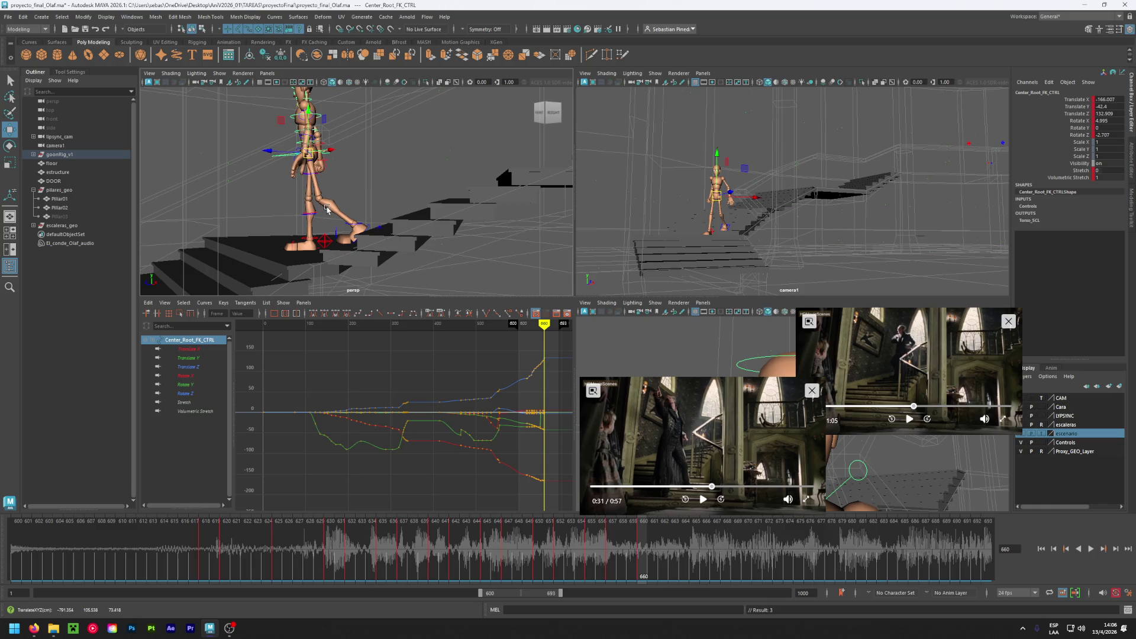
# - Nudge the root slightly from a front view at frame 660, then review frames 654–660
pyautogui.keyDown('alt'); pyautogui.moveTo(328, 209); pyautogui.dragTo(342, 220); pyautogui.keyUp('alt')
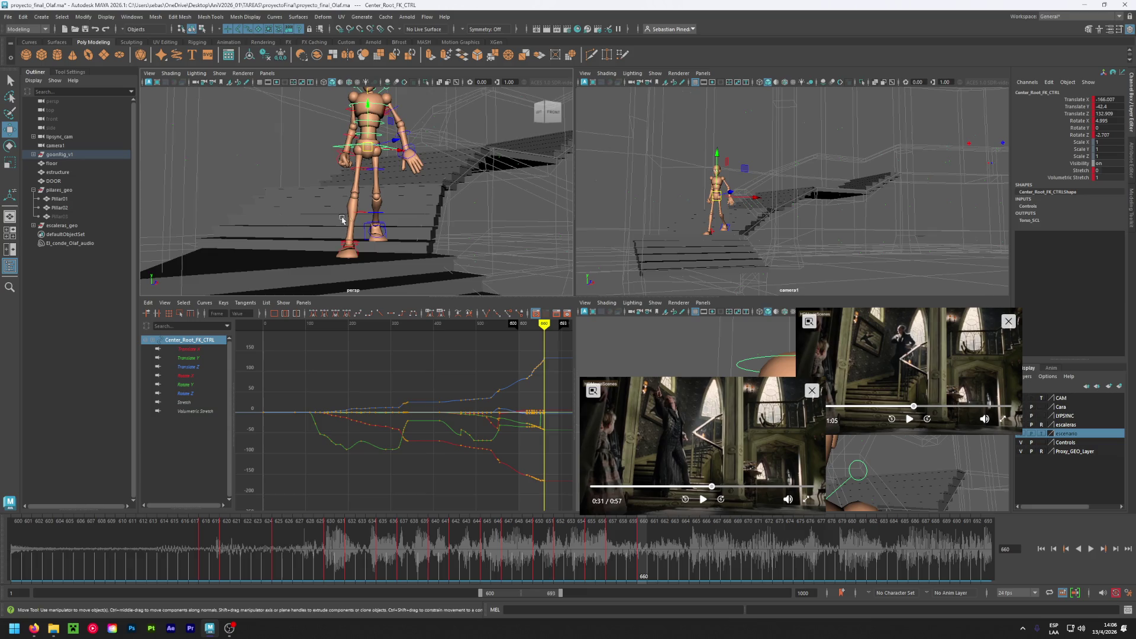
pyautogui.moveTo(369, 146); pyautogui.dragTo(359, 145)
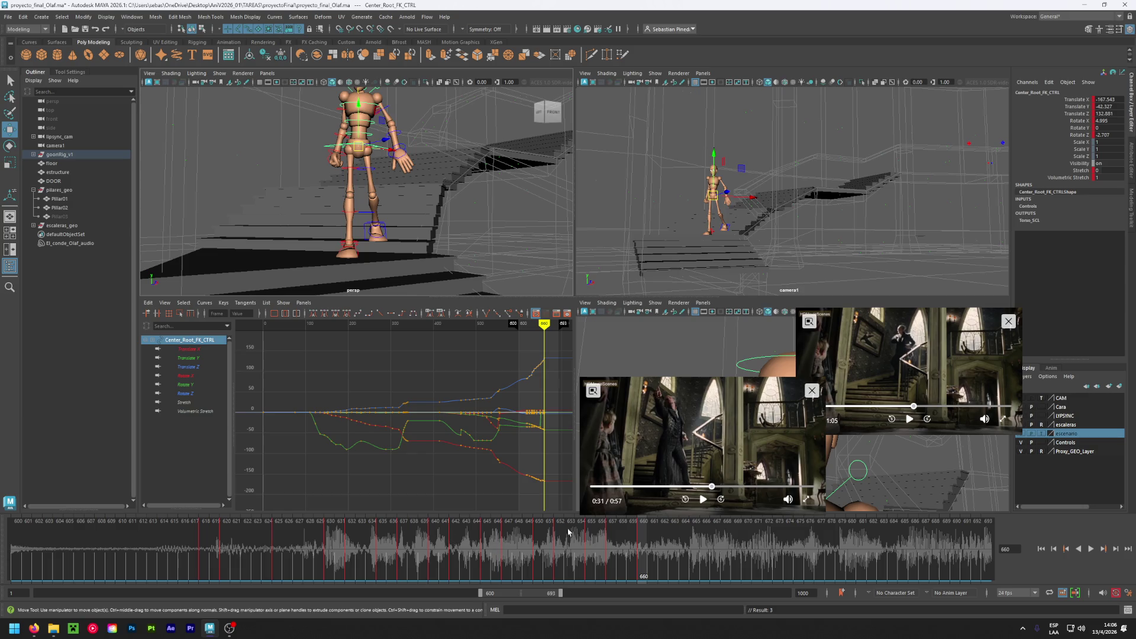
pyautogui.moveTo(639, 531)
pyautogui.mouseDown()
pyautogui.moveTo(435, 530)
pyautogui.moveTo(644, 541)
pyautogui.mouseUp()
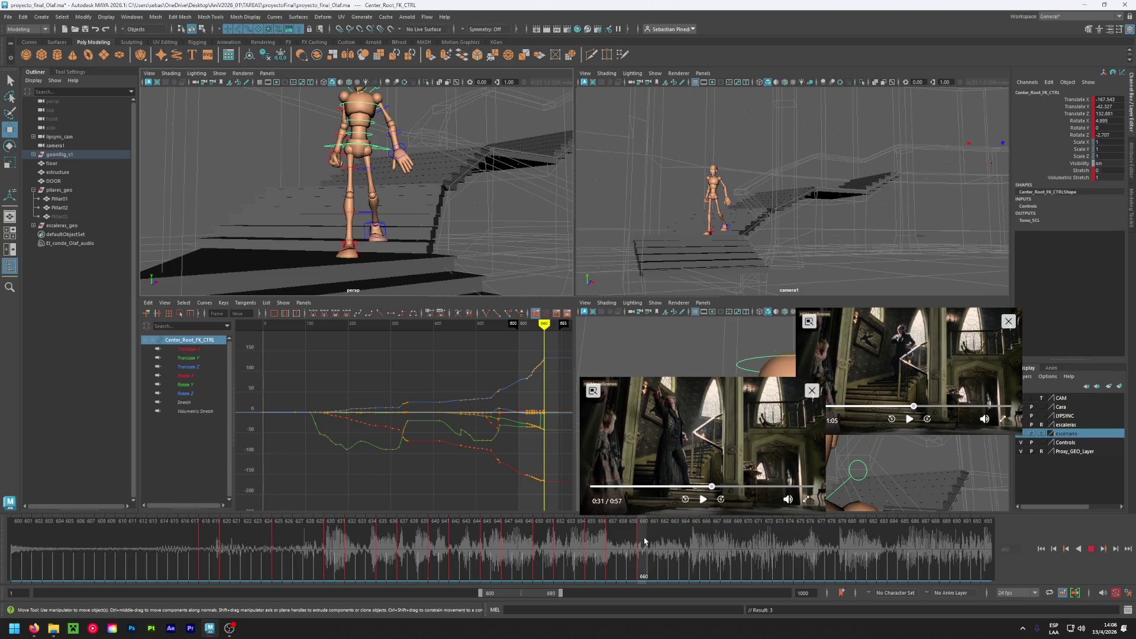
pyautogui.keyDown('alt'); pyautogui.moveTo(432, 261); pyautogui.dragTo(421, 262); pyautogui.keyUp('alt')
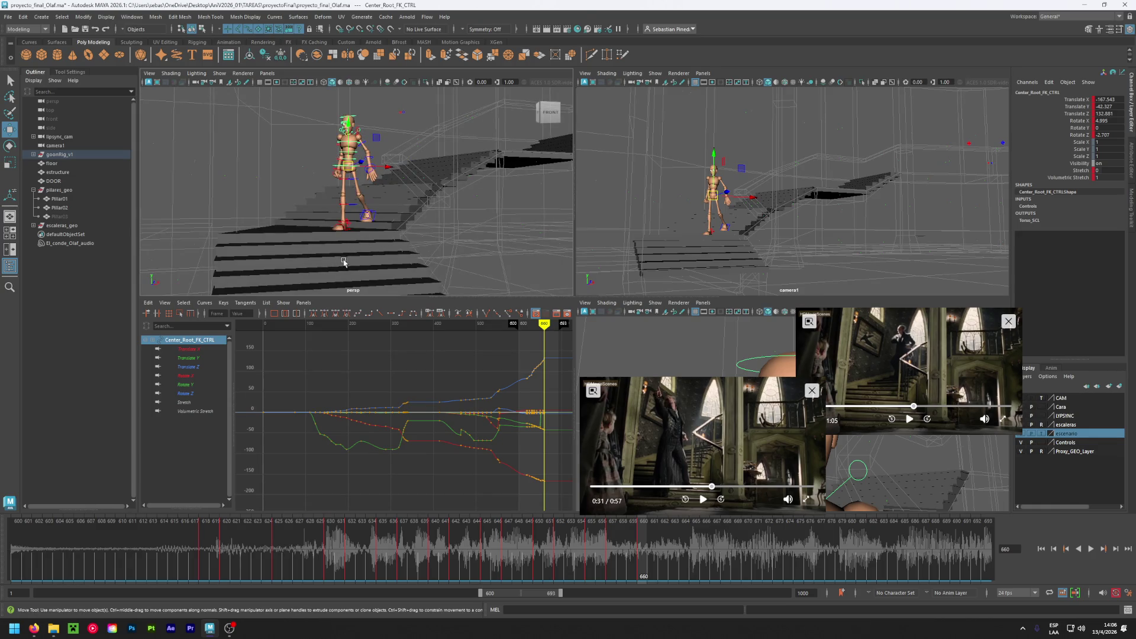
pyautogui.moveTo(355, 273)
pyautogui.keyDown('alt'); pyautogui.mouseDown()
pyautogui.moveTo(367, 247)
pyautogui.moveTo(339, 246)
pyautogui.mouseUp(); pyautogui.keyUp('alt')
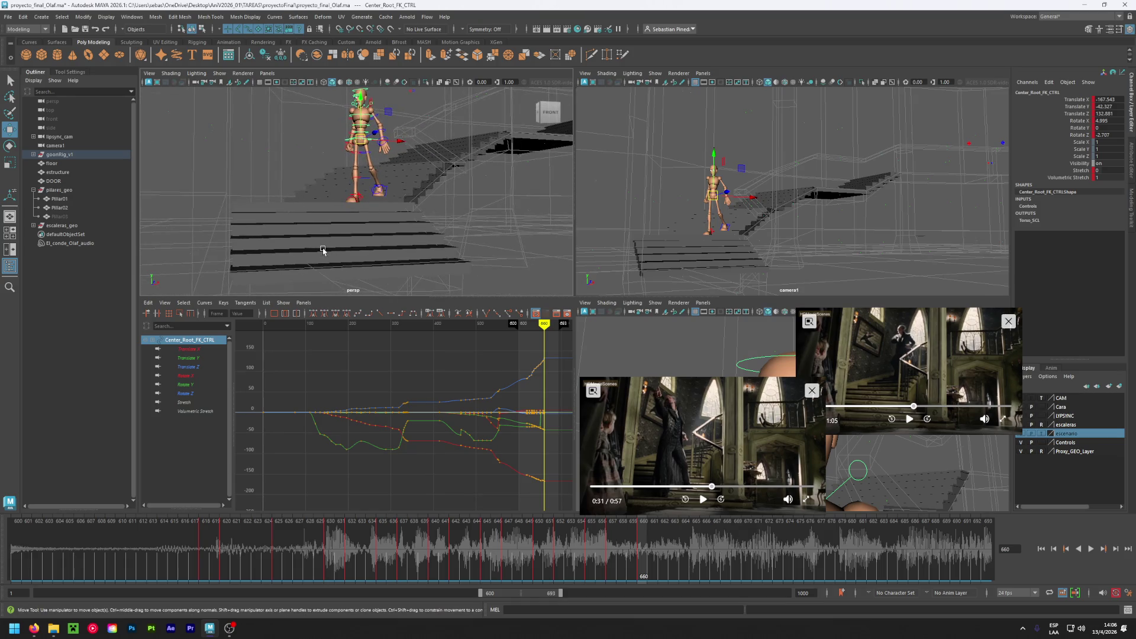
# - Set the escenario layer to reference shading and play the reference clip, pausing at 0:35
pyautogui.click(1043, 434)
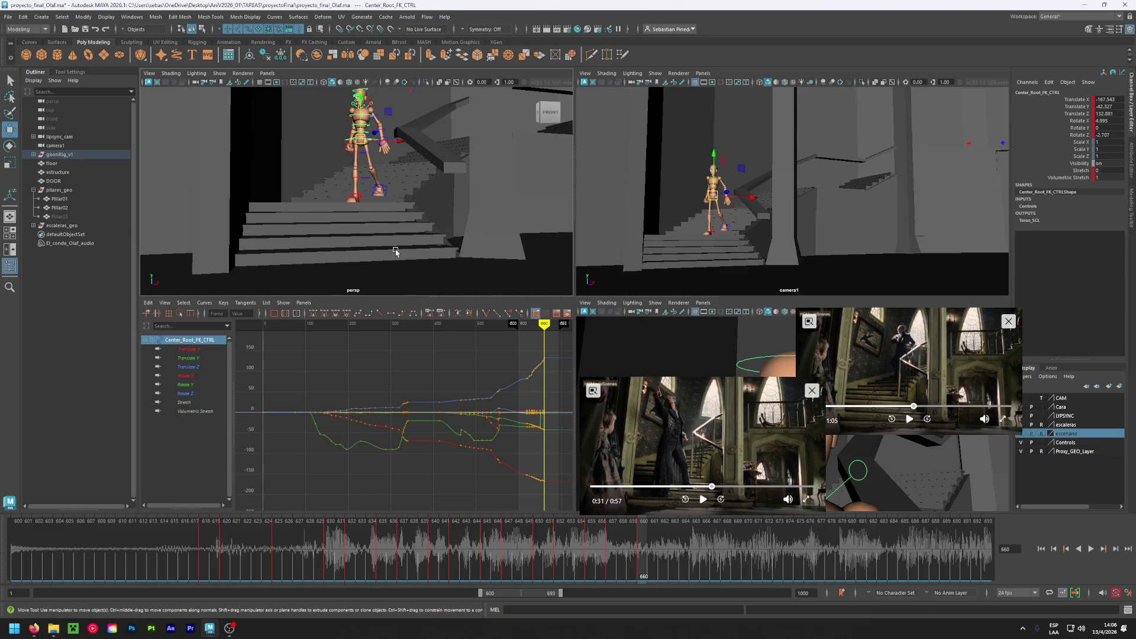
pyautogui.click(707, 486)
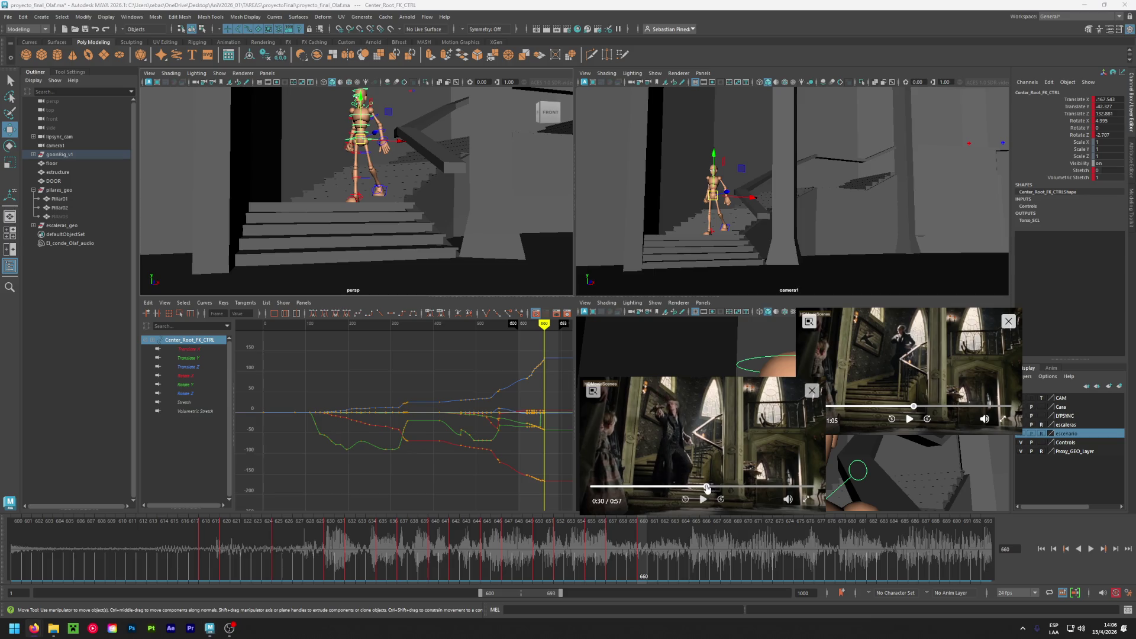
pyautogui.click(699, 486)
pyautogui.click(702, 500)
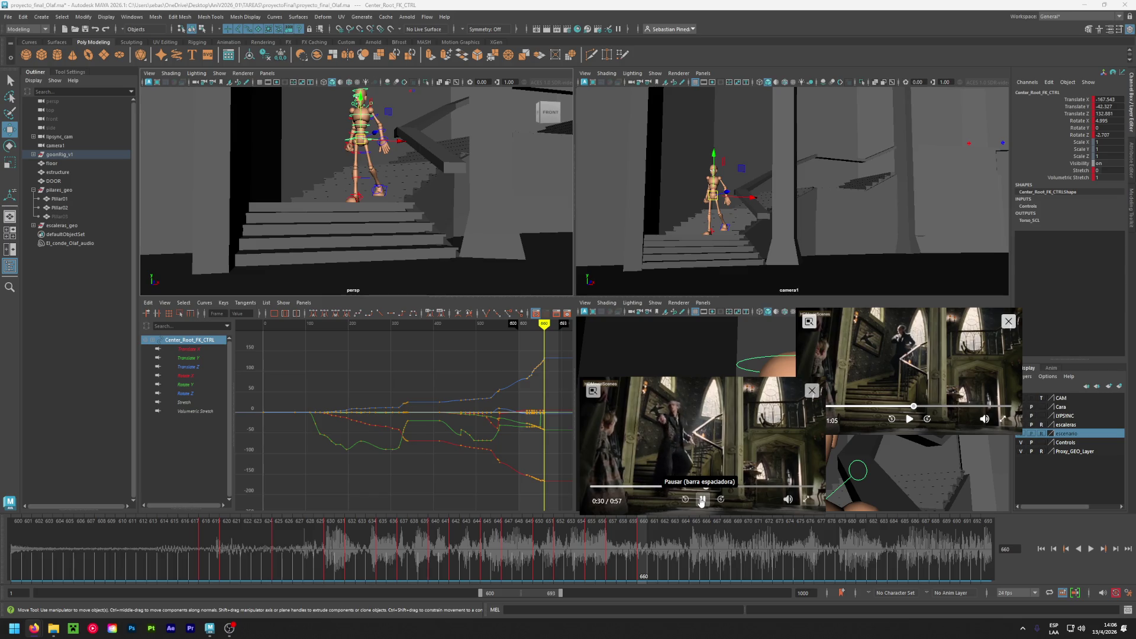
pyautogui.click(694, 486)
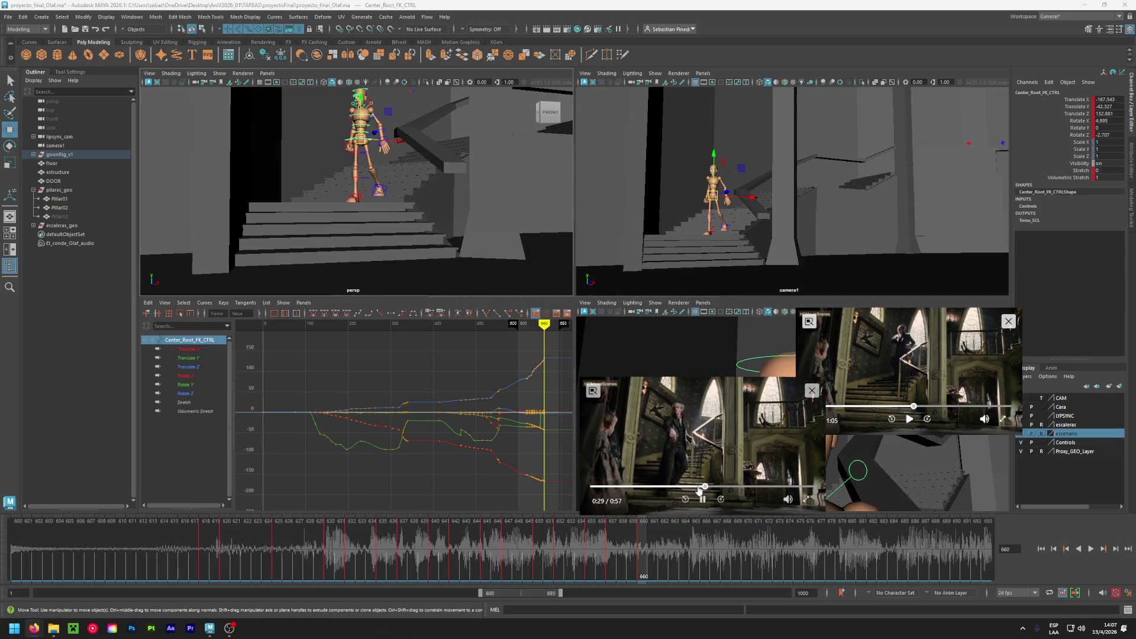
pyautogui.moveTo(698, 488); pyautogui.dragTo(699, 489)
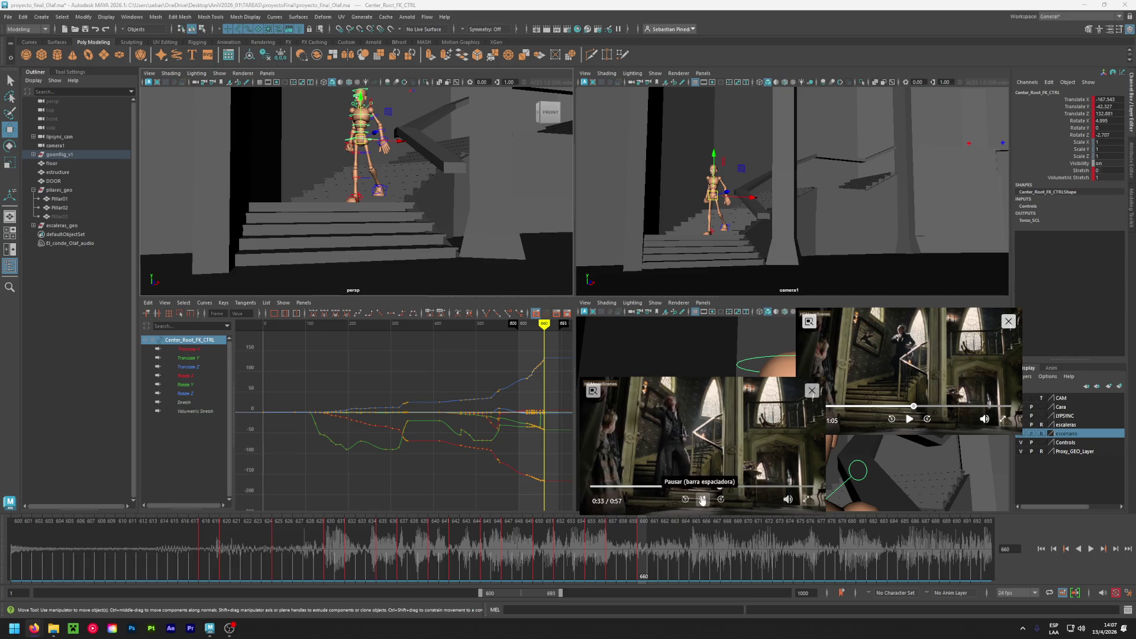
pyautogui.click(702, 500)
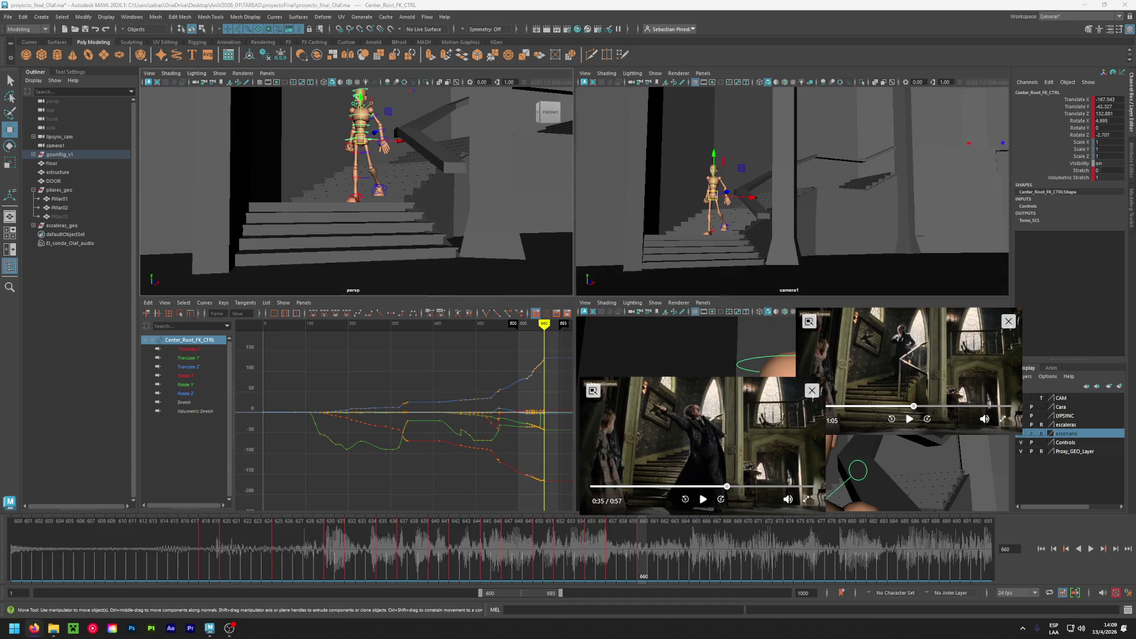
pyautogui.moveTo(355, 230)
pyautogui.keyDown('alt'); pyautogui.mouseDown()
pyautogui.moveTo(305, 225)
pyautogui.moveTo(332, 215)
pyautogui.moveTo(316, 216)
pyautogui.mouseUp(); pyautogui.keyUp('alt')
# - Return the escenario set to template, play the walk from frame 667, and stop at 672
pyautogui.moveTo(632, 539)
pyautogui.mouseDown()
pyautogui.moveTo(599, 542)
pyautogui.moveTo(639, 543)
pyautogui.mouseUp()
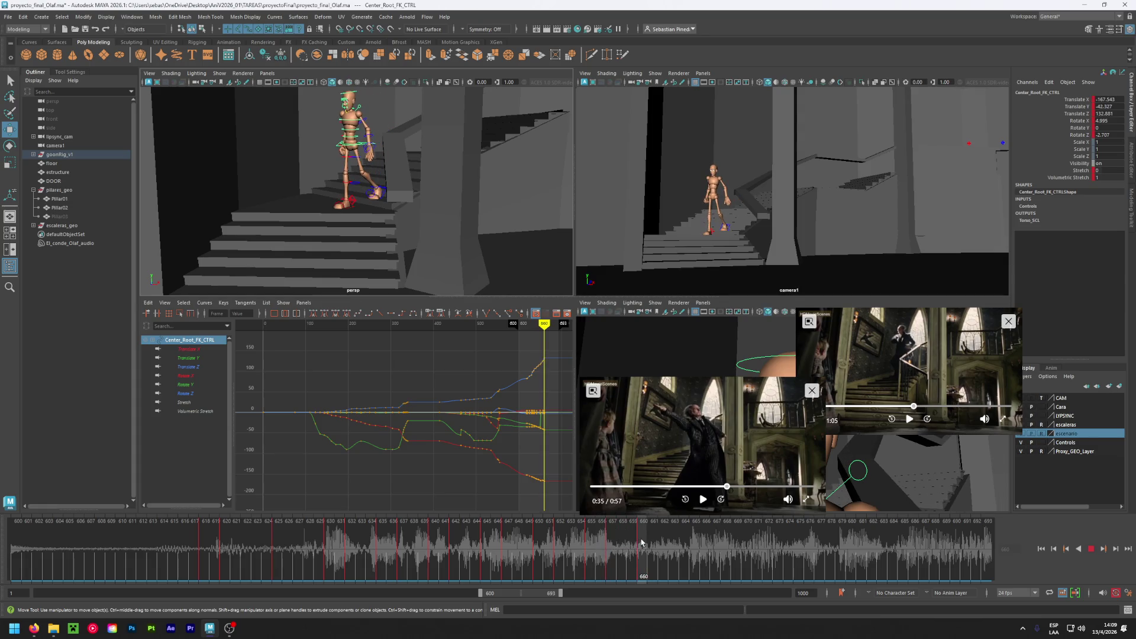
pyautogui.keyDown('alt'); pyautogui.moveTo(417, 210); pyautogui.dragTo(372, 205); pyautogui.keyUp('alt')
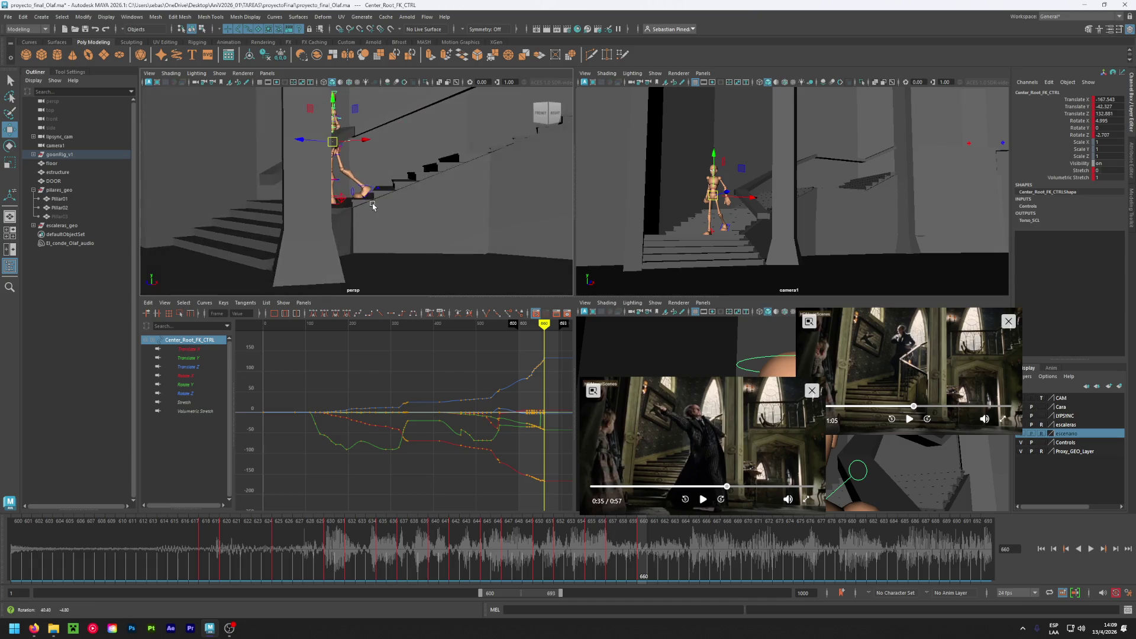
pyautogui.click(1041, 434)
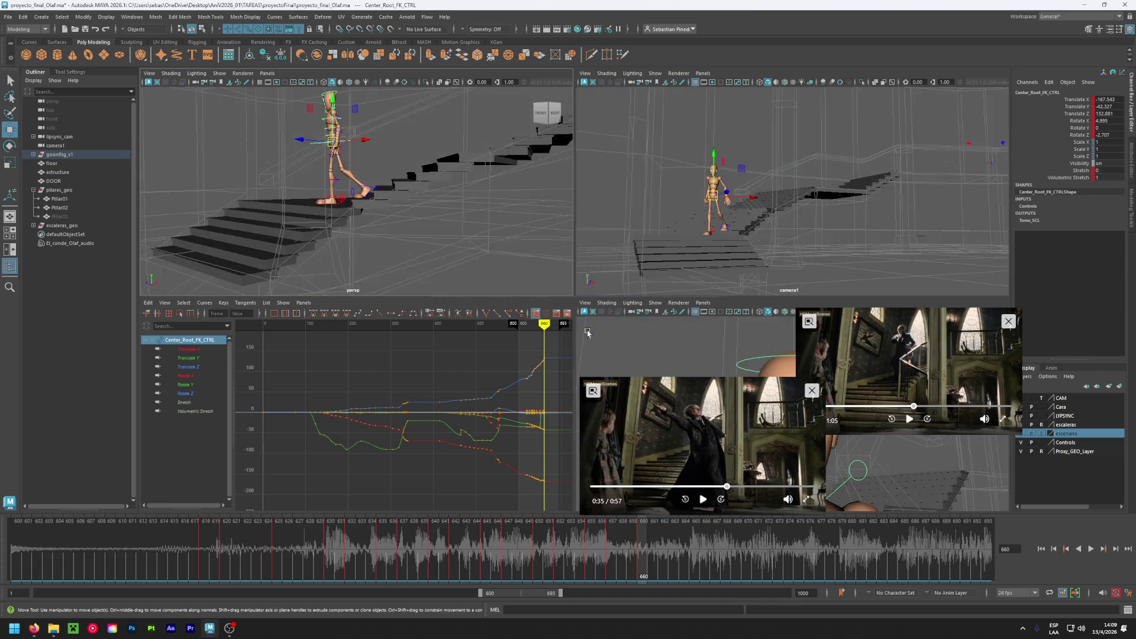
pyautogui.moveTo(445, 234)
pyautogui.keyDown('alt'); pyautogui.mouseDown()
pyautogui.moveTo(425, 253)
pyautogui.moveTo(505, 240)
pyautogui.moveTo(491, 241)
pyautogui.mouseUp(); pyautogui.keyUp('alt')
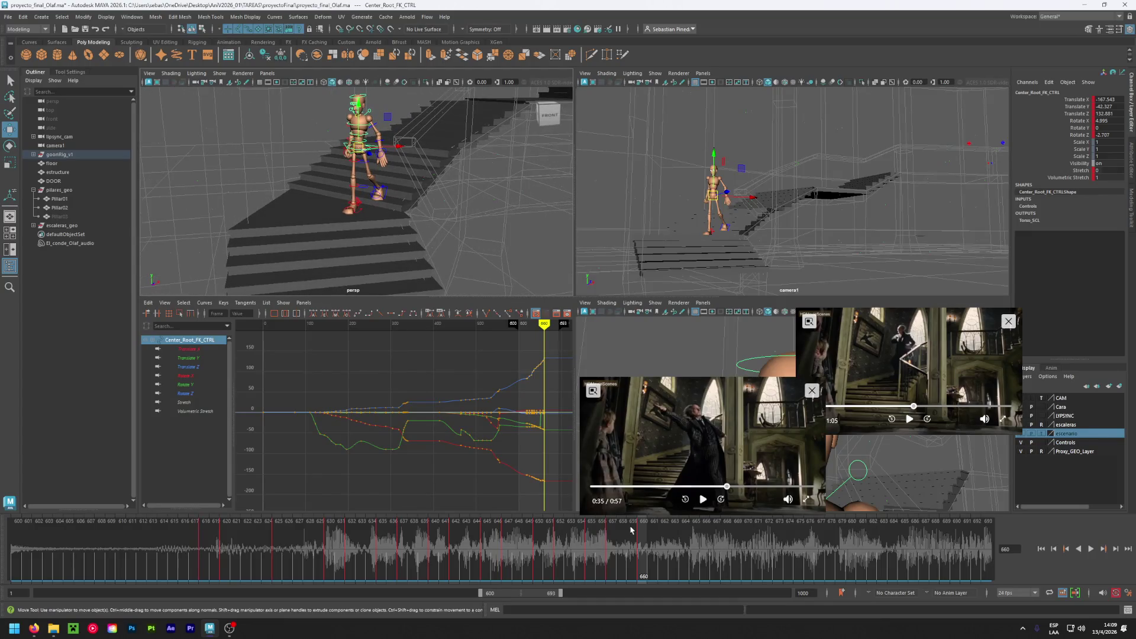
pyautogui.moveTo(643, 535); pyautogui.dragTo(715, 543)
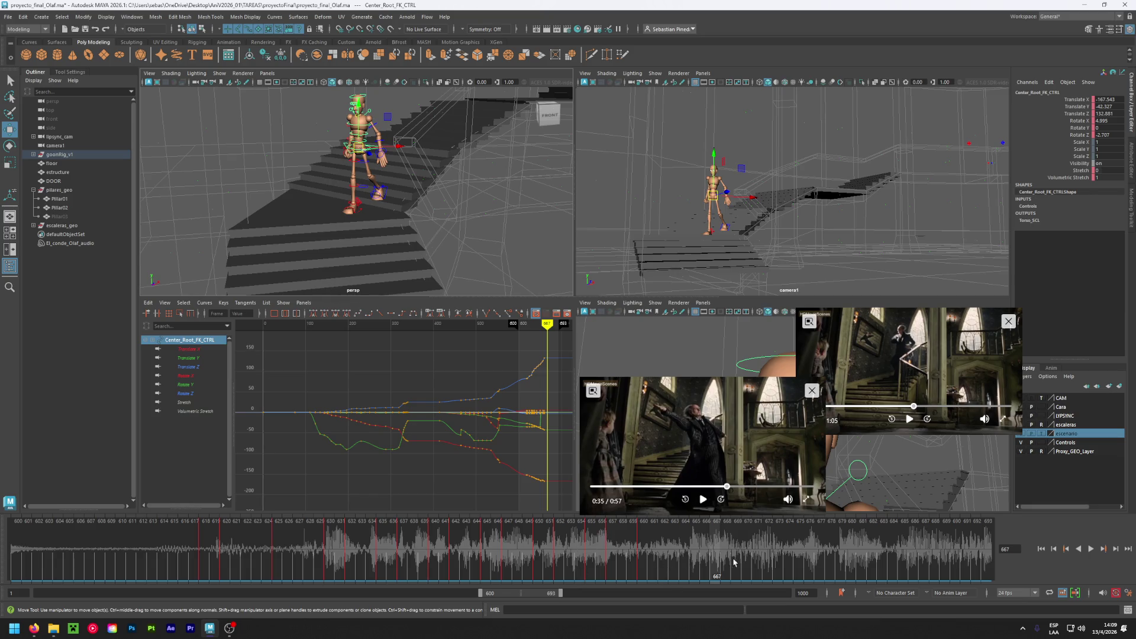
pyautogui.hotkey('alt', 'v')
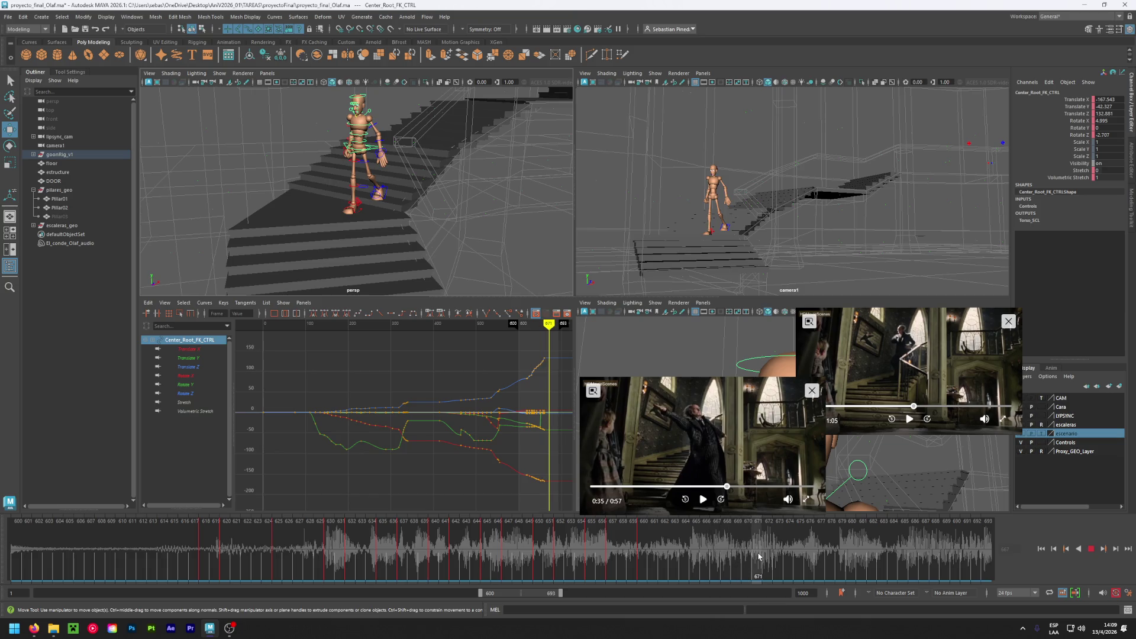
pyautogui.click(768, 550)
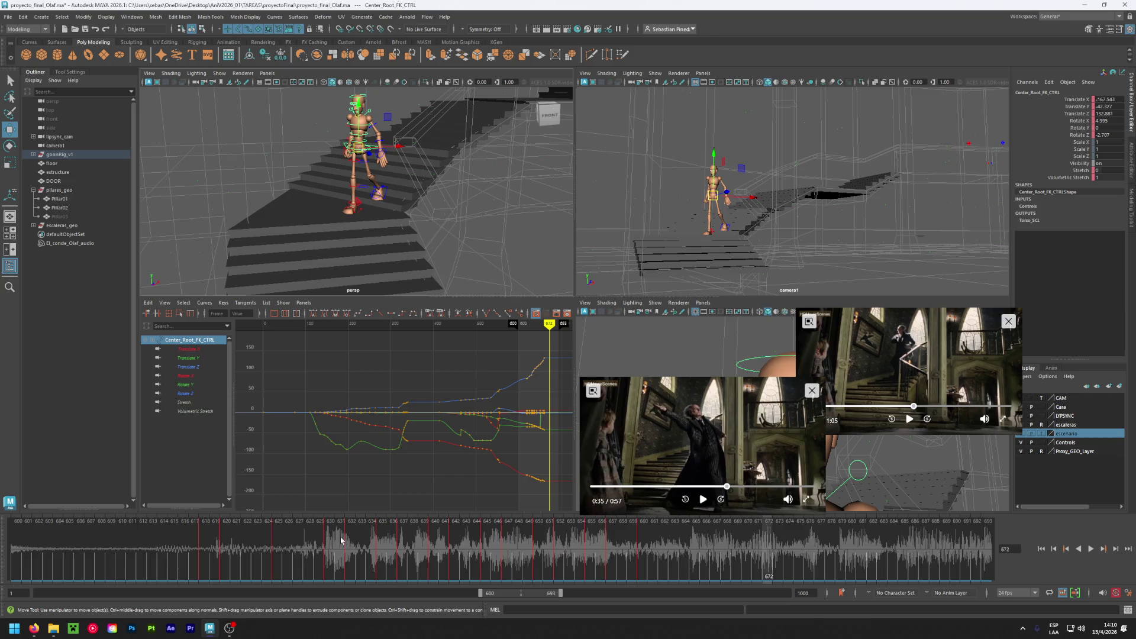
# - Play from frame 630 and stretch the keys from 629 to end at frame 664
pyautogui.moveTo(340, 539); pyautogui.dragTo(325, 538)
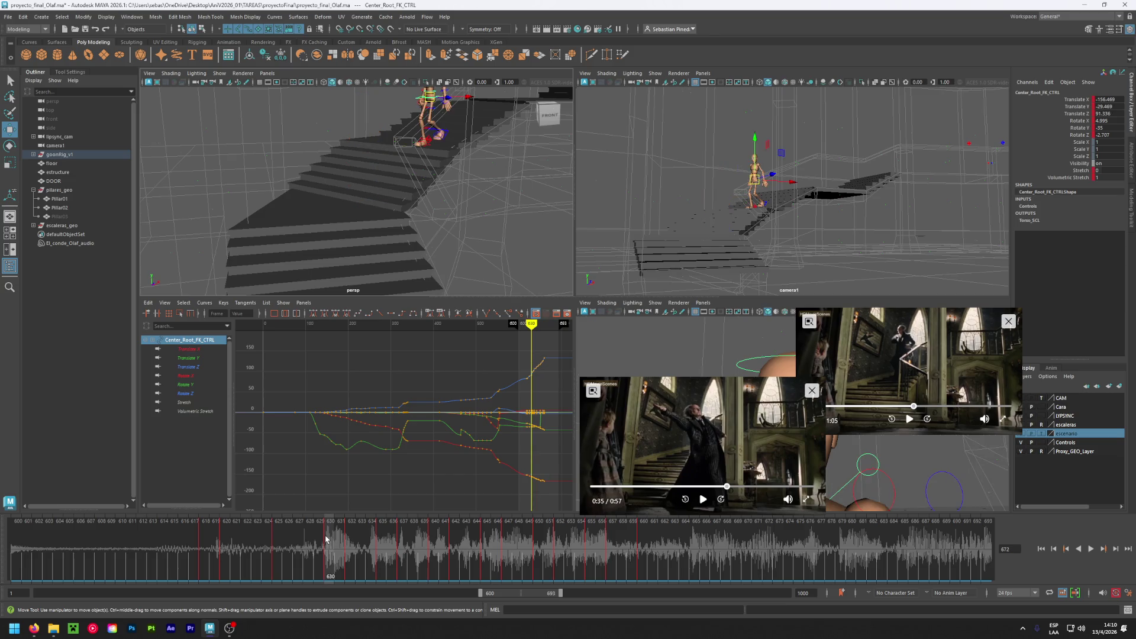
pyautogui.hotkey('alt', 'v')
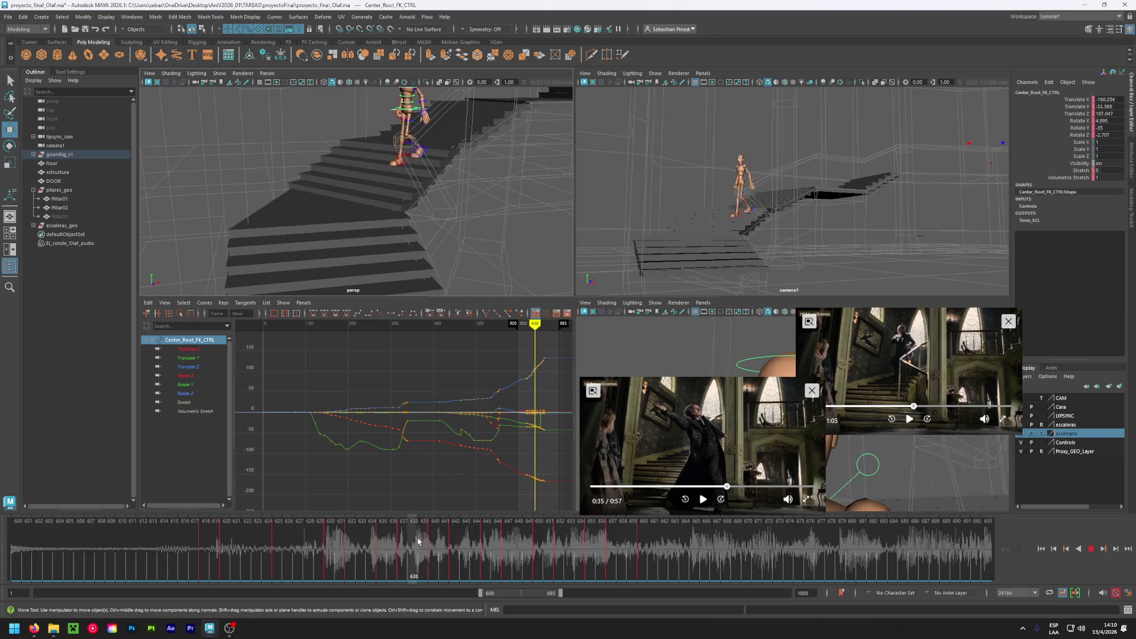
pyautogui.moveTo(333, 547)
pyautogui.mouseDown()
pyautogui.moveTo(318, 545)
pyautogui.moveTo(646, 548)
pyautogui.mouseUp()
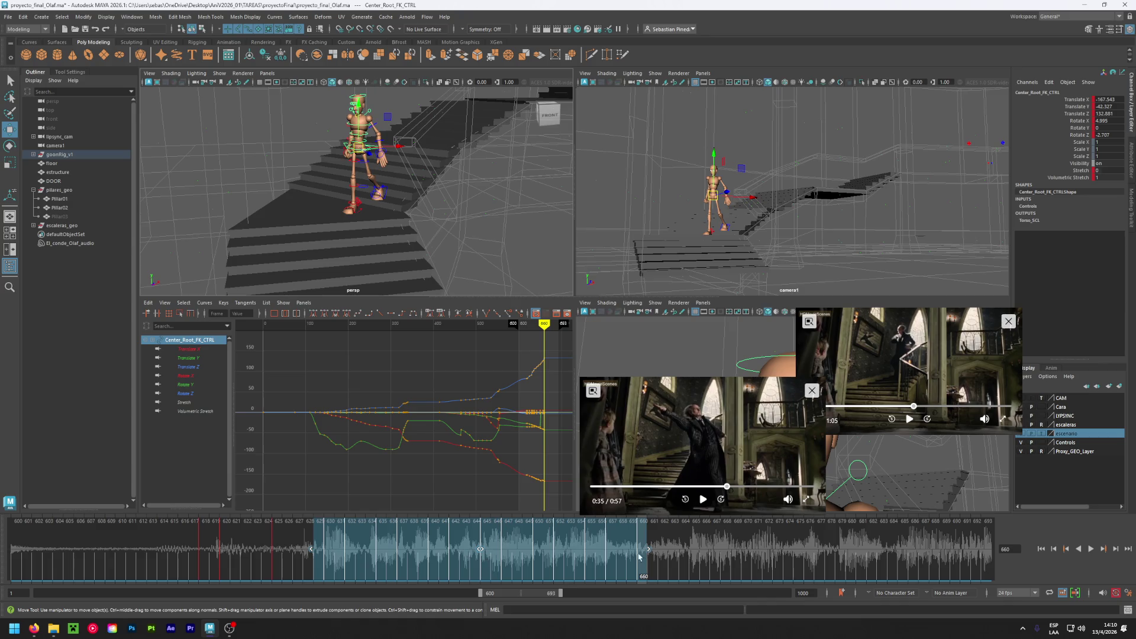
pyautogui.moveTo(649, 550); pyautogui.dragTo(733, 553)
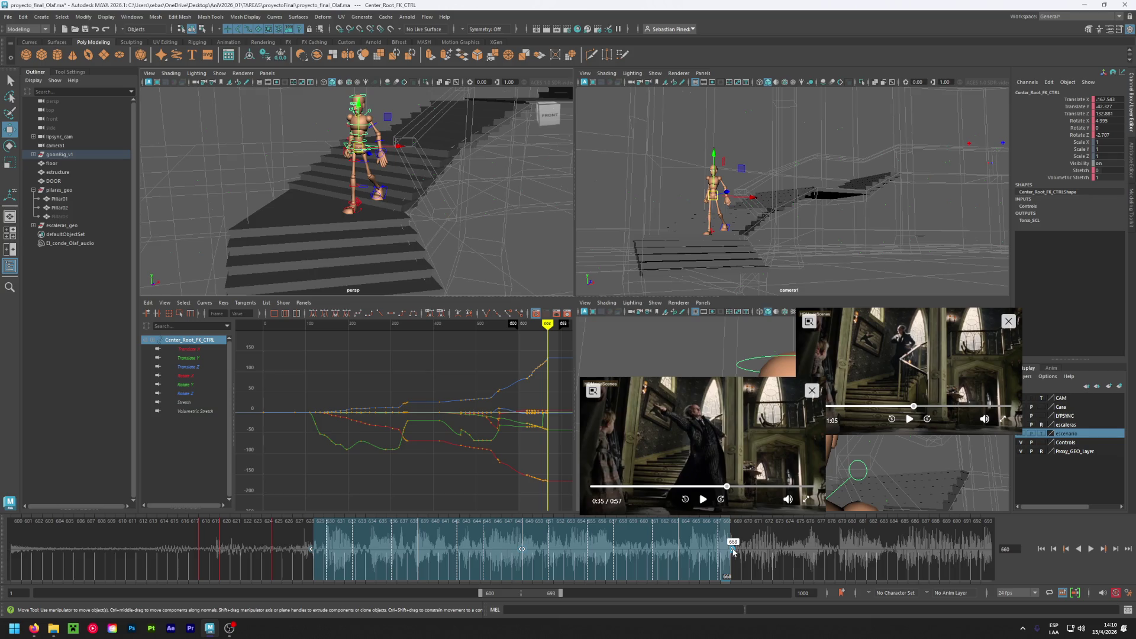
pyautogui.click(774, 551)
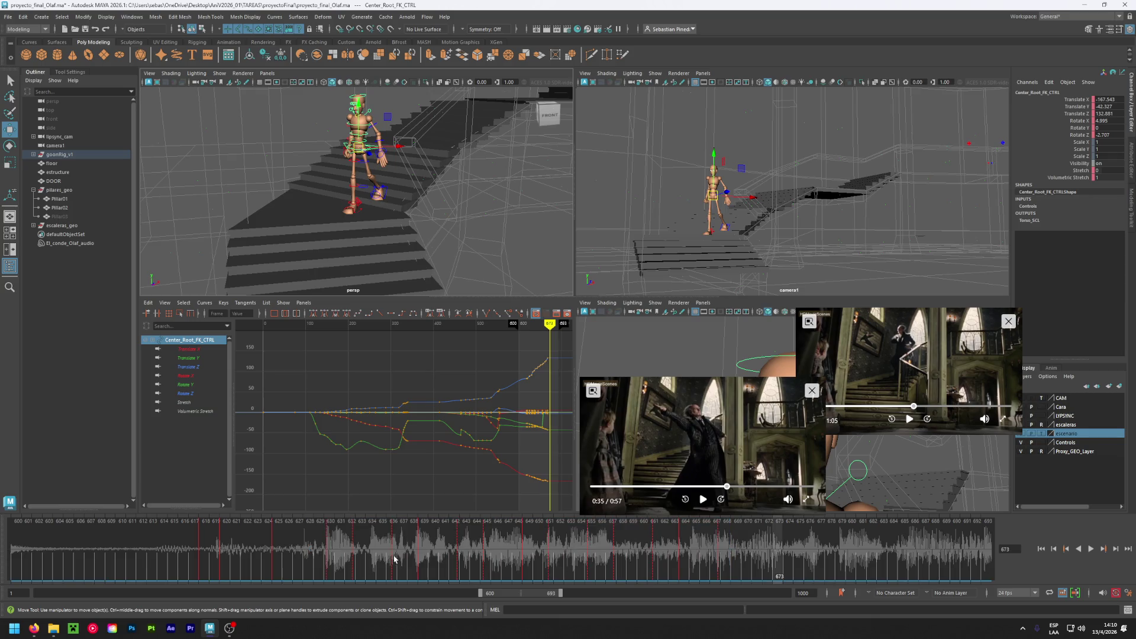
pyautogui.moveTo(332, 547)
pyautogui.mouseDown()
pyautogui.moveTo(727, 543)
pyautogui.moveTo(647, 547)
pyautogui.mouseUp()
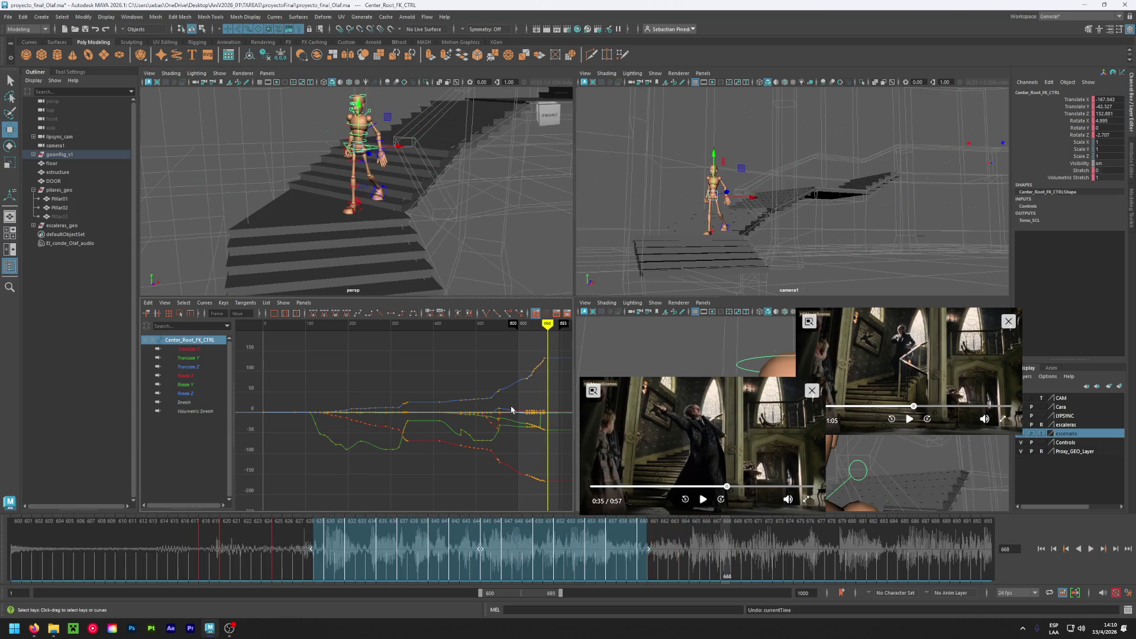
# - Reselect keys 629–660, stretch them to end at frame 668, and review the new timing
pyautogui.moveTo(520, 231)
pyautogui.keyDown('alt'); pyautogui.mouseDown()
pyautogui.moveTo(418, 221)
pyautogui.moveTo(307, 233)
pyautogui.moveTo(394, 122)
pyautogui.mouseUp(); pyautogui.keyUp('alt')
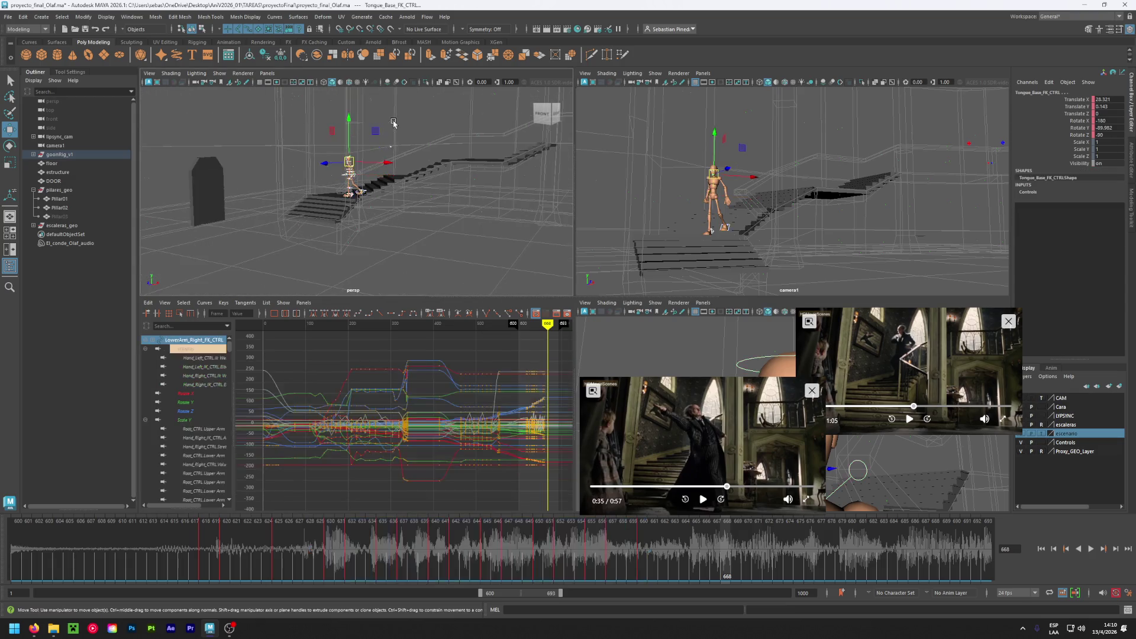
pyautogui.click(319, 544)
pyautogui.keyDown('shift'); pyautogui.moveTo(326, 549); pyautogui.dragTo(647, 550); pyautogui.keyUp('shift')
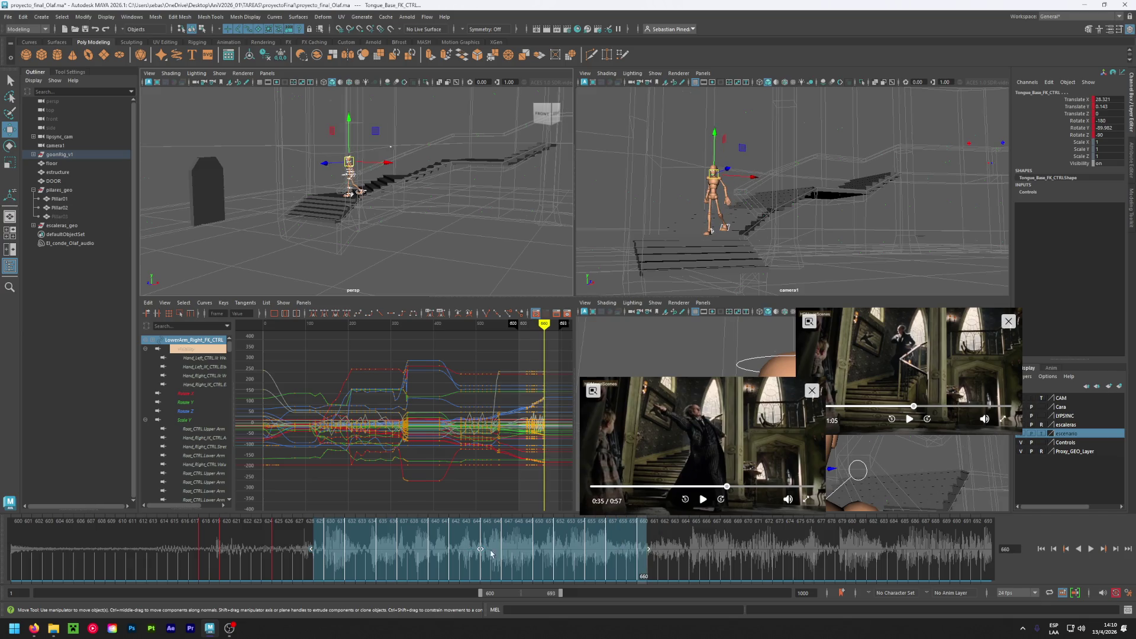
pyautogui.moveTo(650, 552); pyautogui.dragTo(737, 553)
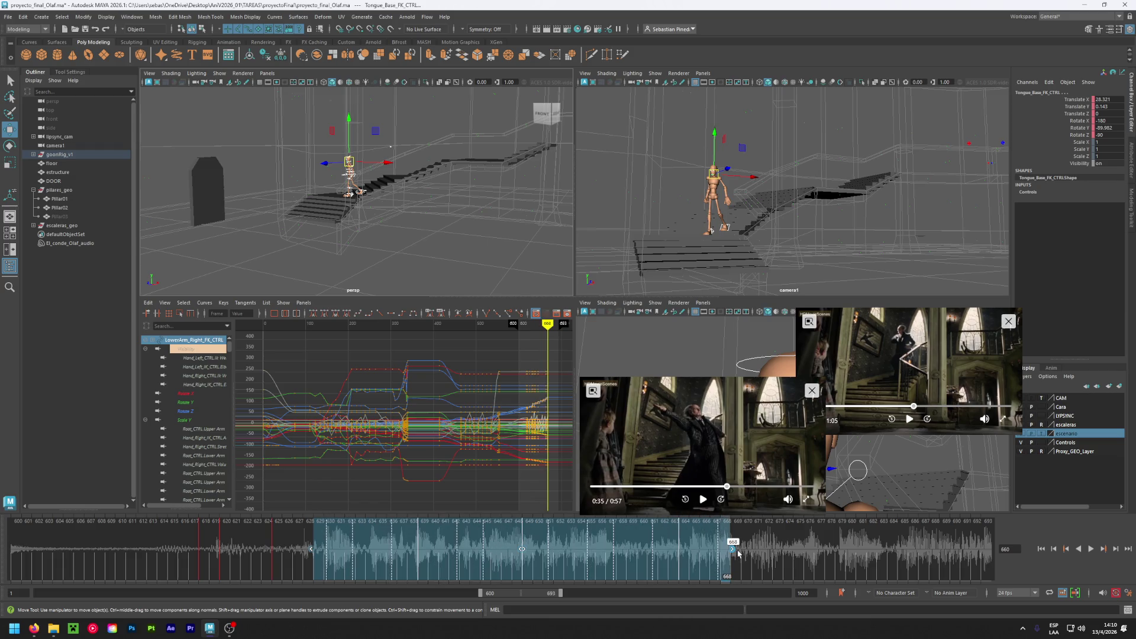
pyautogui.click(752, 559)
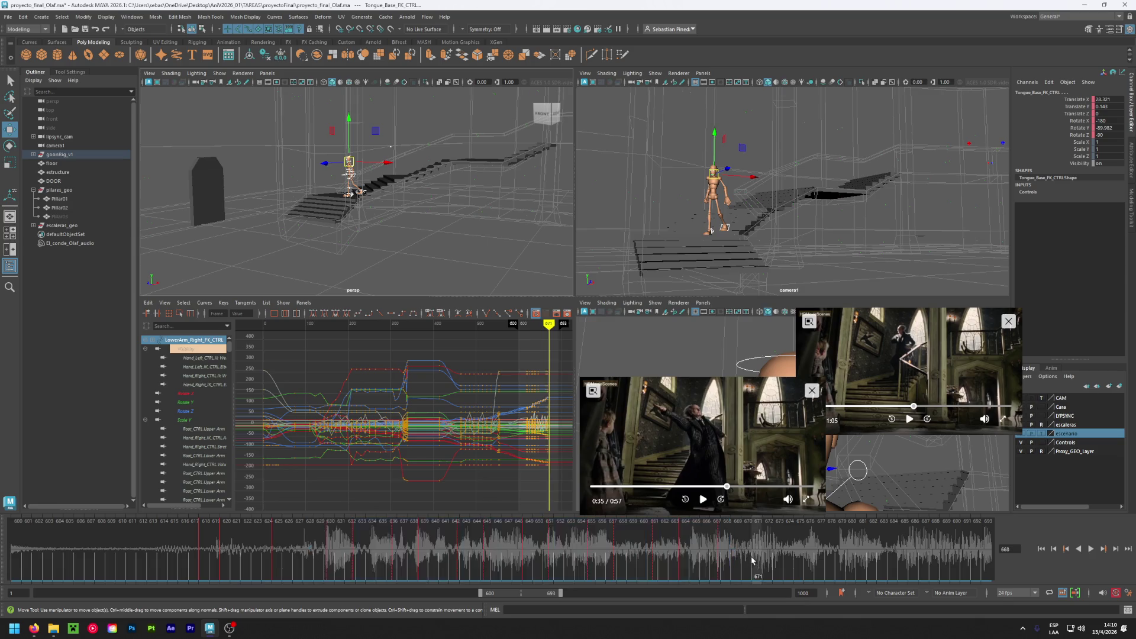
pyautogui.click(316, 545)
pyautogui.hotkey('alt', 'v')
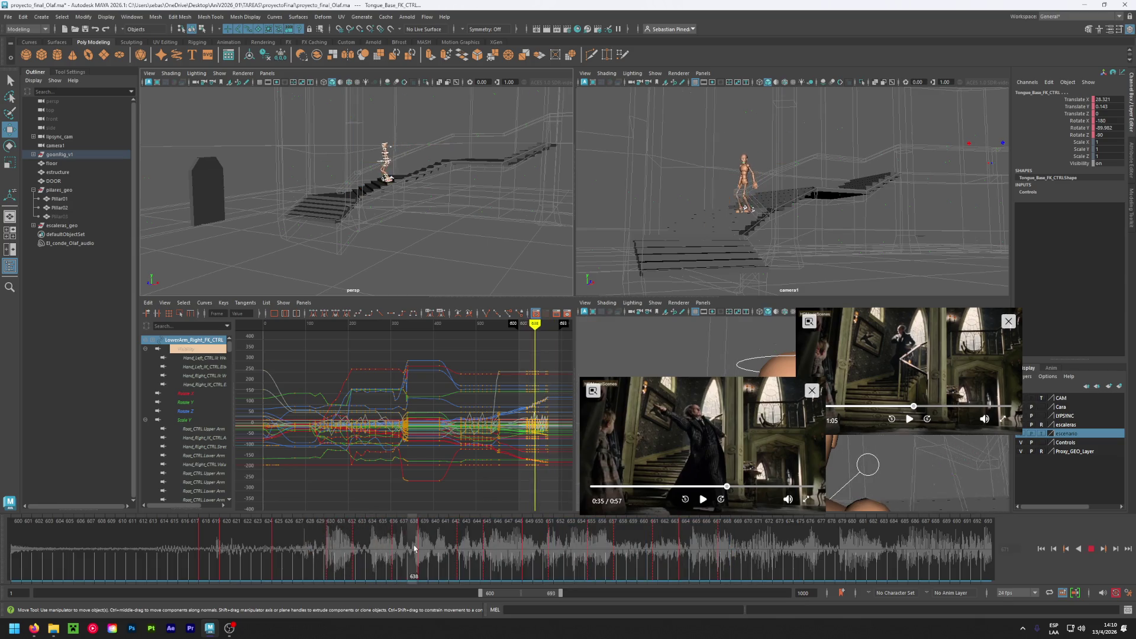
pyautogui.moveTo(449, 548); pyautogui.dragTo(608, 557)
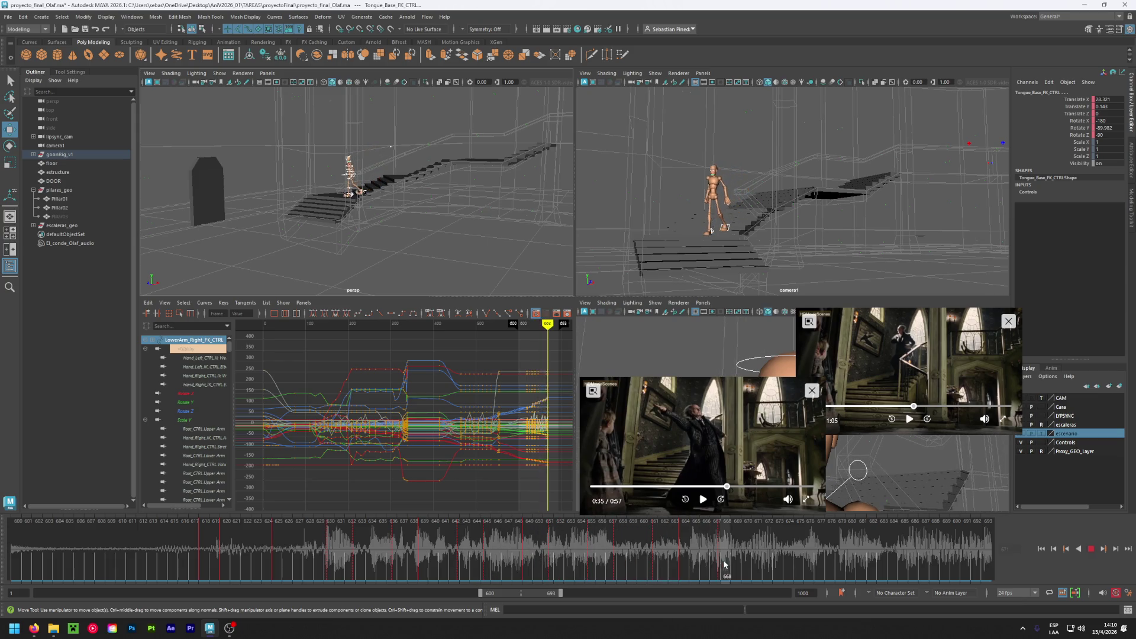
pyautogui.moveTo(761, 569); pyautogui.dragTo(331, 553)
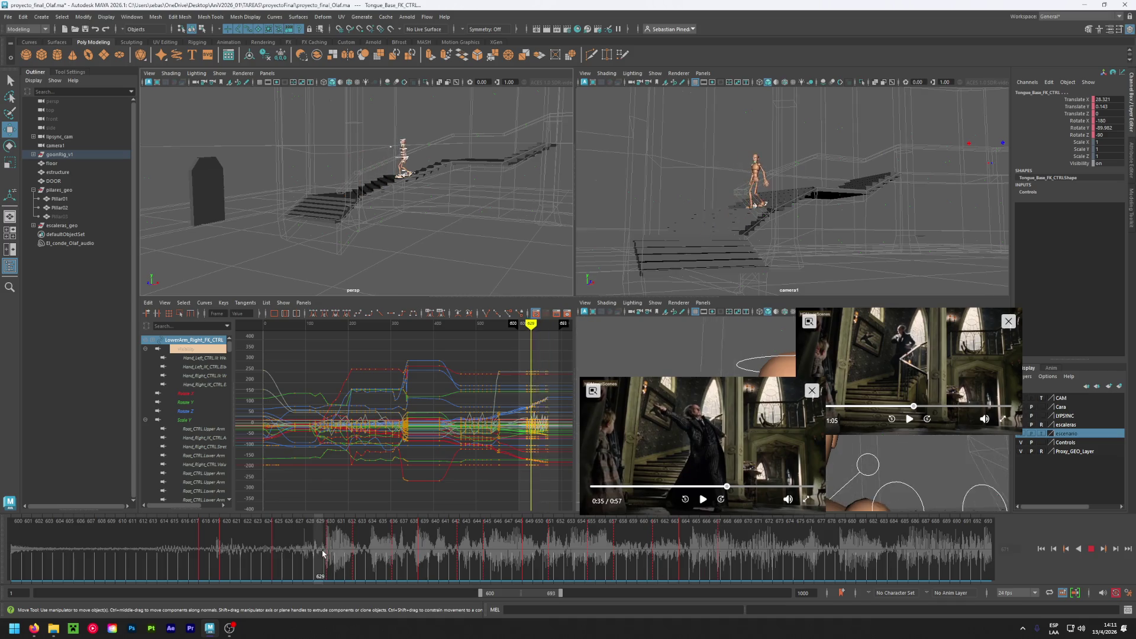
pyautogui.rightClick(332, 550)
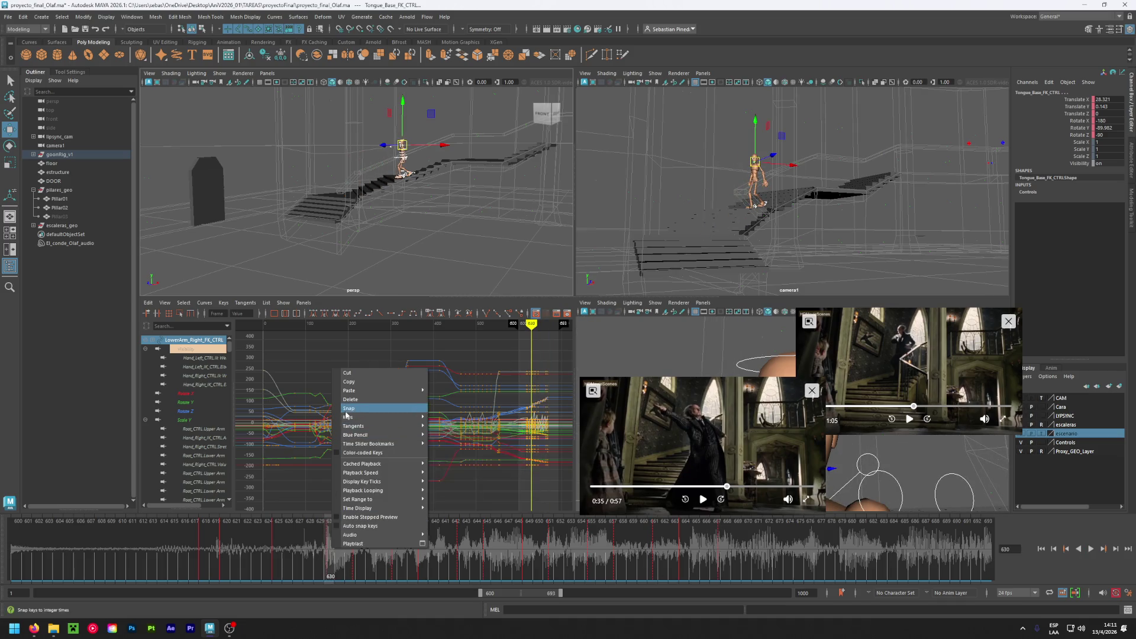
# - Snap the stretched keys at frames 630, 632 and 636 to whole frames
pyautogui.click(350, 408)
pyautogui.click(352, 538)
pyautogui.rightClick(352, 538)
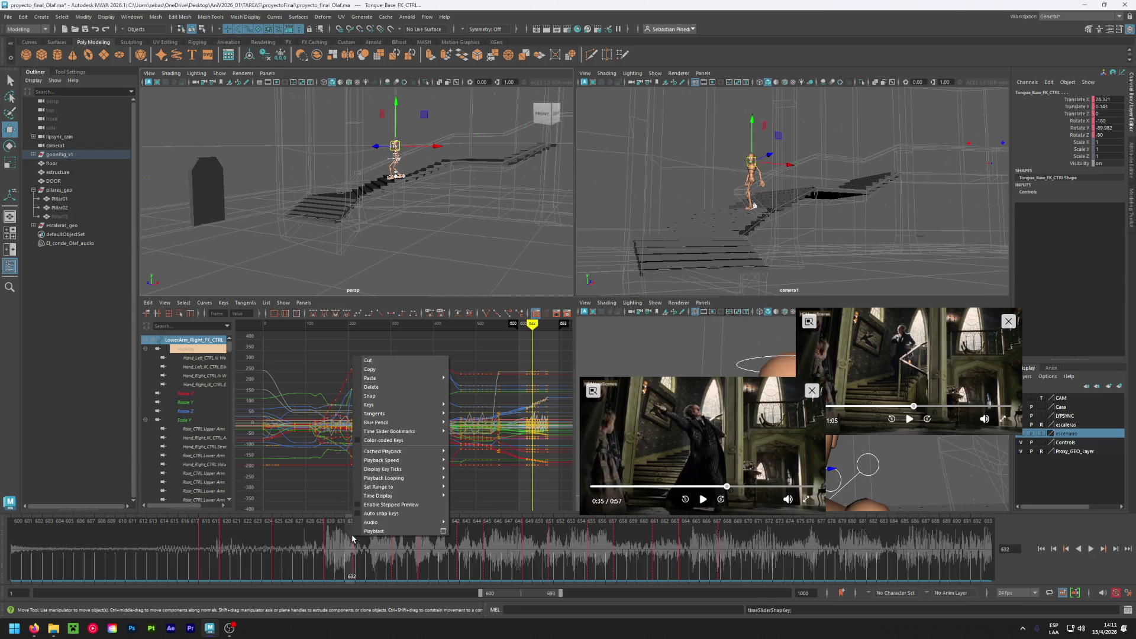
pyautogui.click(389, 395)
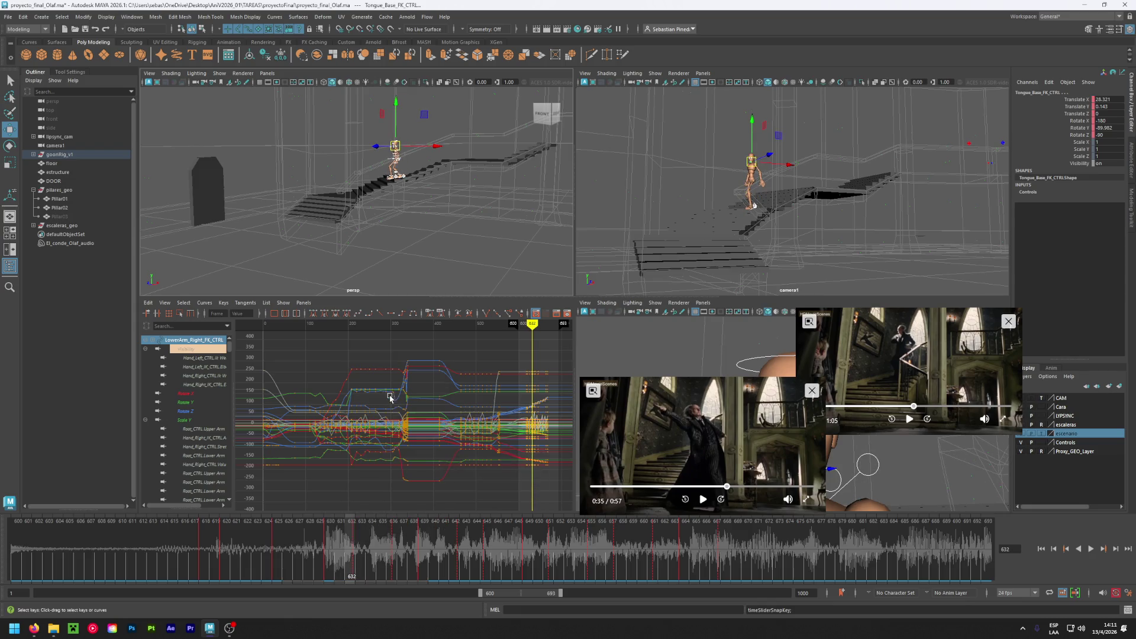
pyautogui.click(395, 555)
pyautogui.rightClick(395, 555)
pyautogui.click(424, 482)
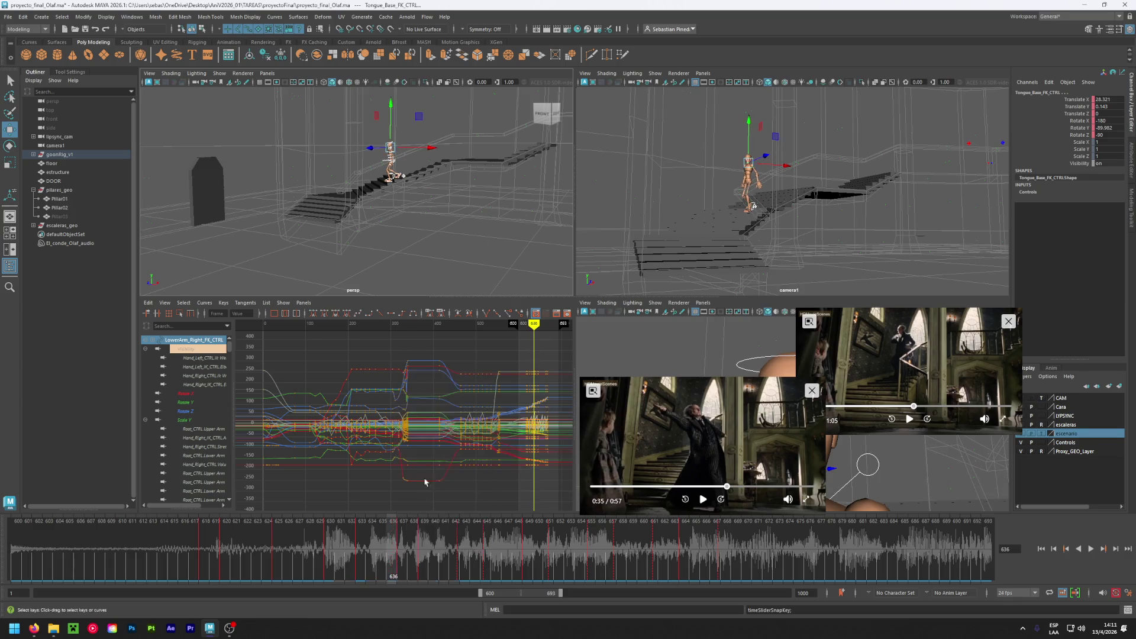
pyautogui.click(457, 549)
pyautogui.rightClick(457, 549)
pyautogui.moveTo(483, 416)
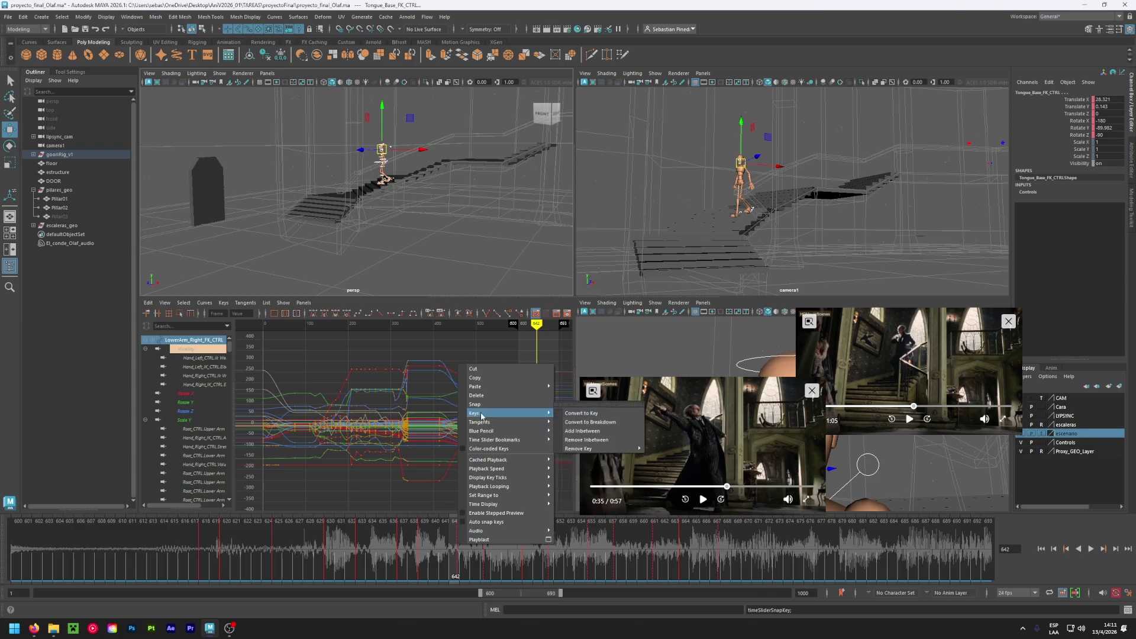
pyautogui.click(487, 550)
pyautogui.rightClick(487, 550)
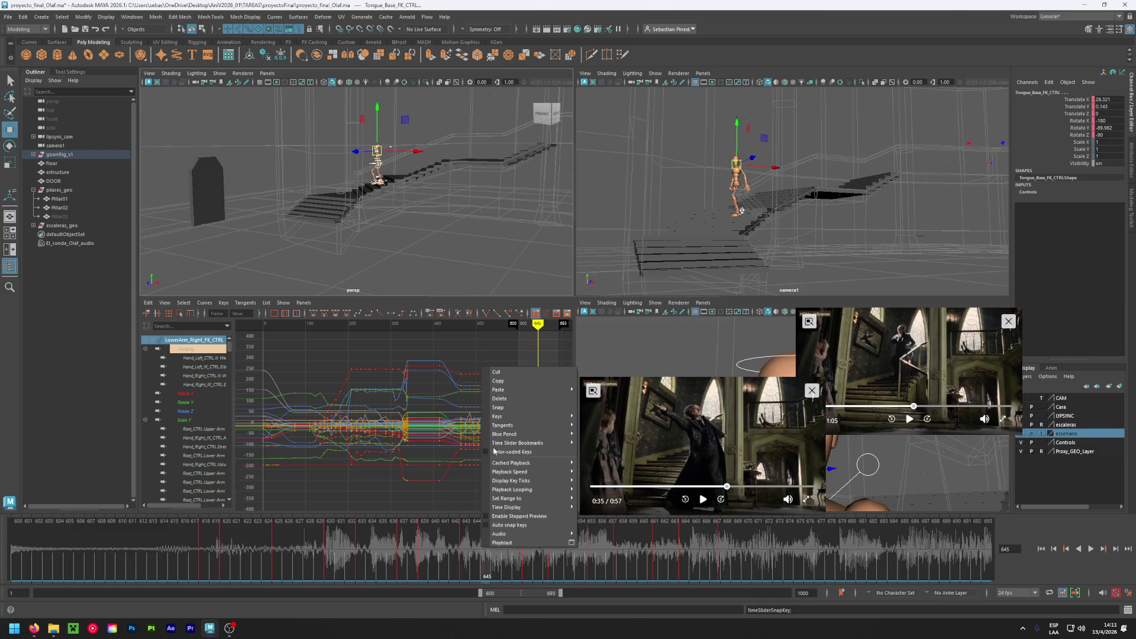
pyautogui.click(504, 542)
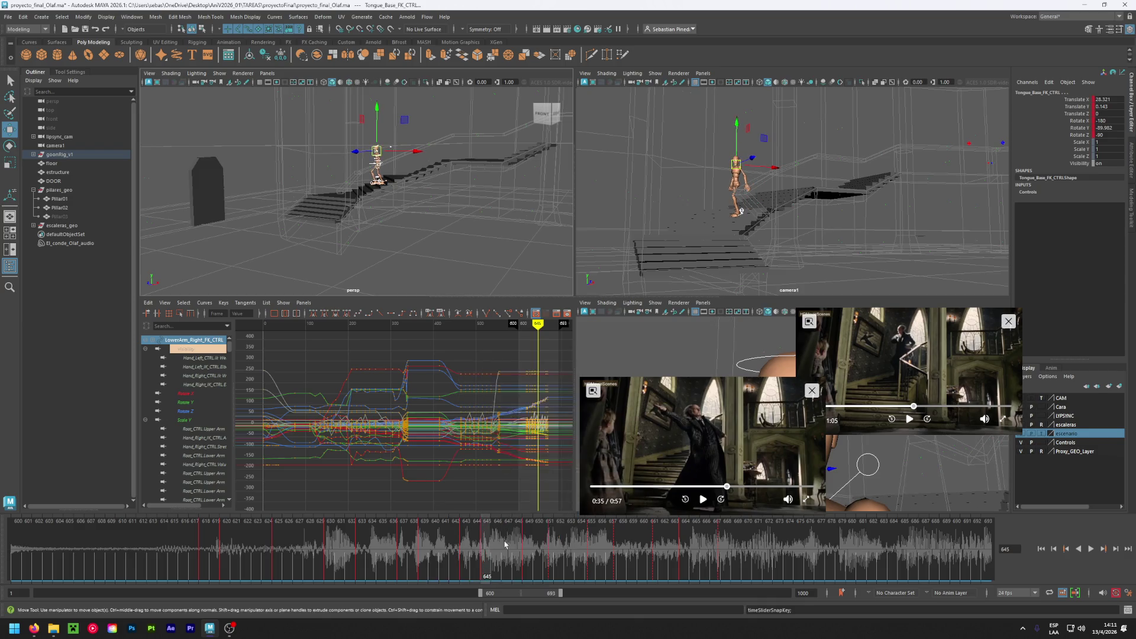
# - Snap the keys at frames 651, 655, 657, 661 and 667 to whole frames, then play back
pyautogui.click(549, 545)
pyautogui.rightClick(549, 545)
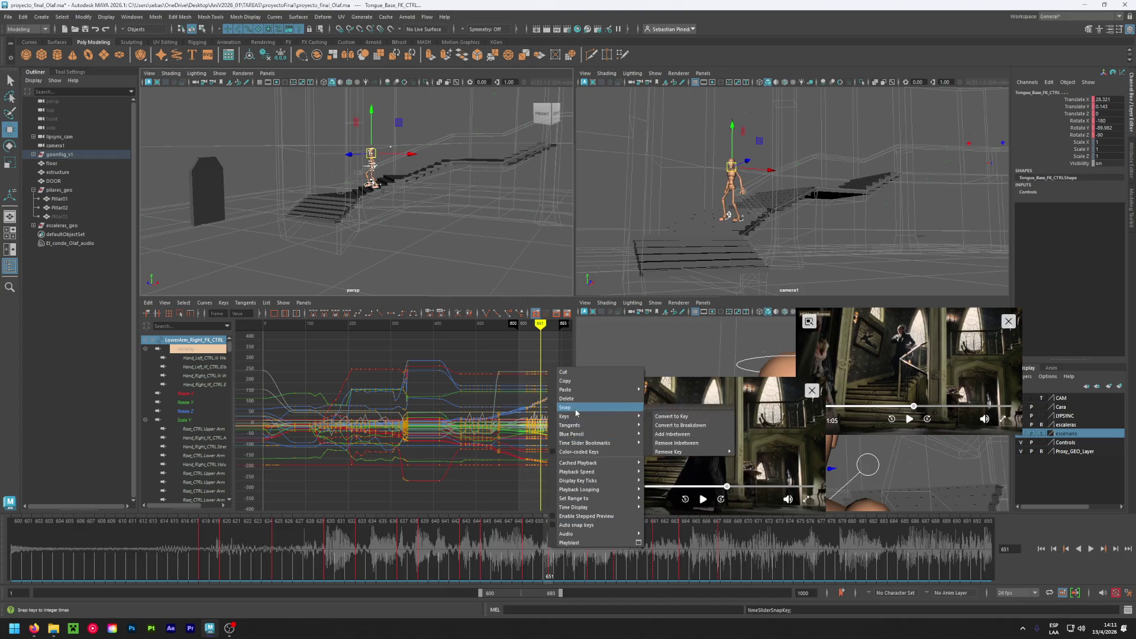
pyautogui.click(572, 535)
pyautogui.click(591, 543)
pyautogui.rightClick(590, 543)
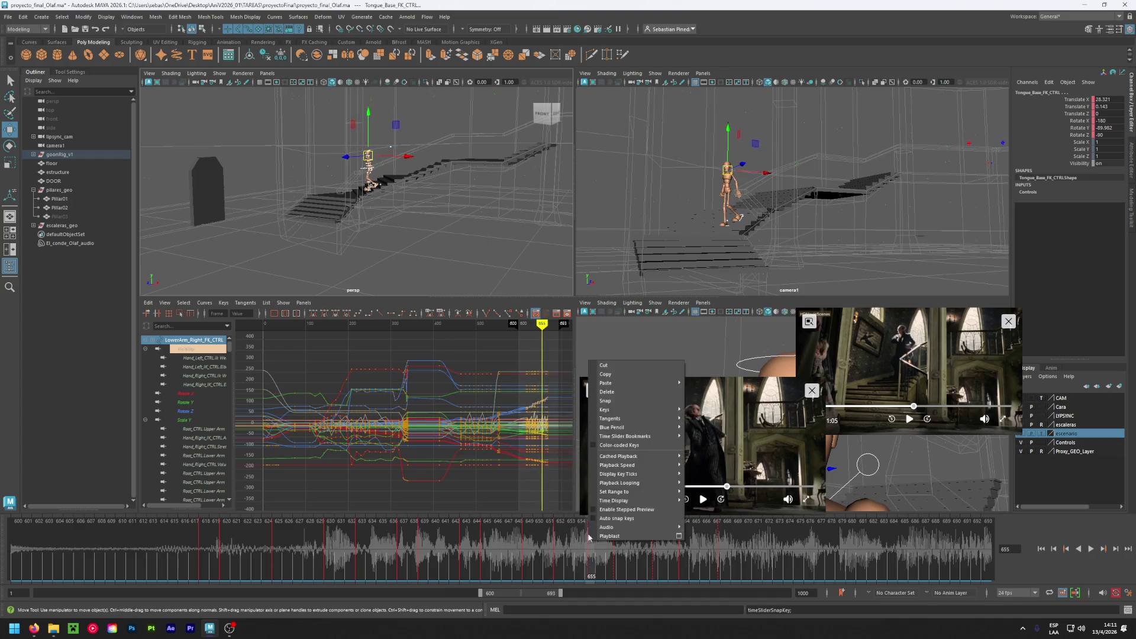
pyautogui.click(608, 403)
pyautogui.click(613, 543)
pyautogui.rightClick(613, 543)
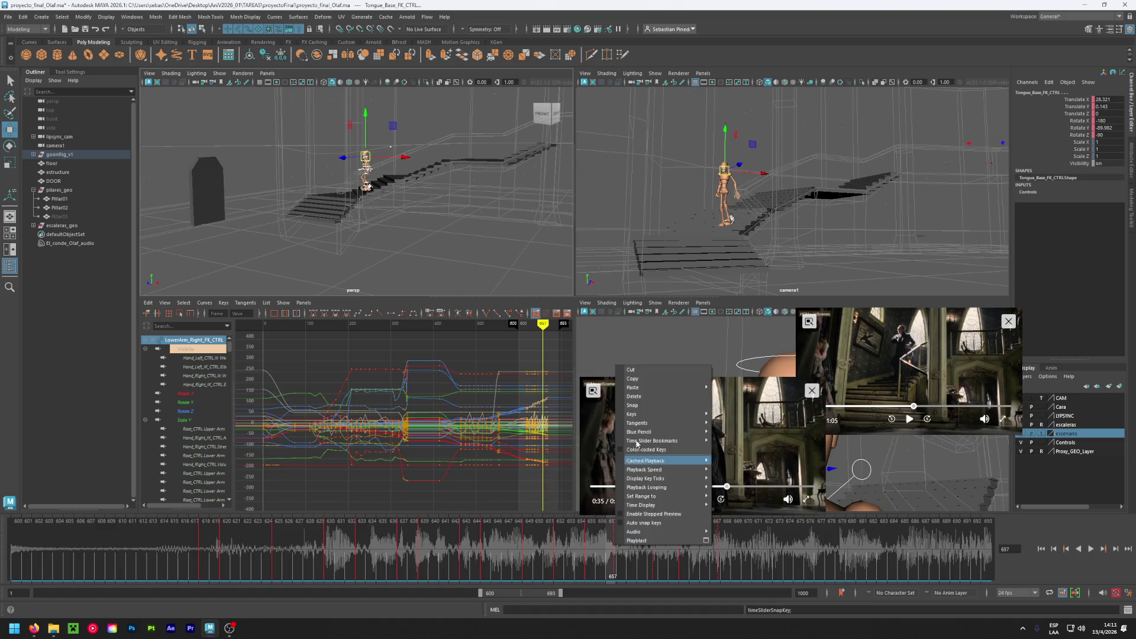
pyautogui.click(644, 406)
pyautogui.click(655, 543)
pyautogui.rightClick(654, 543)
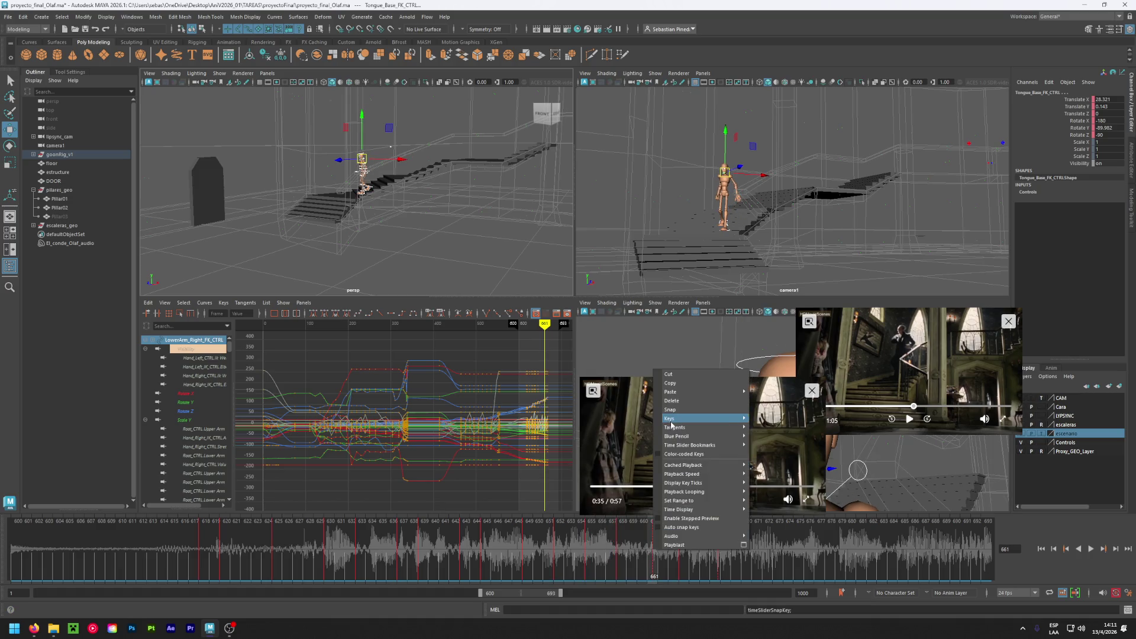
pyautogui.click(684, 410)
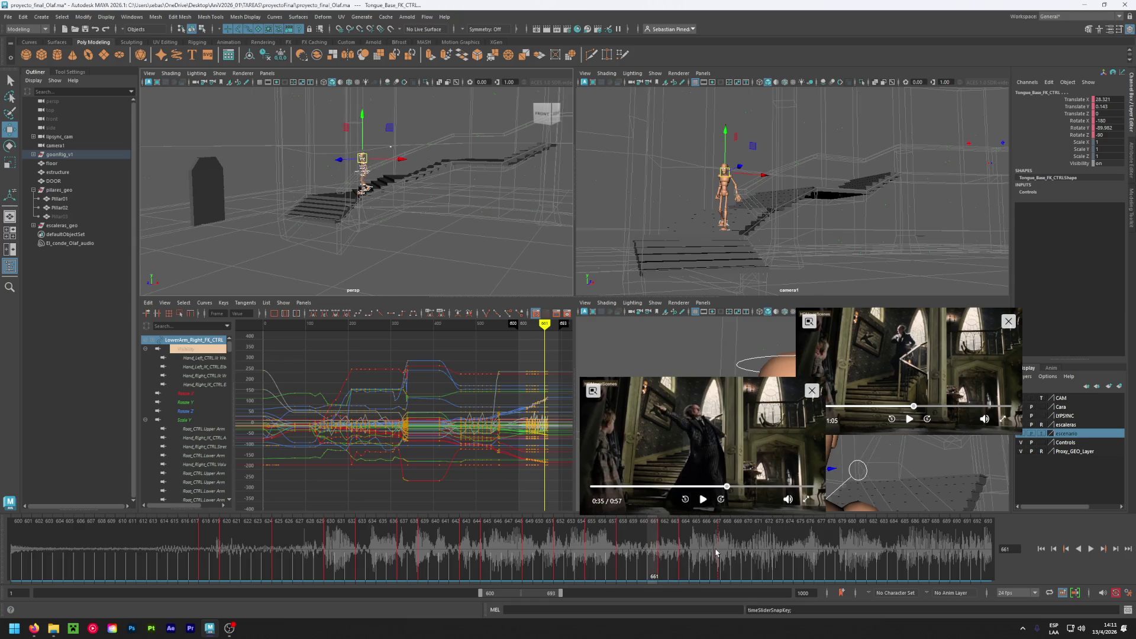
pyautogui.click(716, 552)
pyautogui.rightClick(716, 552)
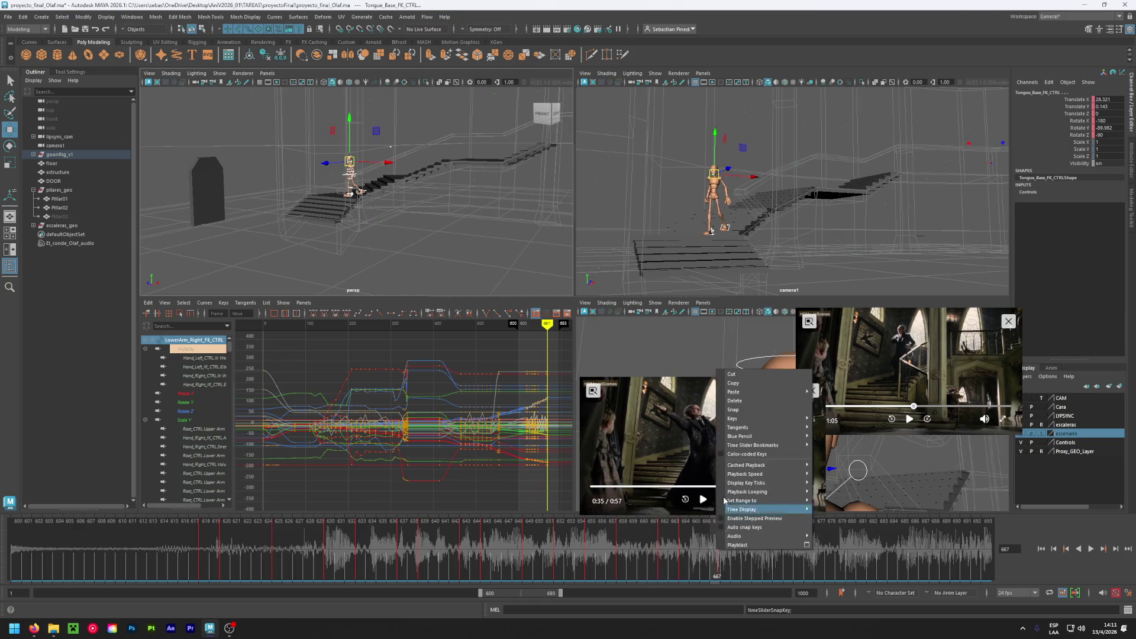
pyautogui.click(744, 411)
pyautogui.click(726, 557)
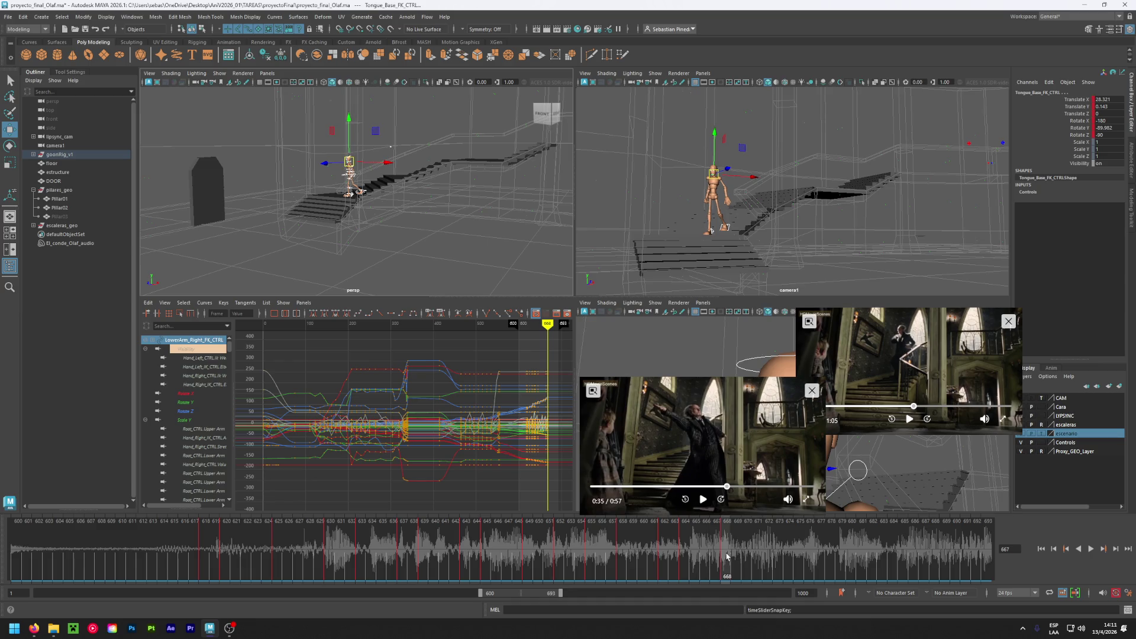
pyautogui.hotkey('alt', 'v')
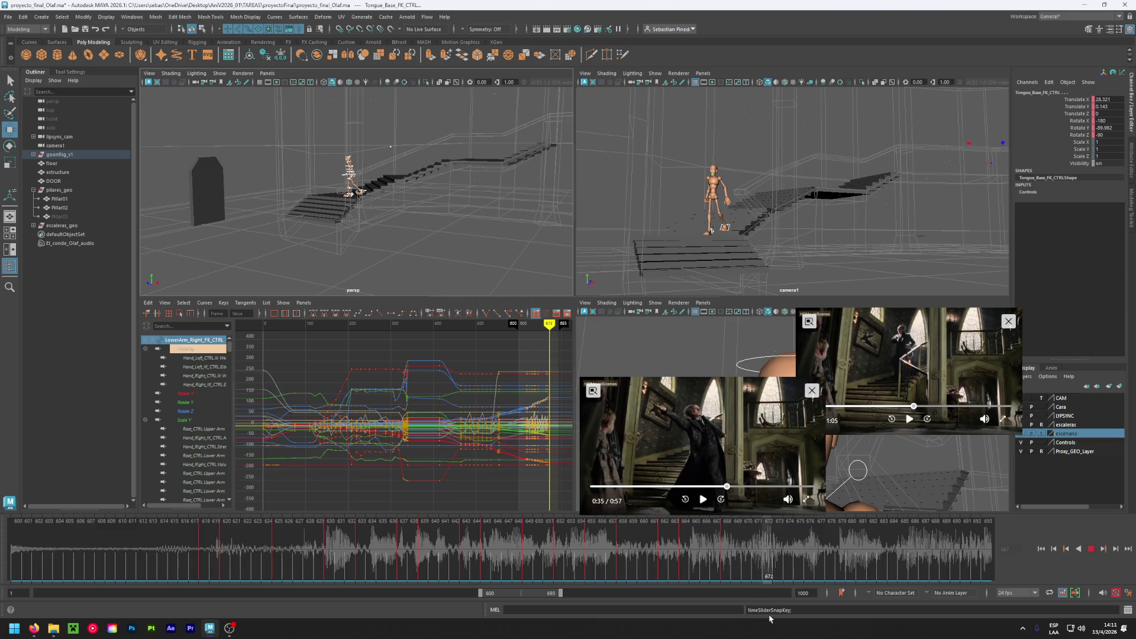
# - Scrub through frames 667–671 and save the scene with Ctrl+S
pyautogui.moveTo(769, 619)
pyautogui.mouseDown()
pyautogui.moveTo(691, 600)
pyautogui.moveTo(710, 562)
pyautogui.mouseUp()
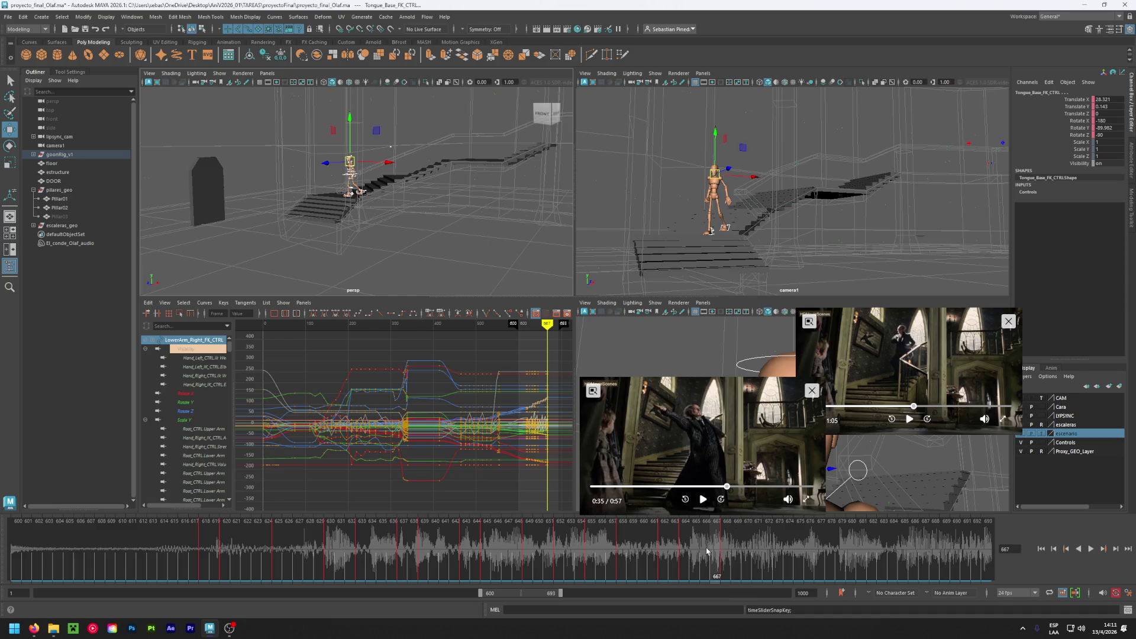
pyautogui.moveTo(713, 551)
pyautogui.keyDown('shift'); pyautogui.mouseDown()
pyautogui.moveTo(634, 561)
pyautogui.moveTo(713, 561)
pyautogui.mouseUp(); pyautogui.keyUp('shift')
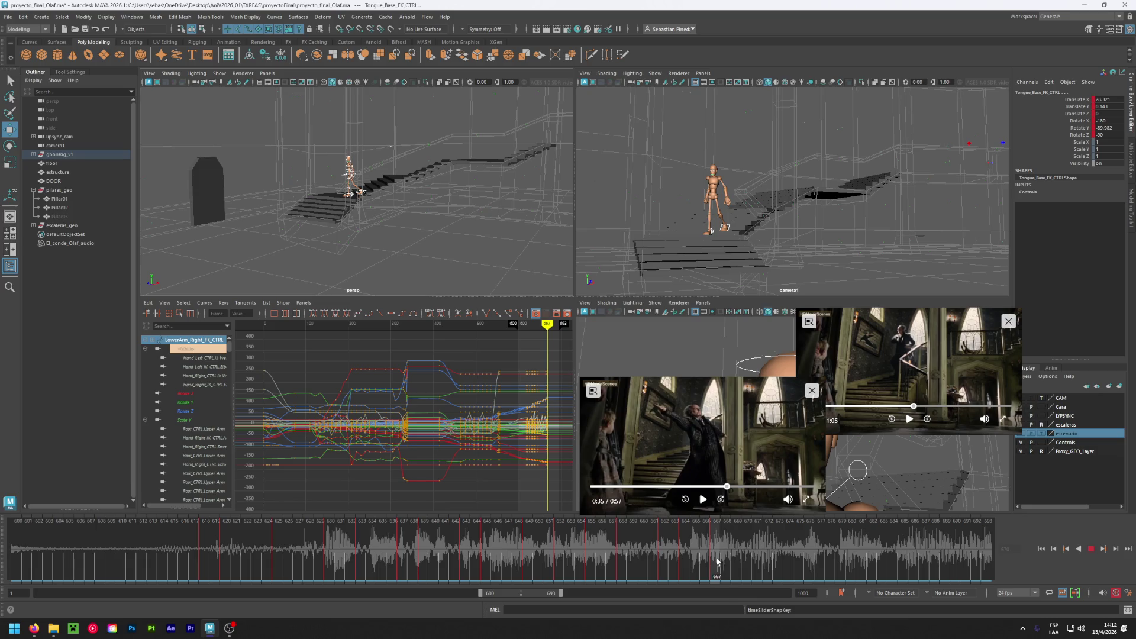
pyautogui.moveTo(717, 560)
pyautogui.mouseDown()
pyautogui.moveTo(977, 547)
pyautogui.moveTo(740, 550)
pyautogui.moveTo(976, 545)
pyautogui.mouseUp()
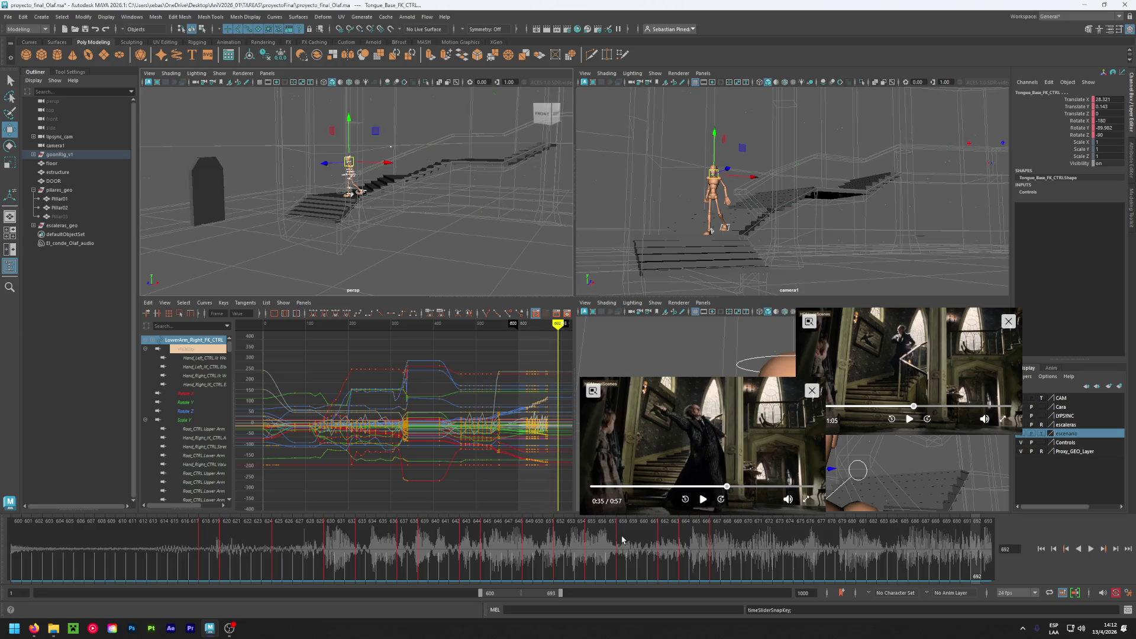
pyautogui.hotkey('ctrl', 's')
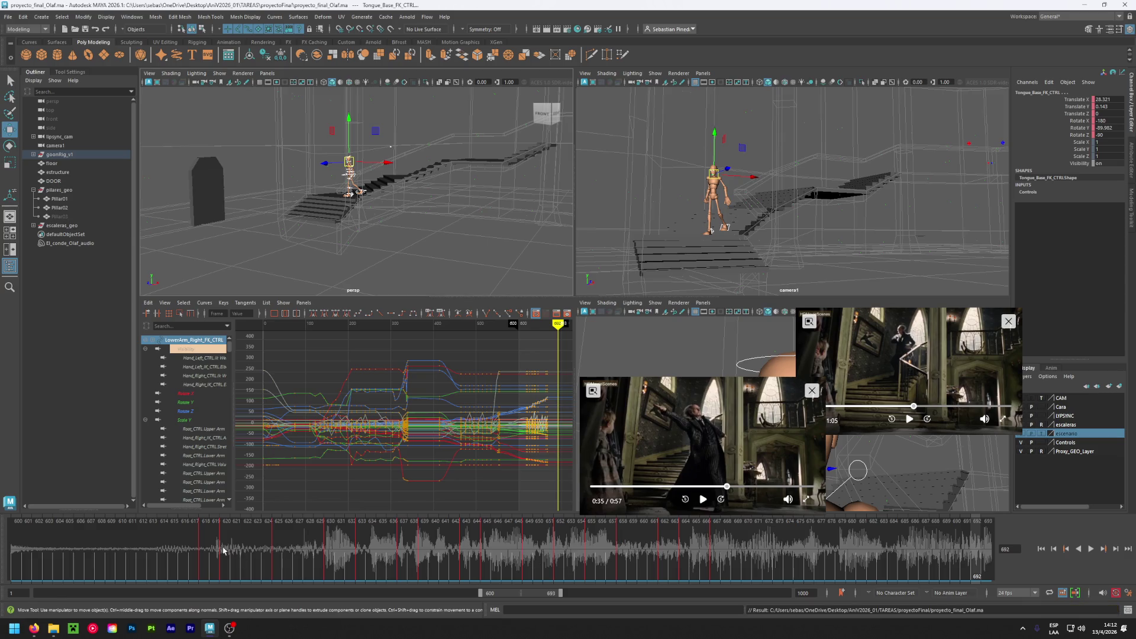
# - Play back the walk, stop at frame 671, and rewind the reference clip a few seconds
pyautogui.hotkey('alt', 'v')
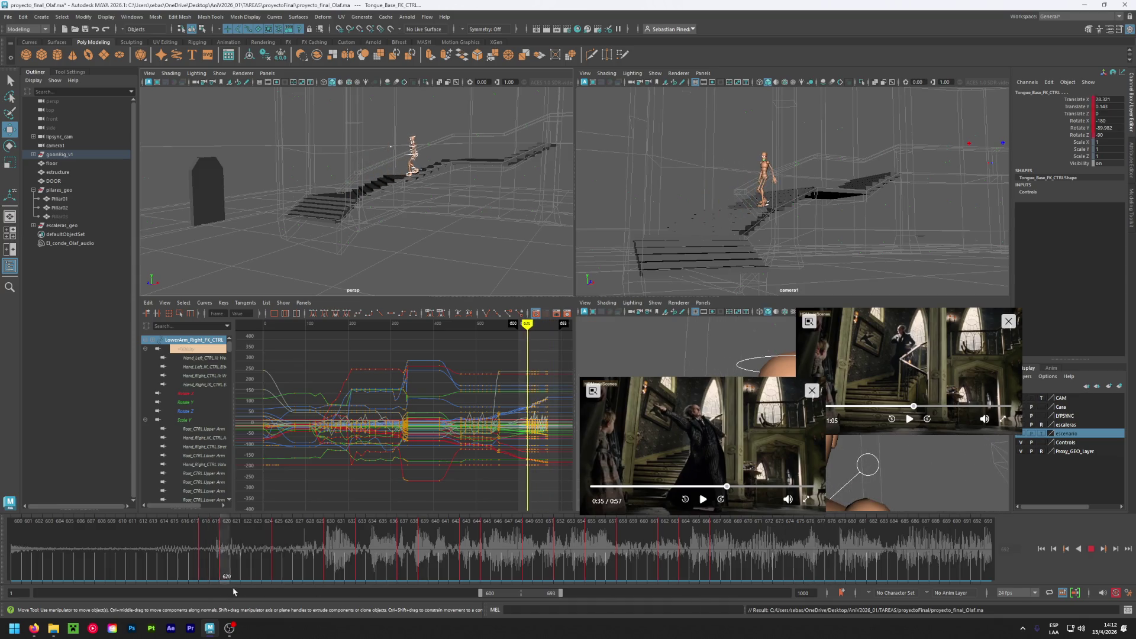
pyautogui.moveTo(775, 583)
pyautogui.mouseDown()
pyautogui.moveTo(243, 584)
pyautogui.moveTo(375, 584)
pyautogui.mouseUp()
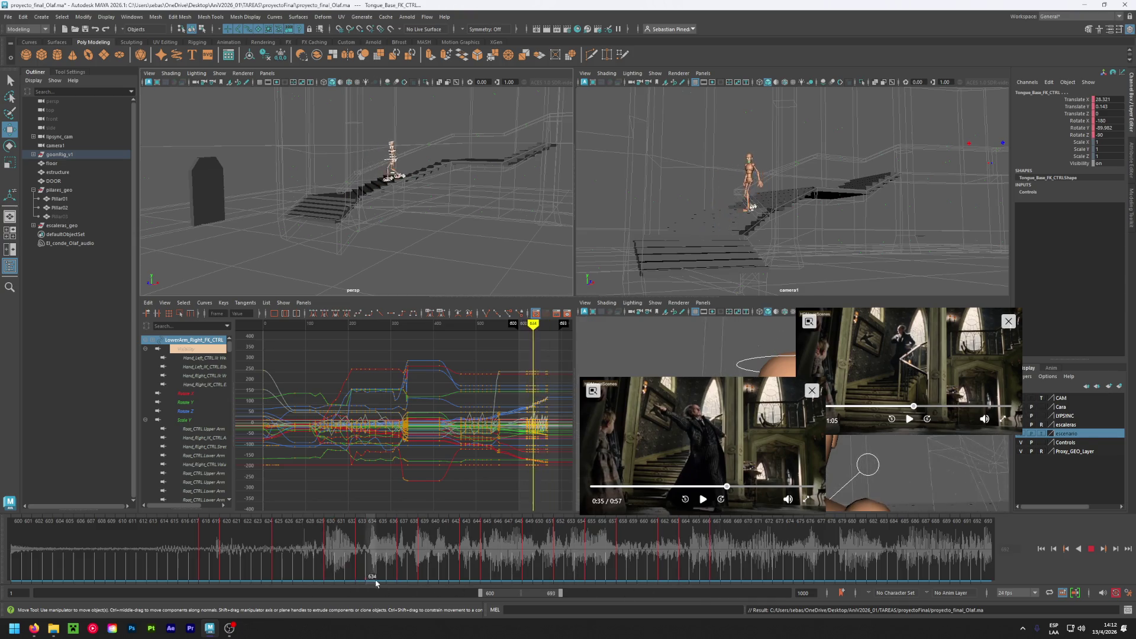
pyautogui.click(759, 584)
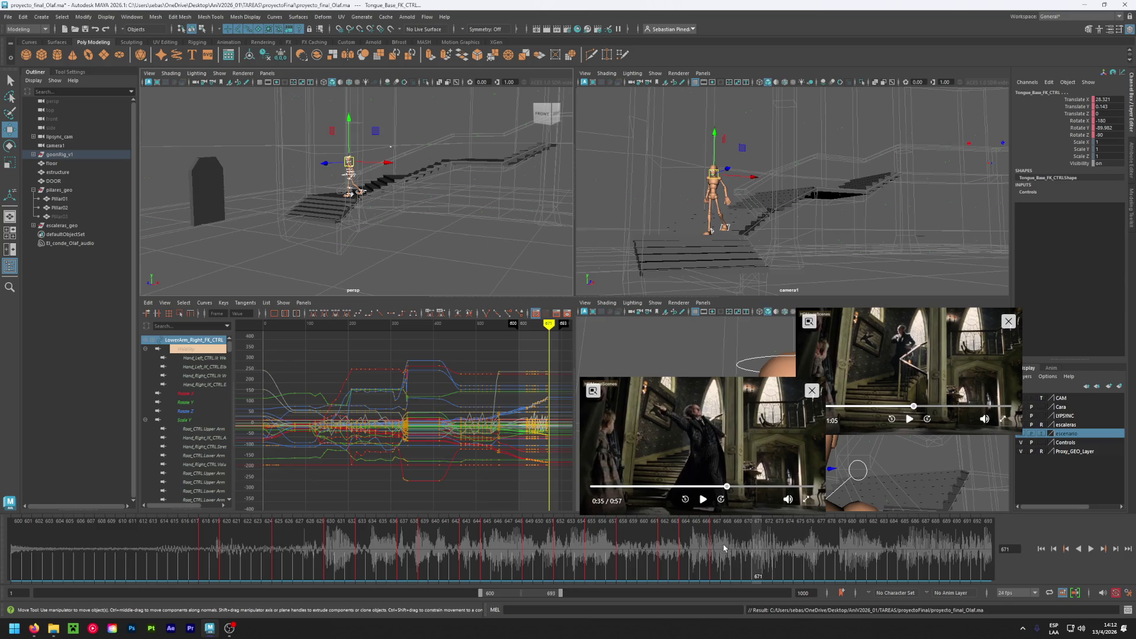
pyautogui.click(717, 487)
# - Rewind the reference clip to 0:27, pause it at 0:31, and match the animation at frame 669
pyautogui.moveTo(717, 486); pyautogui.dragTo(697, 486)
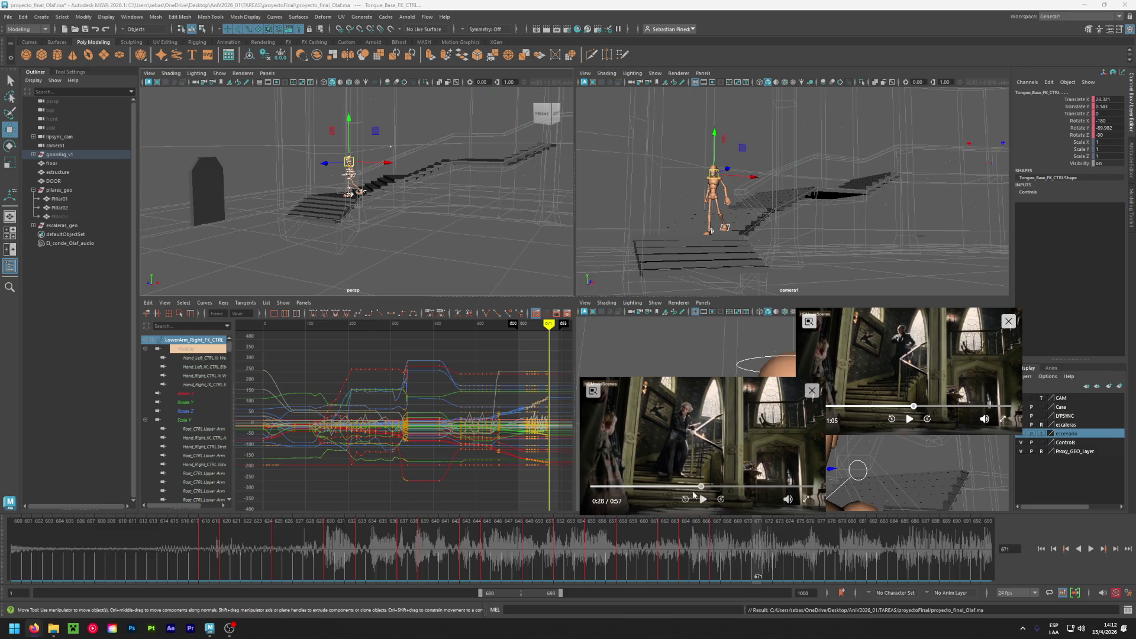
pyautogui.click(703, 499)
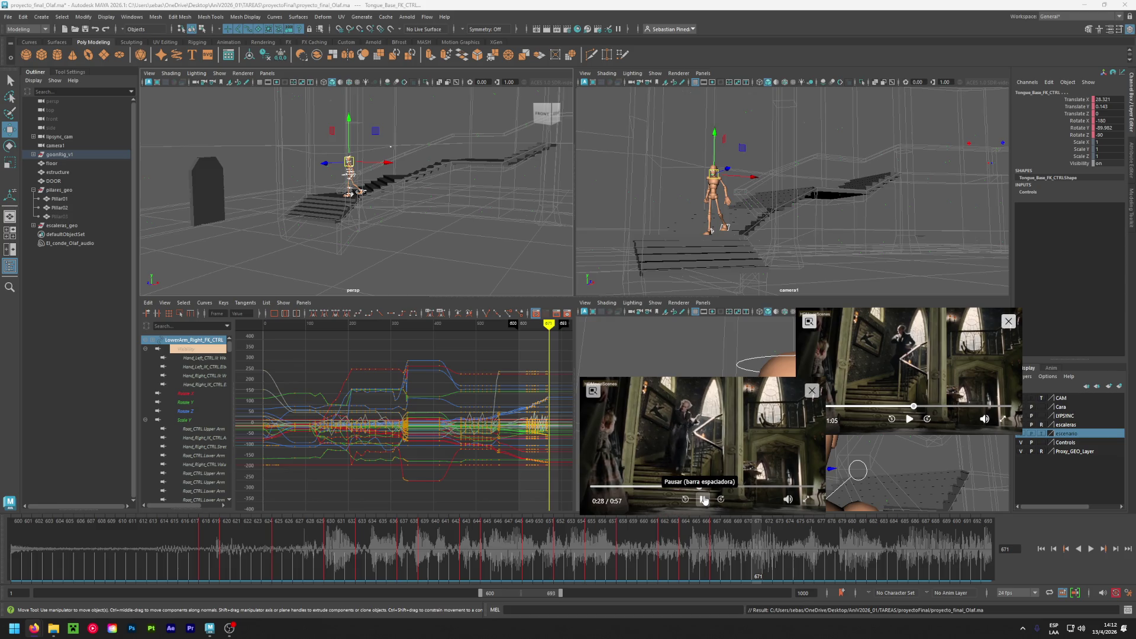
pyautogui.click(704, 500)
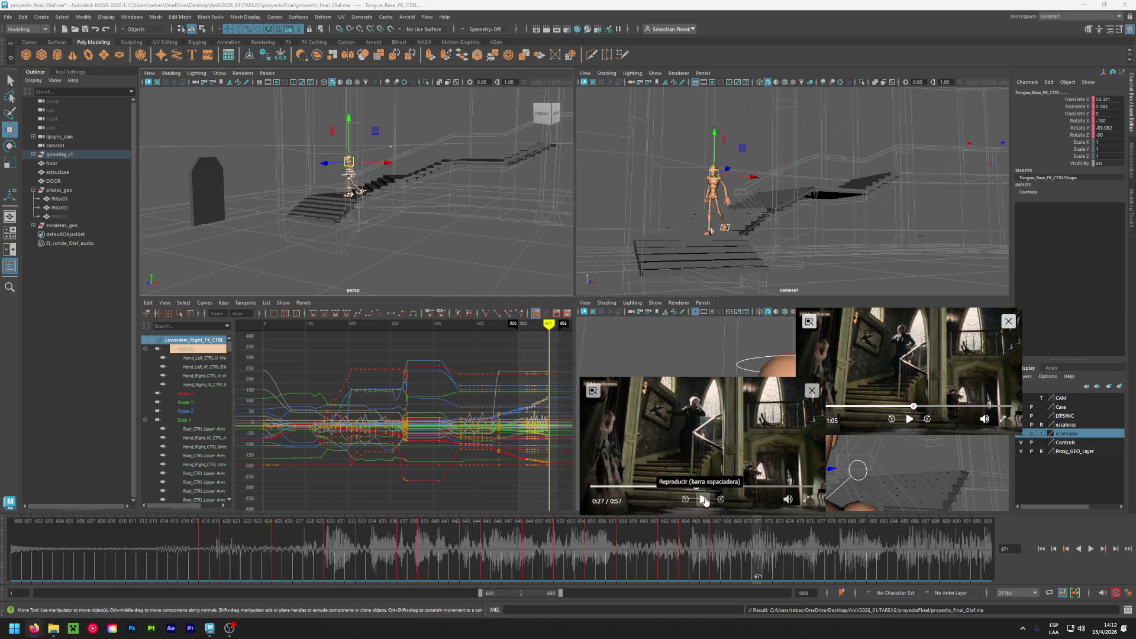
pyautogui.click(704, 500)
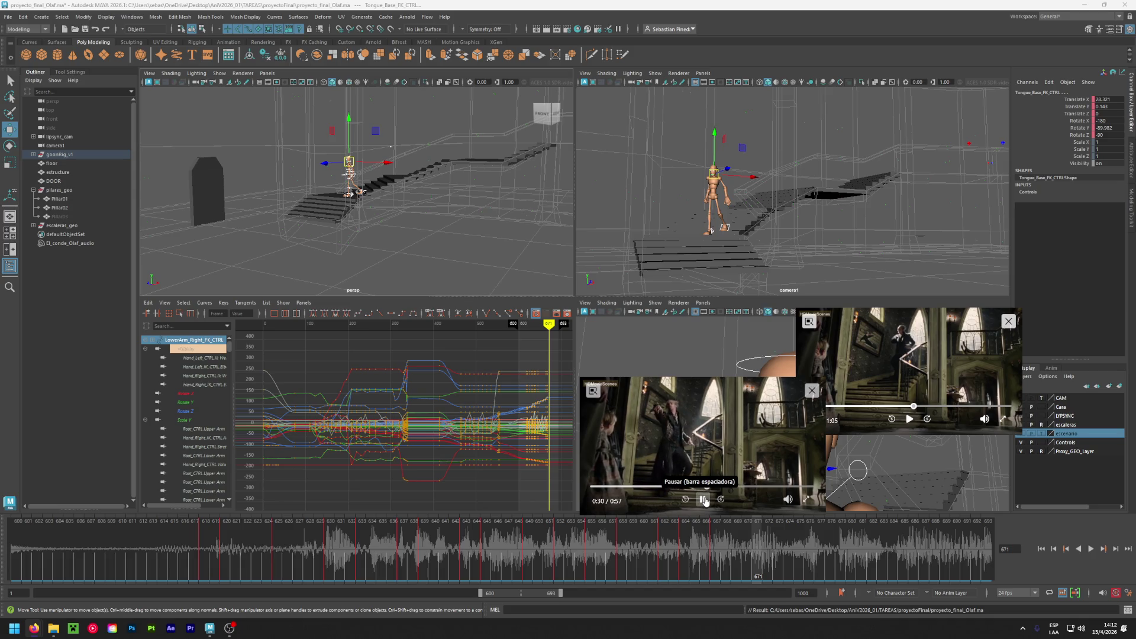
pyautogui.click(704, 500)
pyautogui.click(686, 551)
pyautogui.moveTo(686, 552); pyautogui.dragTo(769, 553)
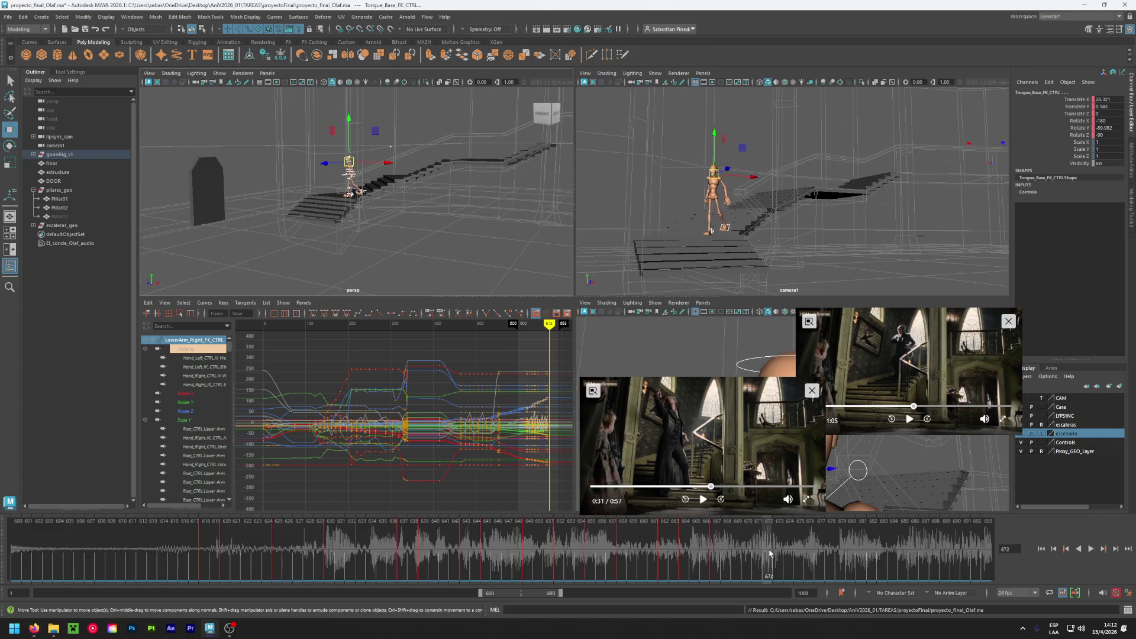
pyautogui.click(739, 553)
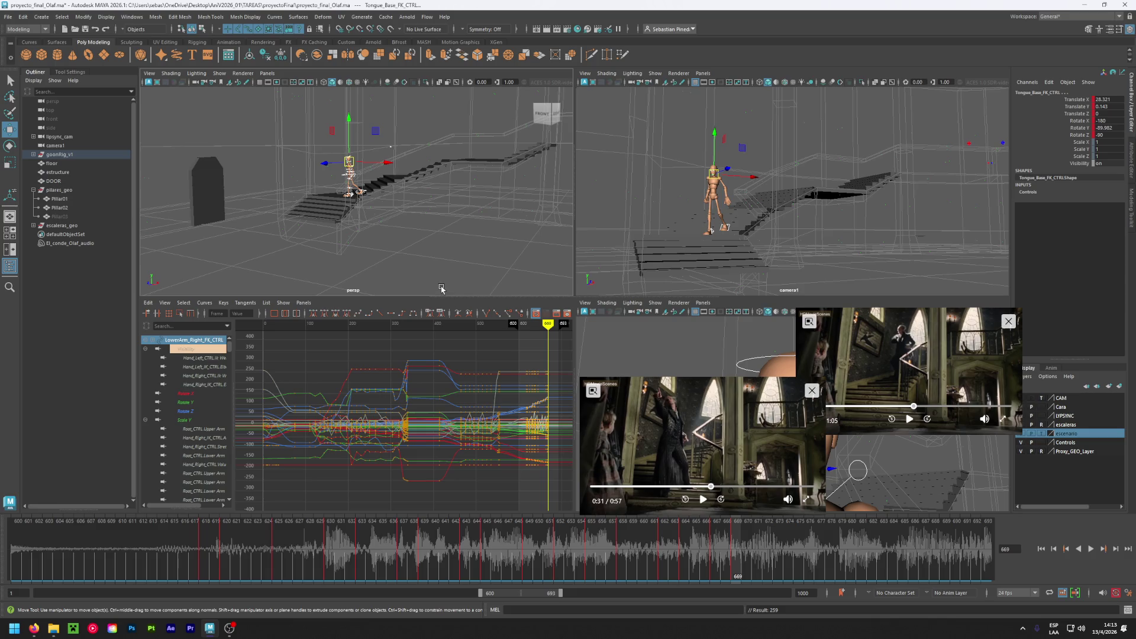
pyautogui.keyDown('alt'); pyautogui.moveTo(417, 188); pyautogui.dragTo(376, 196); pyautogui.keyUp('alt')
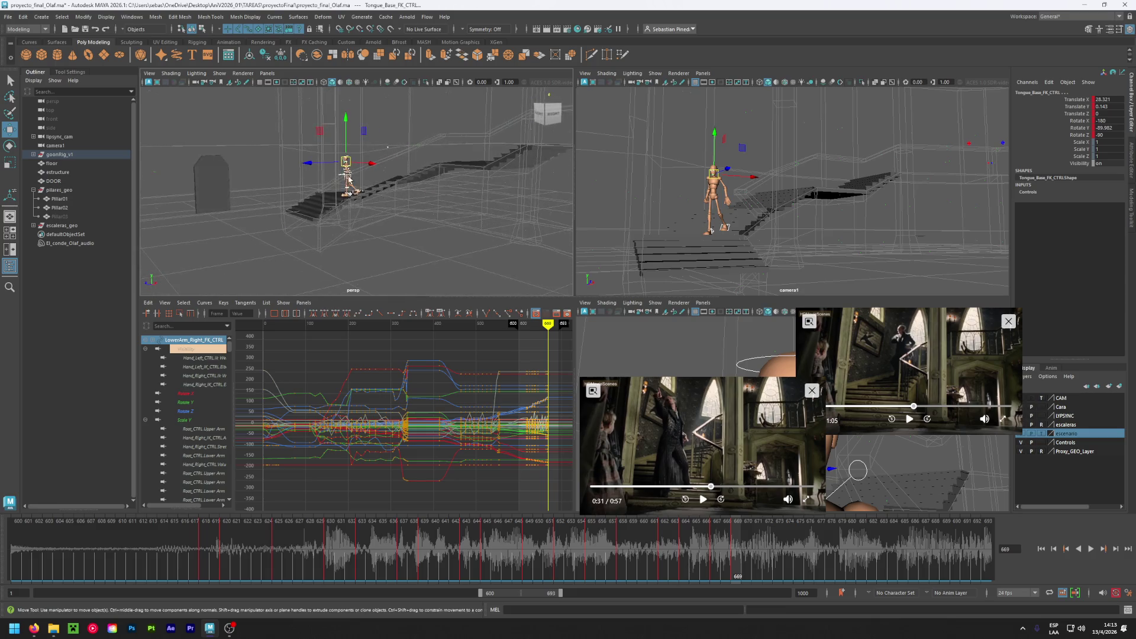
# - Move the left foot control further along the stair at frame 669, to Translate Z about 139
pyautogui.scroll(3, 346, 188)
pyautogui.scroll(3, 338, 226)
pyautogui.scroll(2, 339, 231)
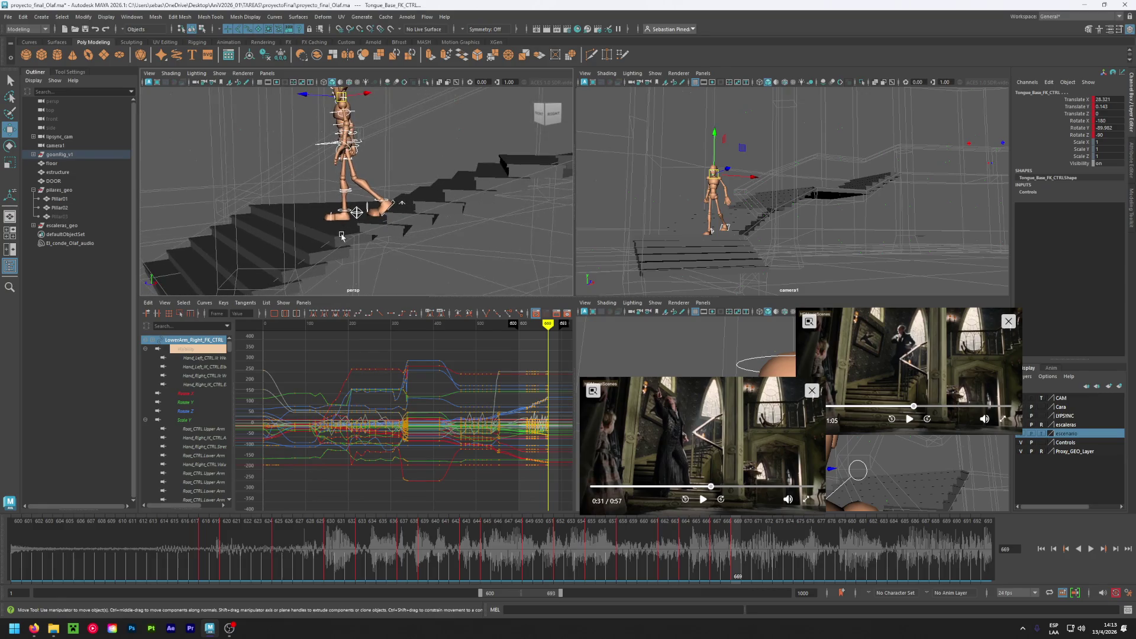
pyautogui.scroll(2, 339, 236)
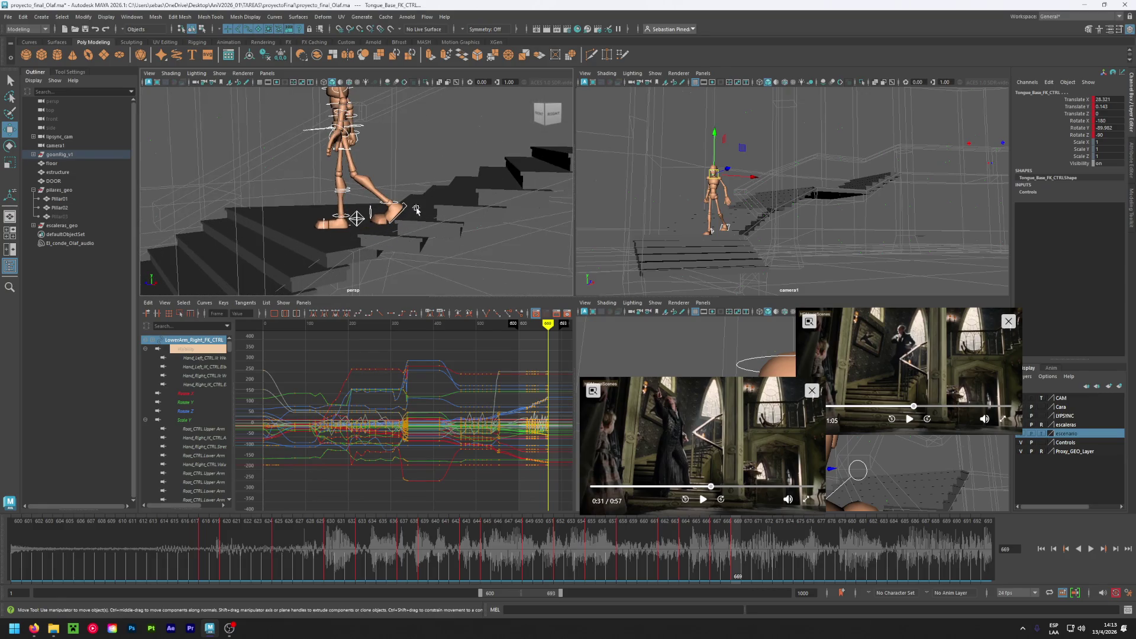
pyautogui.click(416, 214)
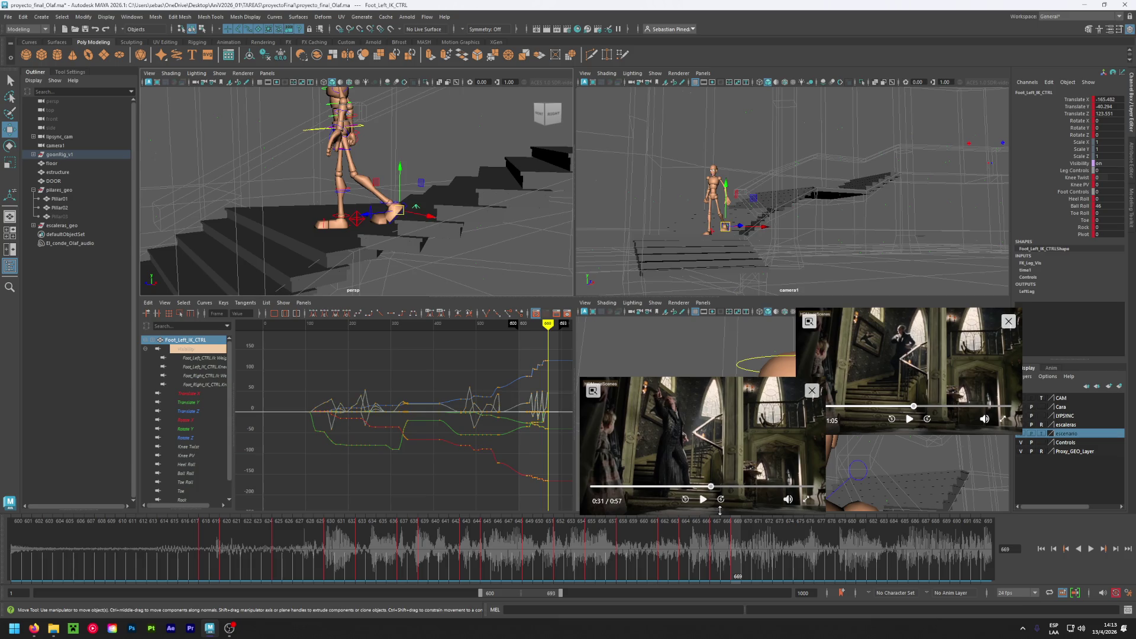
pyautogui.click(714, 545)
pyautogui.click(737, 545)
pyautogui.moveTo(405, 211); pyautogui.dragTo(307, 212)
# - Compare the left foot pose between frames 667 and 669, settling back on frame 669
pyautogui.click(717, 556)
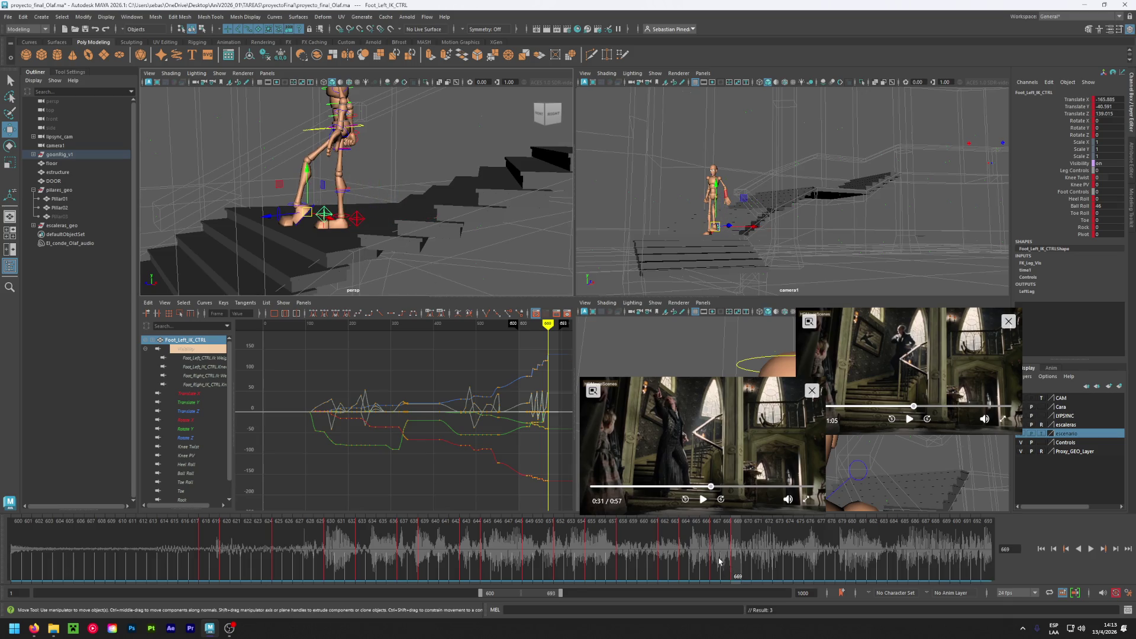
pyautogui.click(737, 556)
pyautogui.click(716, 556)
pyautogui.click(737, 557)
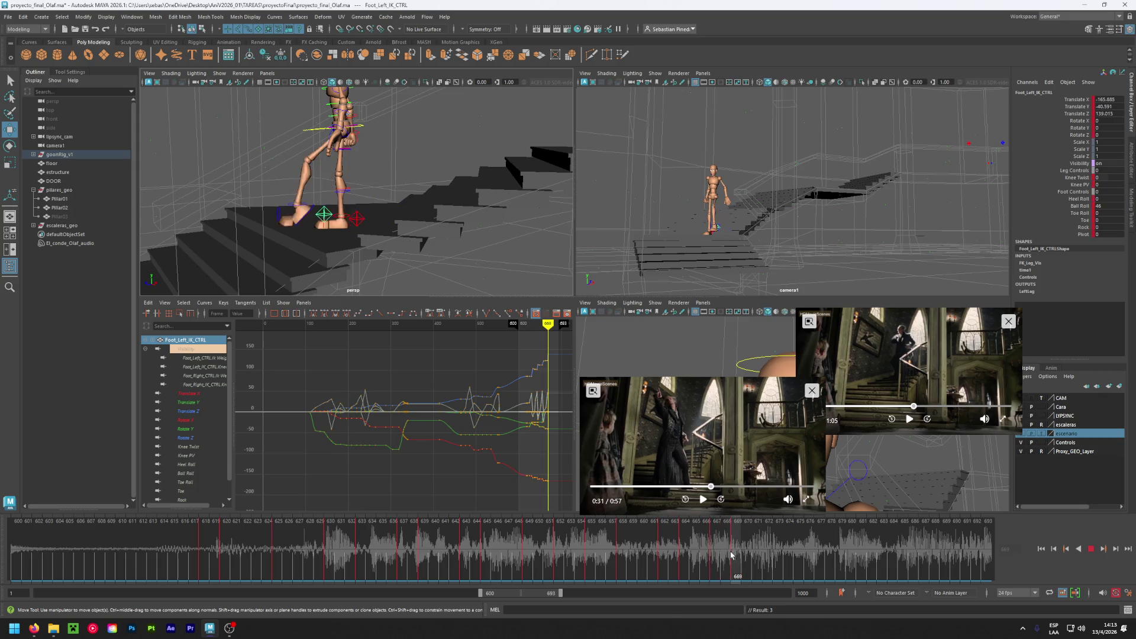
pyautogui.moveTo(737, 556)
pyautogui.mouseDown()
pyautogui.moveTo(545, 562)
pyautogui.moveTo(739, 569)
pyautogui.mouseUp()
pyautogui.moveTo(739, 569); pyautogui.dragTo(739, 570)
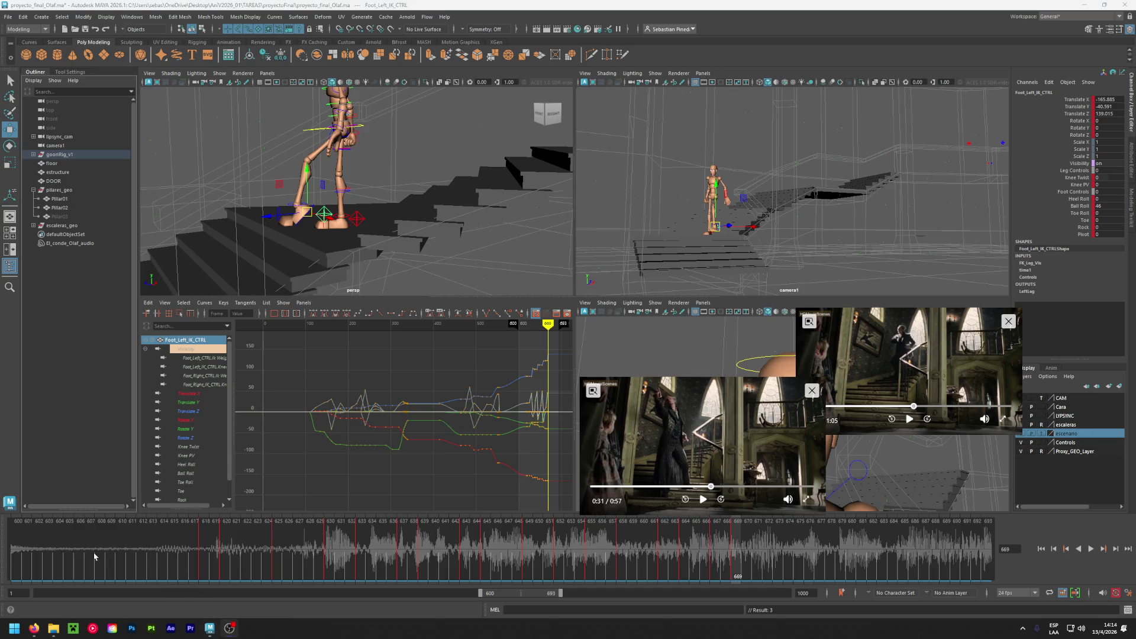
pyautogui.hotkey('ctrl', 's')
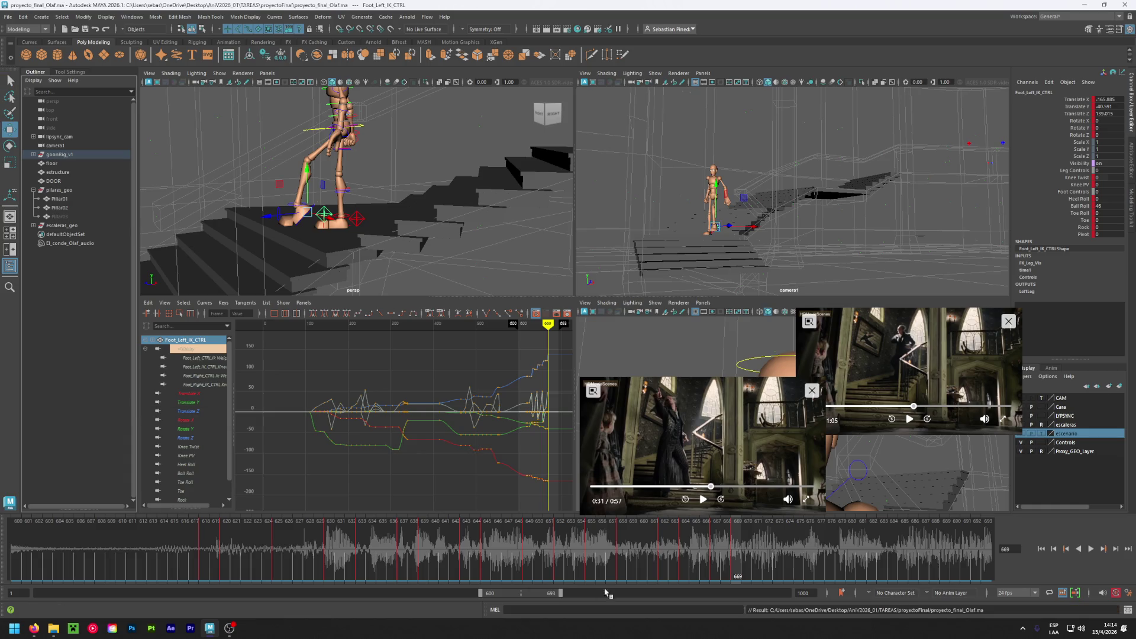
# - Return to frame 639 and shift the body root control slightly left
pyautogui.moveTo(245, 549); pyautogui.dragTo(737, 565)
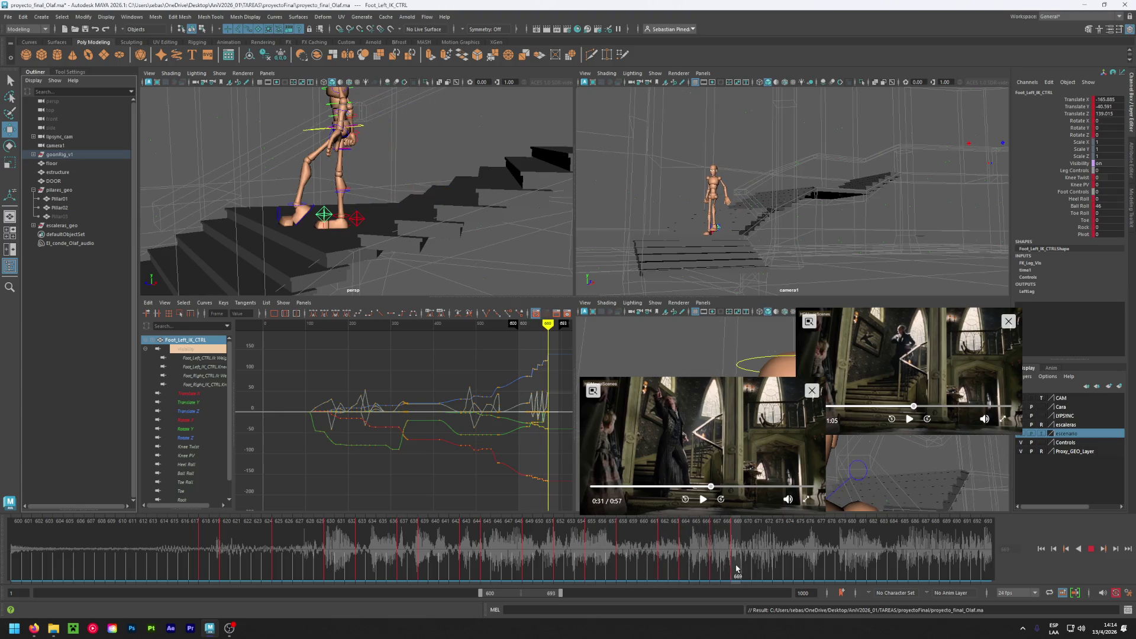
pyautogui.click(329, 128)
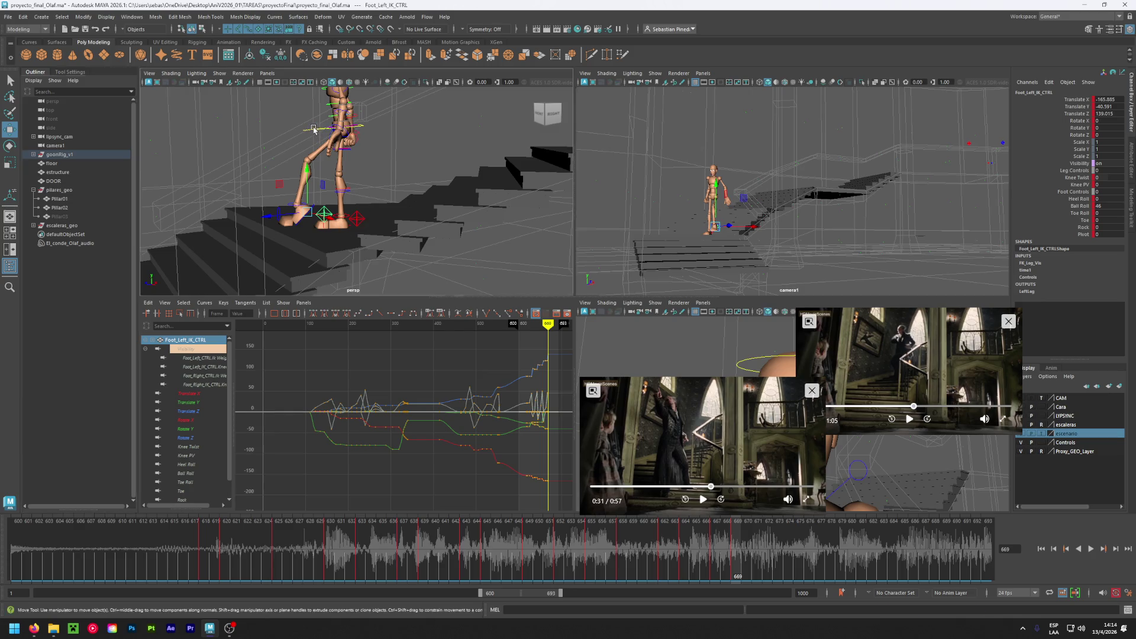
pyautogui.moveTo(341, 127)
pyautogui.mouseDown()
pyautogui.moveTo(319, 128)
pyautogui.moveTo(313, 163)
pyautogui.moveTo(381, 135)
pyautogui.mouseUp()
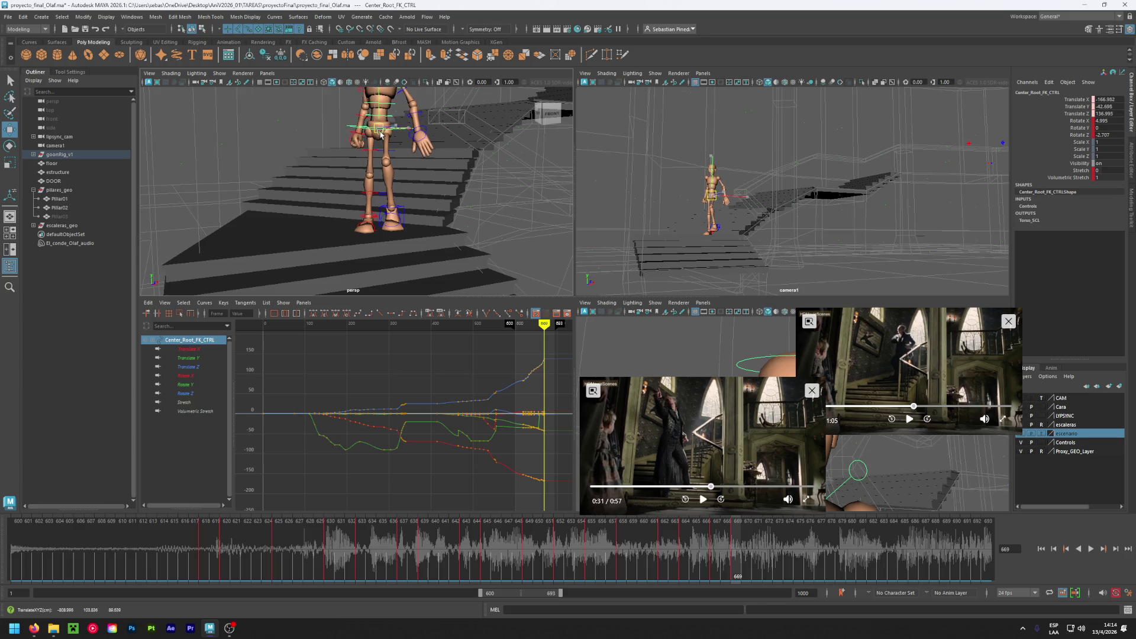
pyautogui.moveTo(426, 186)
pyautogui.keyDown('alt'); pyautogui.mouseDown()
pyautogui.moveTo(366, 184)
pyautogui.moveTo(327, 110)
pyautogui.mouseUp(); pyautogui.keyUp('alt')
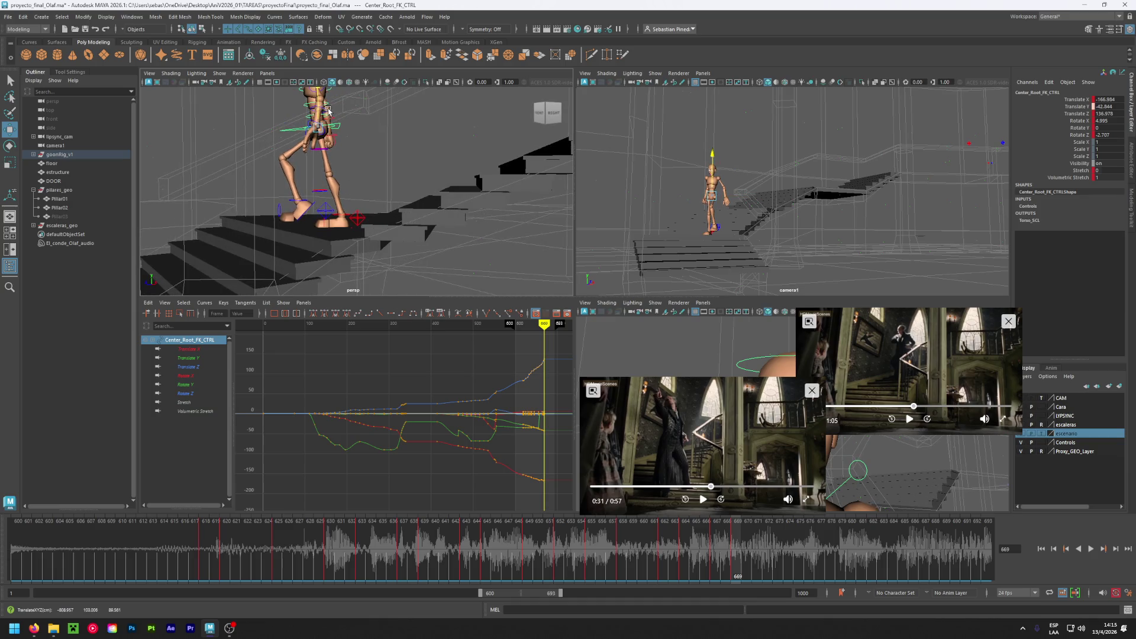
pyautogui.keyDown('alt'); pyautogui.moveTo(284, 211); pyautogui.dragTo(372, 207); pyautogui.keyUp('alt')
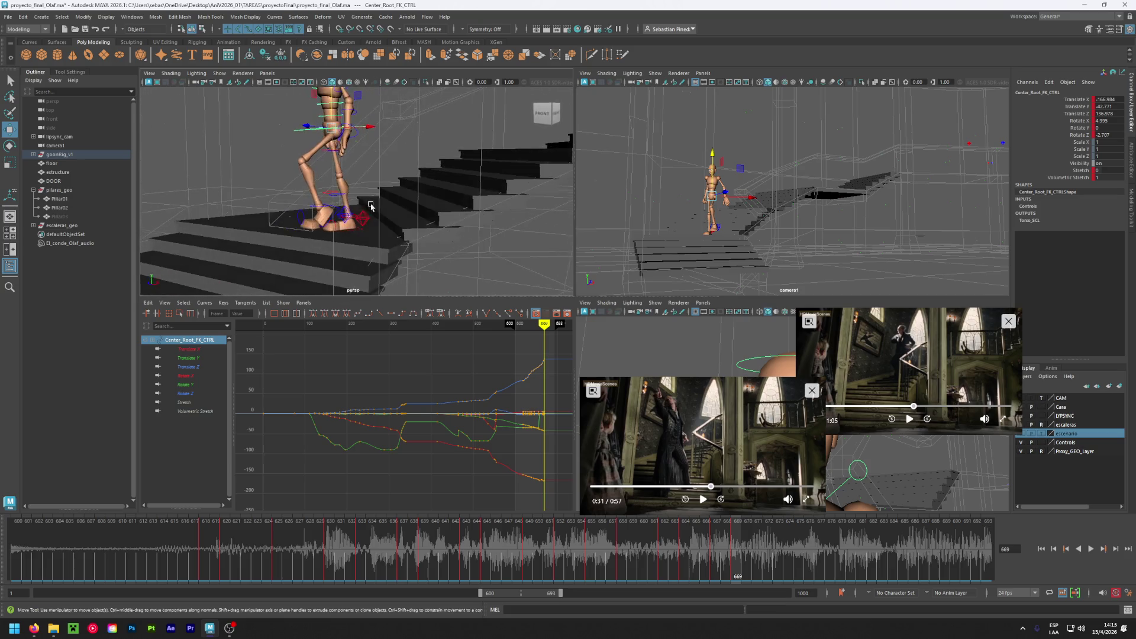
# - Set the left foot's Ball Roll to 46, roll it back onto its heel, and raise it slightly
pyautogui.click(347, 214)
pyautogui.click(1107, 206)
pyautogui.write('46')
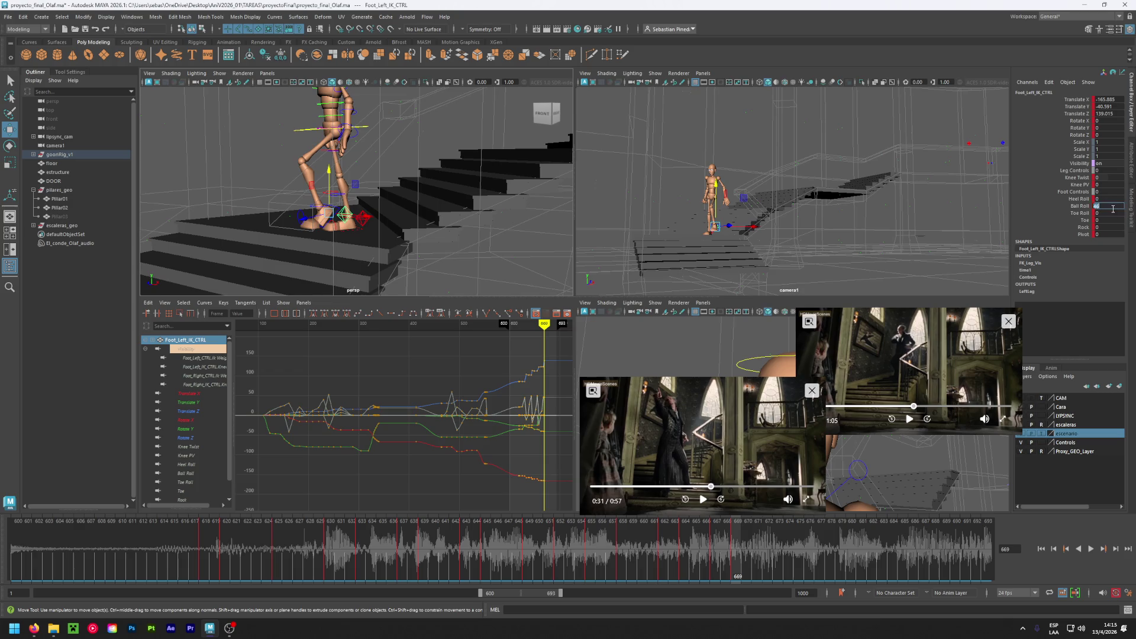
pyautogui.press('Return')
pyautogui.click(1108, 198)
pyautogui.write('5')
pyautogui.press('Return')
pyautogui.moveTo(1108, 198)
pyautogui.mouseDown(button='middle')
pyautogui.moveTo(1068, 198)
pyautogui.moveTo(1080, 199)
pyautogui.mouseUp(button='middle')
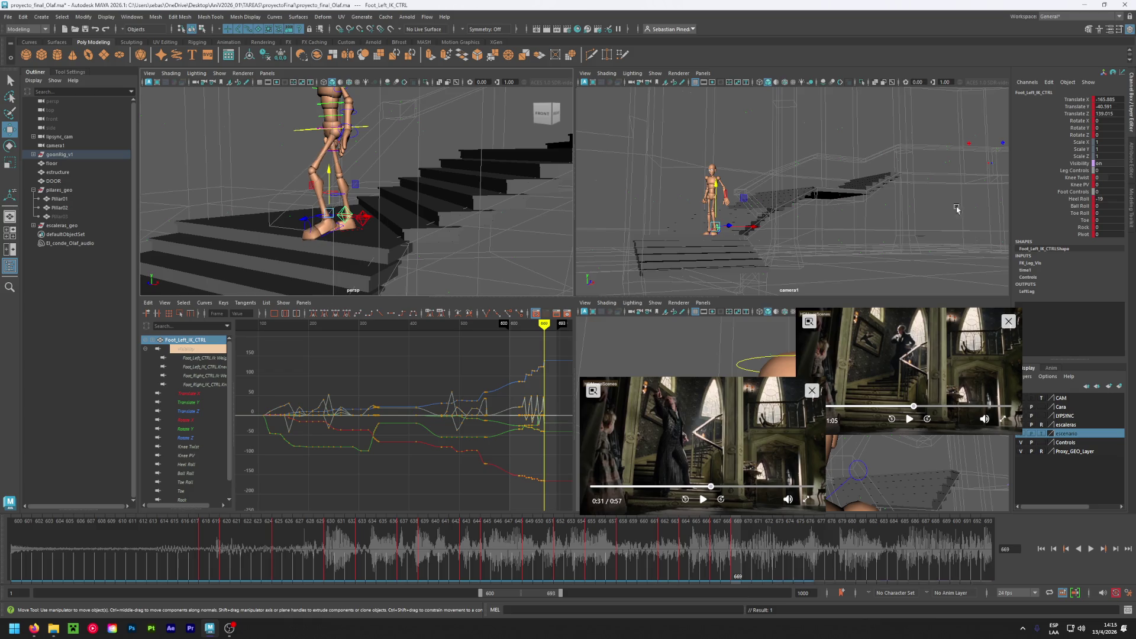
pyautogui.moveTo(526, 211)
pyautogui.keyDown('alt'); pyautogui.mouseDown()
pyautogui.moveTo(446, 219)
pyautogui.moveTo(545, 207)
pyautogui.moveTo(562, 218)
pyautogui.mouseUp(); pyautogui.keyUp('alt')
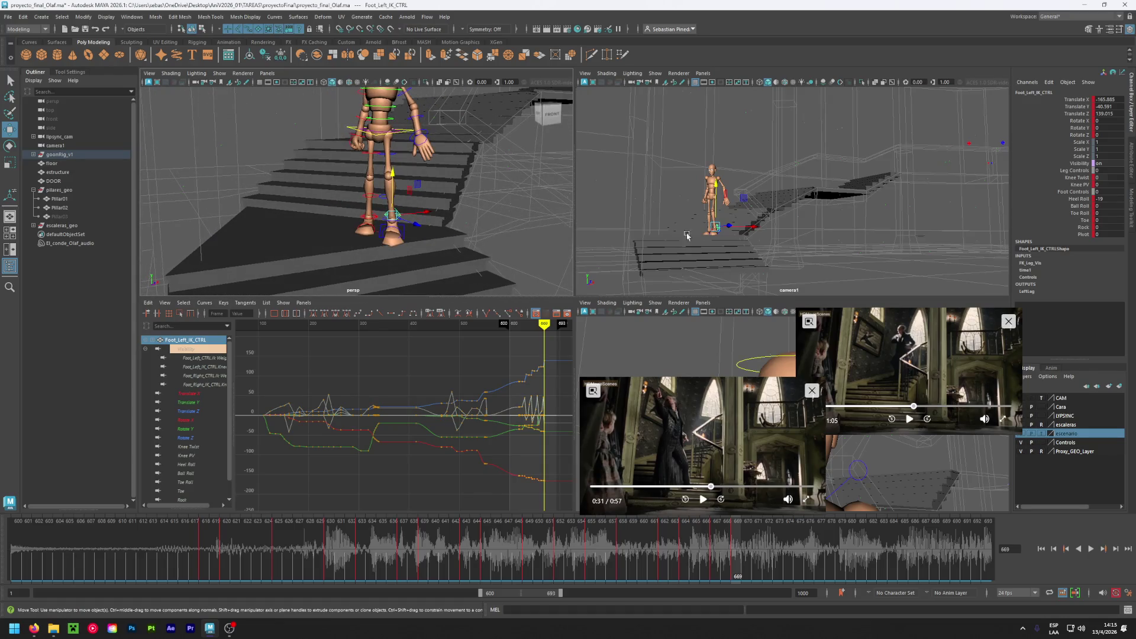
pyautogui.moveTo(509, 191); pyautogui.dragTo(510, 190, button='middle')
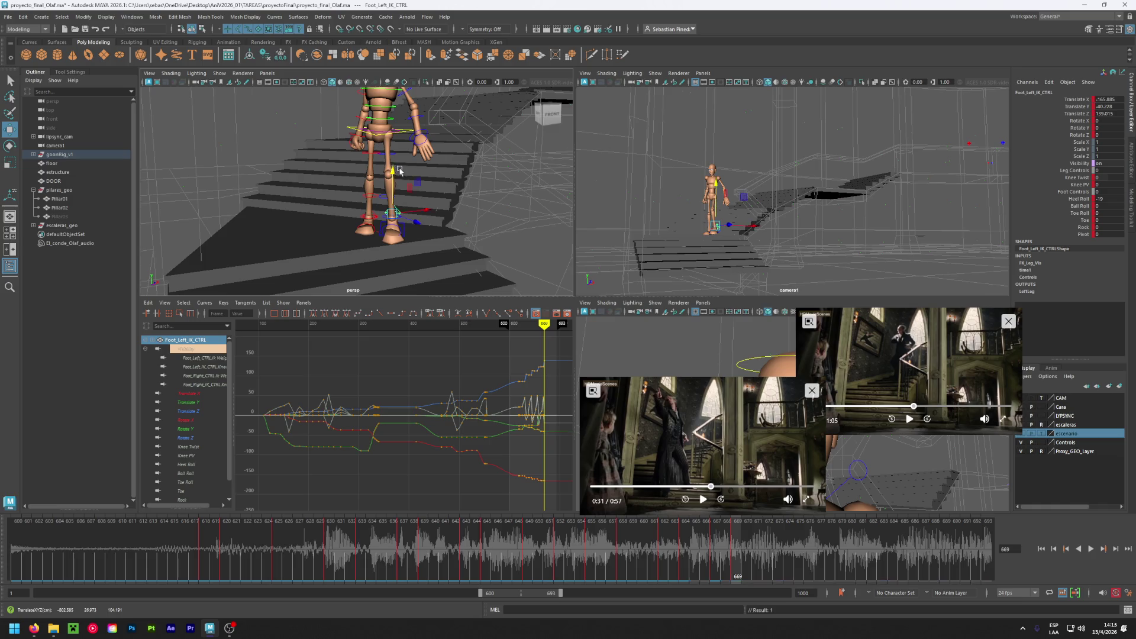
pyautogui.keyDown('alt'); pyautogui.moveTo(534, 210); pyautogui.dragTo(432, 213); pyautogui.keyUp('alt')
# - Roll the right foot forward onto its ball, then move to frame 672 and nudge it
pyautogui.click(359, 217)
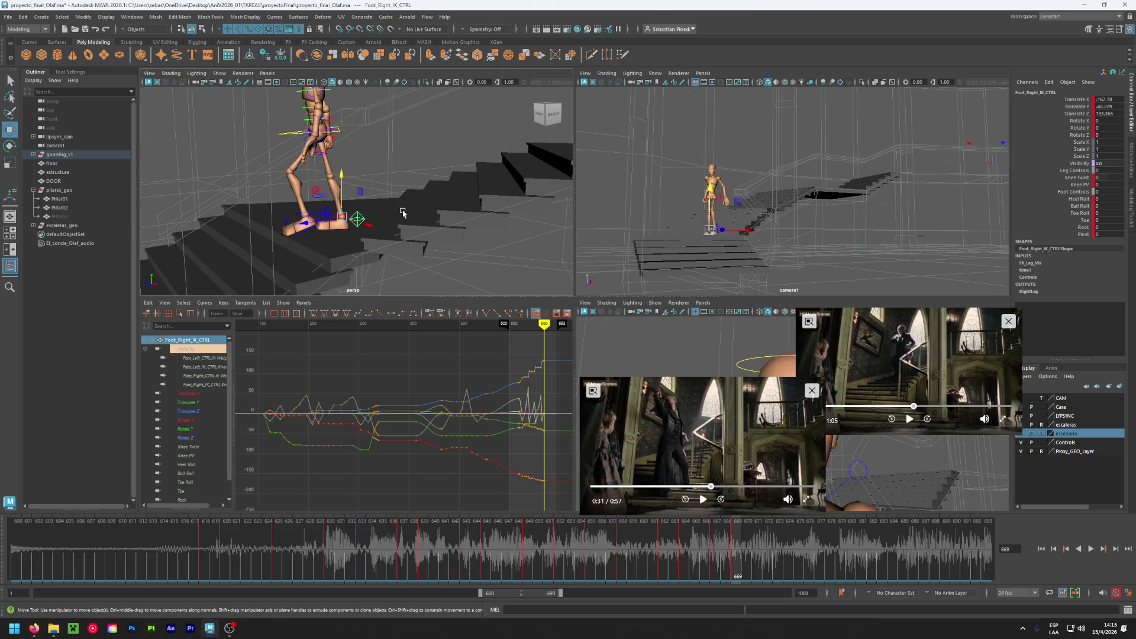
pyautogui.moveTo(1099, 206); pyautogui.dragTo(1111, 206, button='middle')
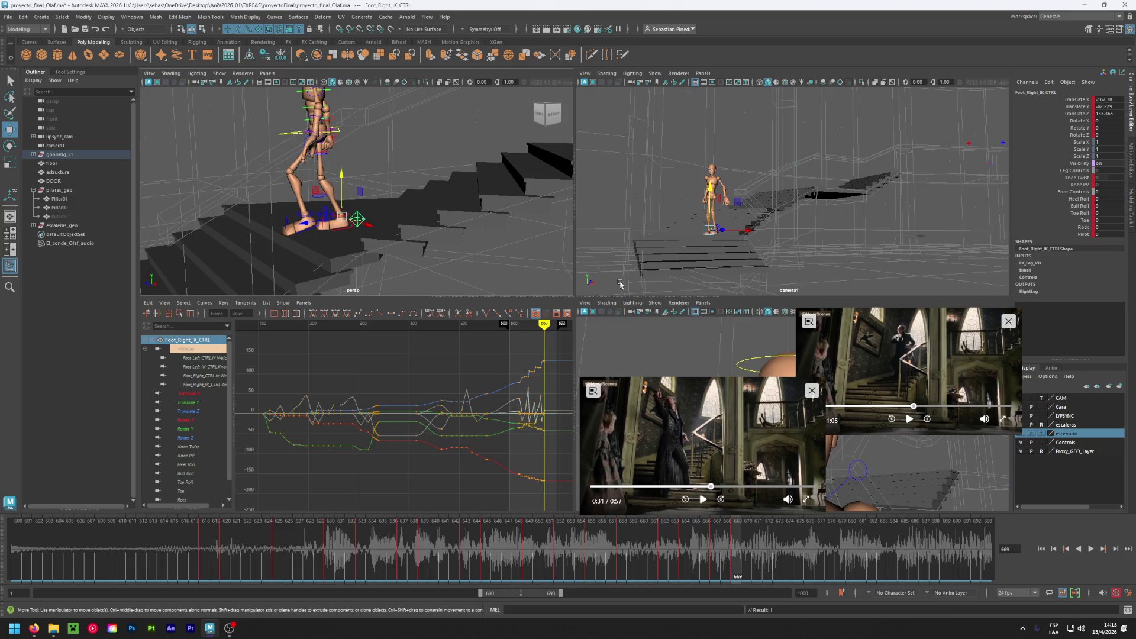
pyautogui.keyDown('alt'); pyautogui.moveTo(355, 241); pyautogui.dragTo(414, 251); pyautogui.keyUp('alt')
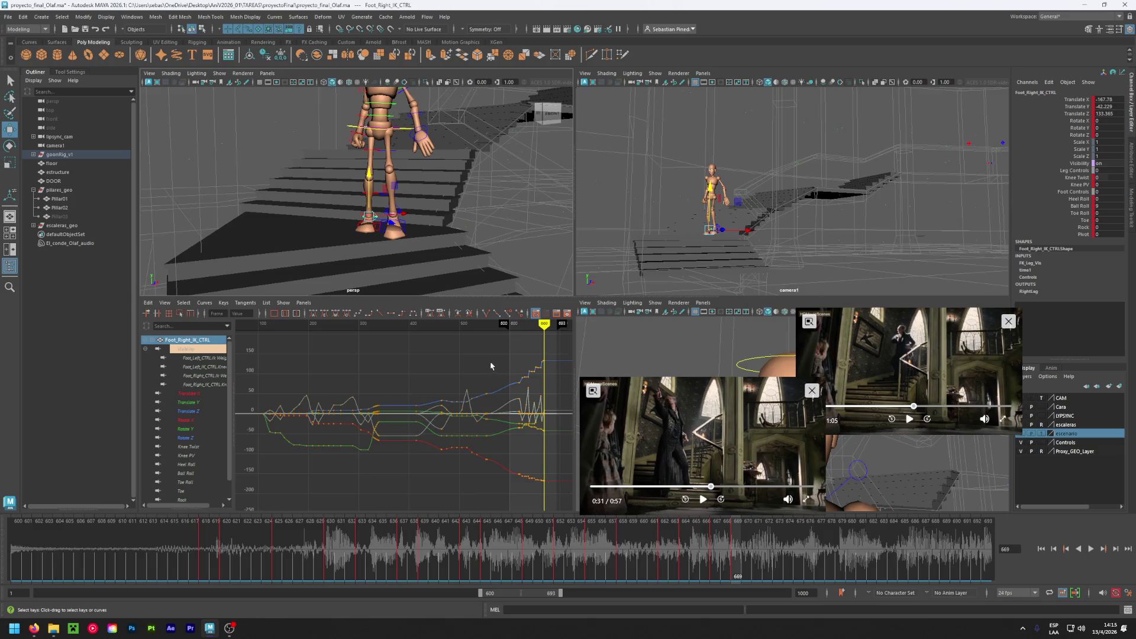
pyautogui.moveTo(739, 553); pyautogui.dragTo(768, 555)
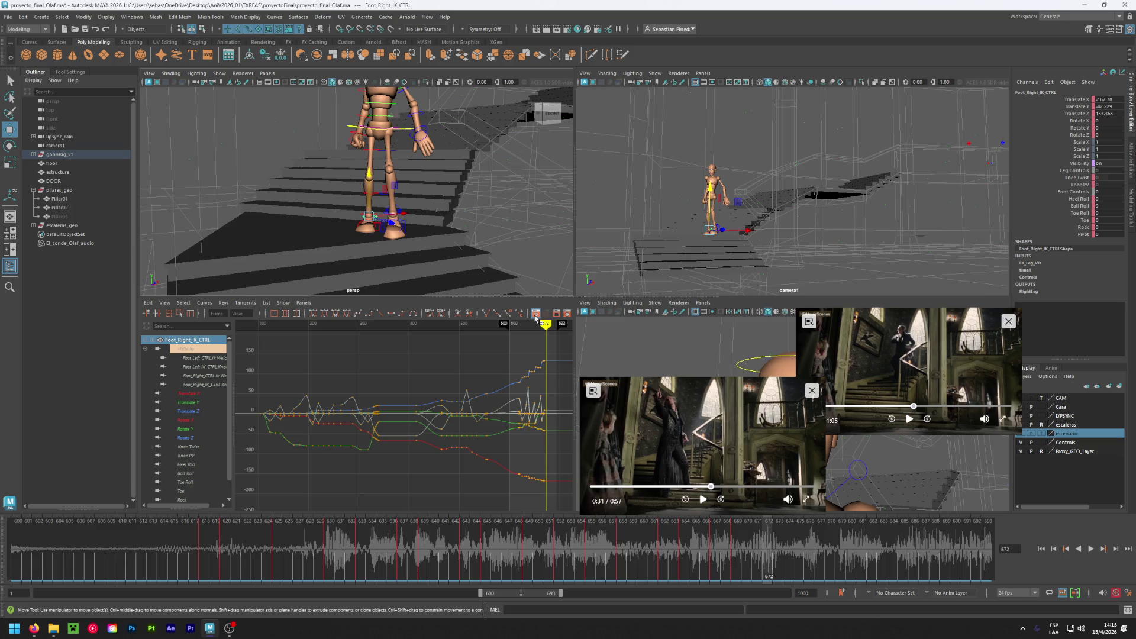
pyautogui.moveTo(431, 214)
pyautogui.keyDown('alt'); pyautogui.mouseDown()
pyautogui.moveTo(425, 231)
pyautogui.moveTo(349, 208)
pyautogui.moveTo(313, 217)
pyautogui.mouseUp(); pyautogui.keyUp('alt')
pyautogui.click(323, 197)
# - Lower the left foot onto the lower step with Heel Roll 0
pyautogui.click(313, 218)
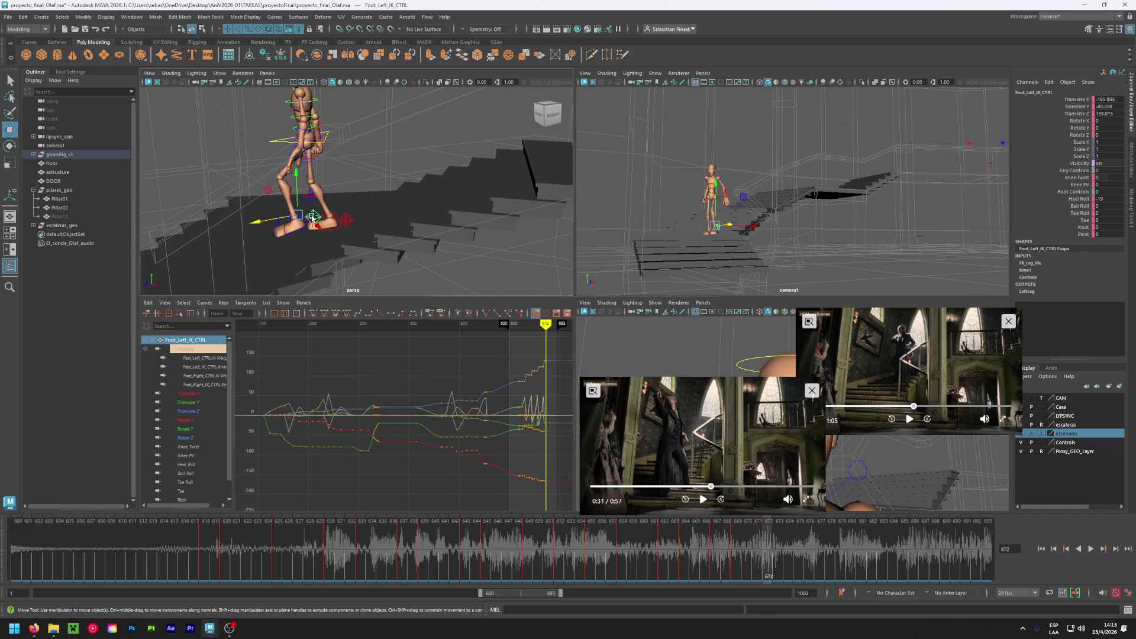
pyautogui.click(314, 217)
pyautogui.click(315, 217)
pyautogui.moveTo(297, 217); pyautogui.dragTo(269, 236)
pyautogui.doubleClick(1106, 200)
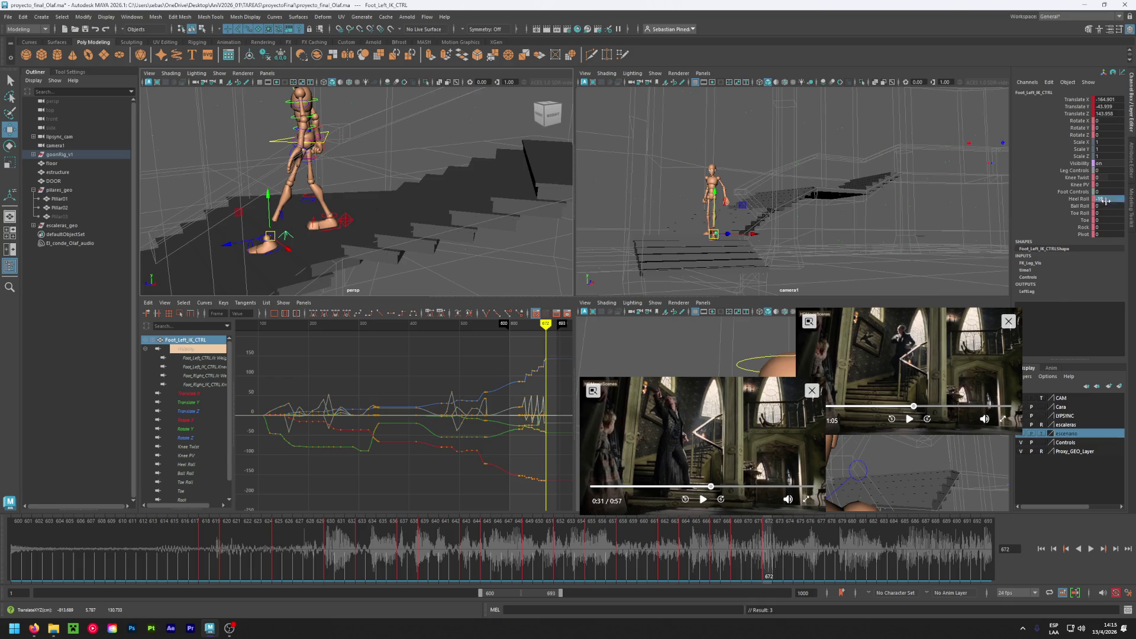
pyautogui.press('Return')
pyautogui.moveTo(331, 225)
pyautogui.keyDown('alt'); pyautogui.mouseDown()
pyautogui.moveTo(384, 224)
pyautogui.moveTo(390, 212)
pyautogui.moveTo(380, 246)
pyautogui.moveTo(390, 212)
pyautogui.mouseUp(); pyautogui.keyUp('alt')
pyautogui.moveTo(500, 264)
pyautogui.keyDown('alt'); pyautogui.mouseDown()
pyautogui.moveTo(432, 279)
pyautogui.moveTo(414, 269)
pyautogui.moveTo(496, 272)
pyautogui.mouseUp(); pyautogui.keyUp('alt')
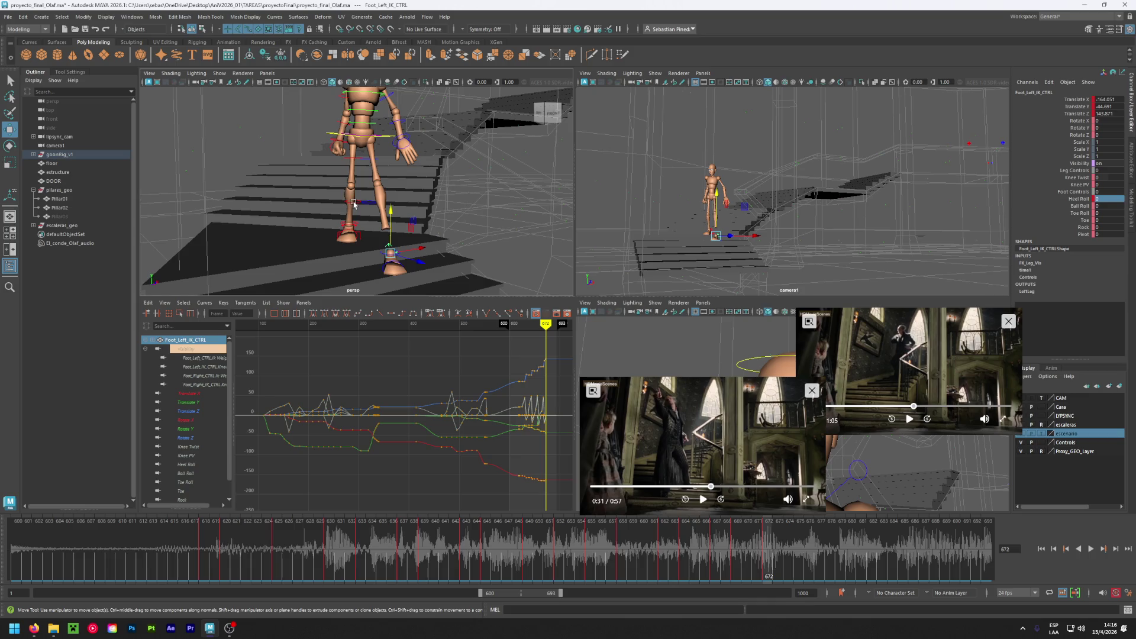
# - Shift the body root to follow the stepping foot and key the pose
pyautogui.moveTo(493, 189)
pyautogui.keyDown('alt'); pyautogui.mouseDown()
pyautogui.moveTo(408, 124)
pyautogui.moveTo(357, 200)
pyautogui.mouseUp(); pyautogui.keyUp('alt')
pyautogui.click(324, 143)
pyautogui.moveTo(324, 144); pyautogui.dragTo(272, 154)
pyautogui.hotkey('shift', 'w')
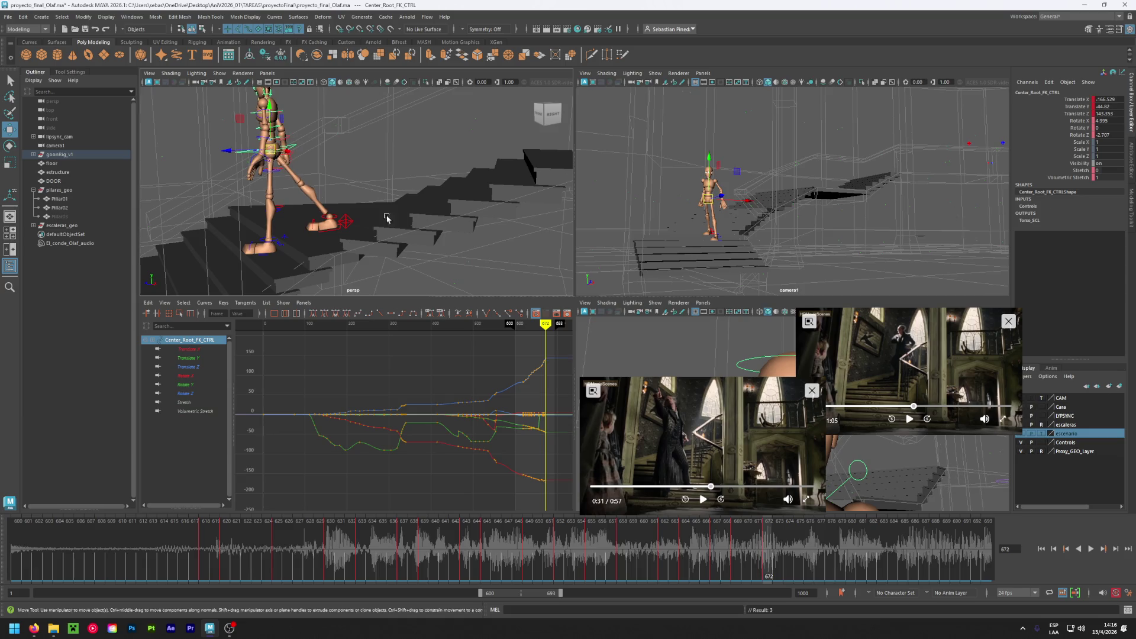
# - Roll the right foot up onto its ball and key every rig control at this frame
pyautogui.click(349, 219)
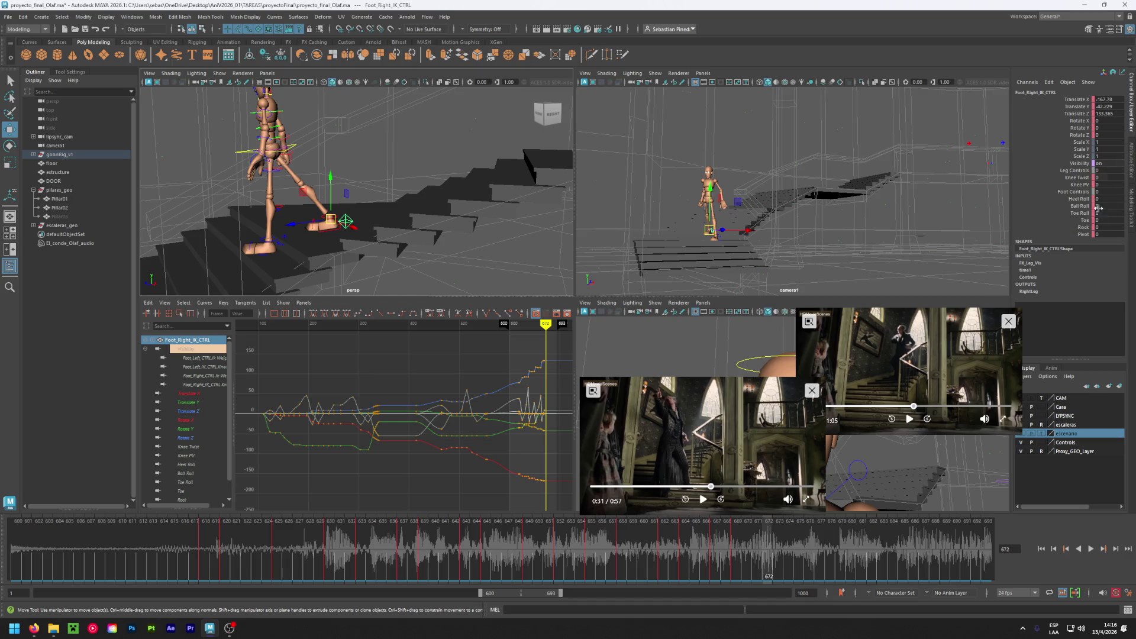
pyautogui.moveTo(1102, 206); pyautogui.dragTo(1131, 205, button='middle')
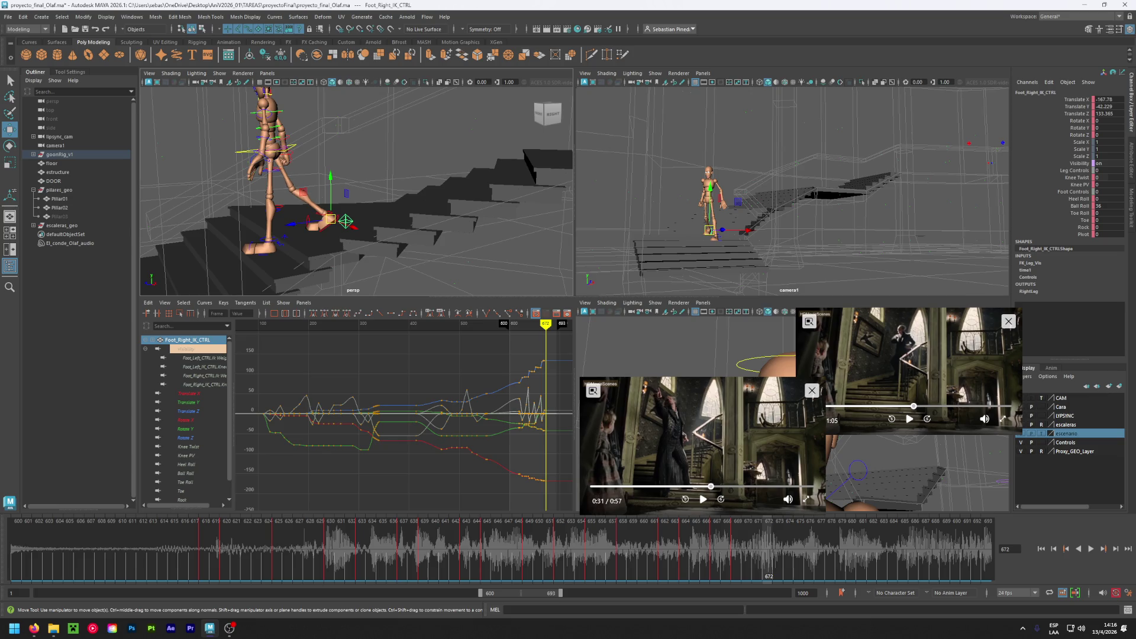
pyautogui.press('f')
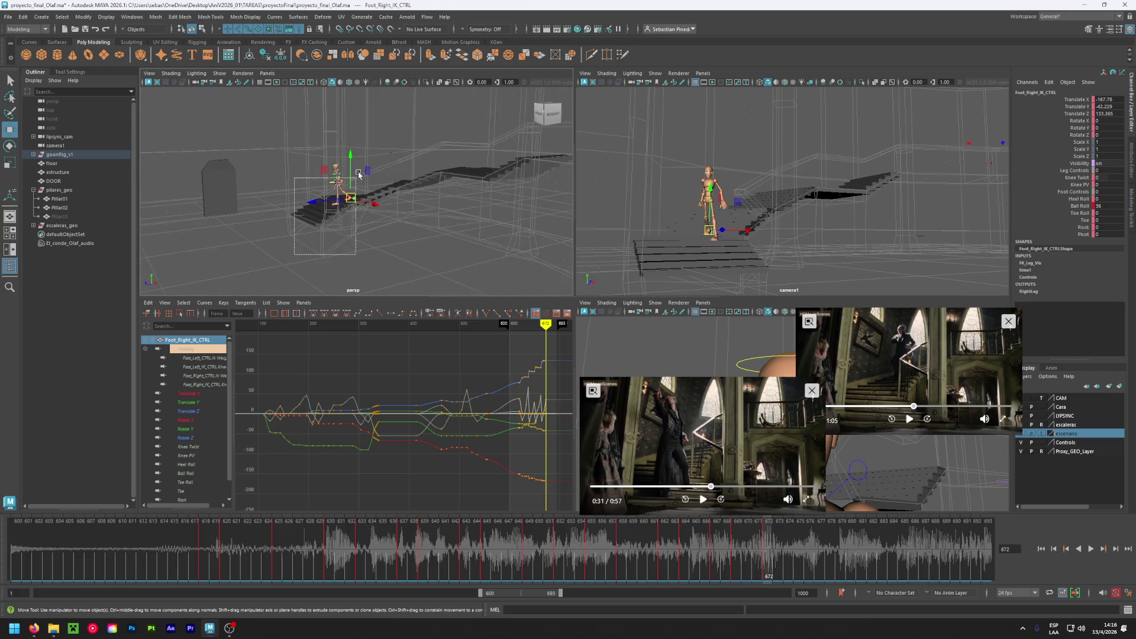
pyautogui.moveTo(358, 174); pyautogui.dragTo(360, 176)
pyautogui.press('s')
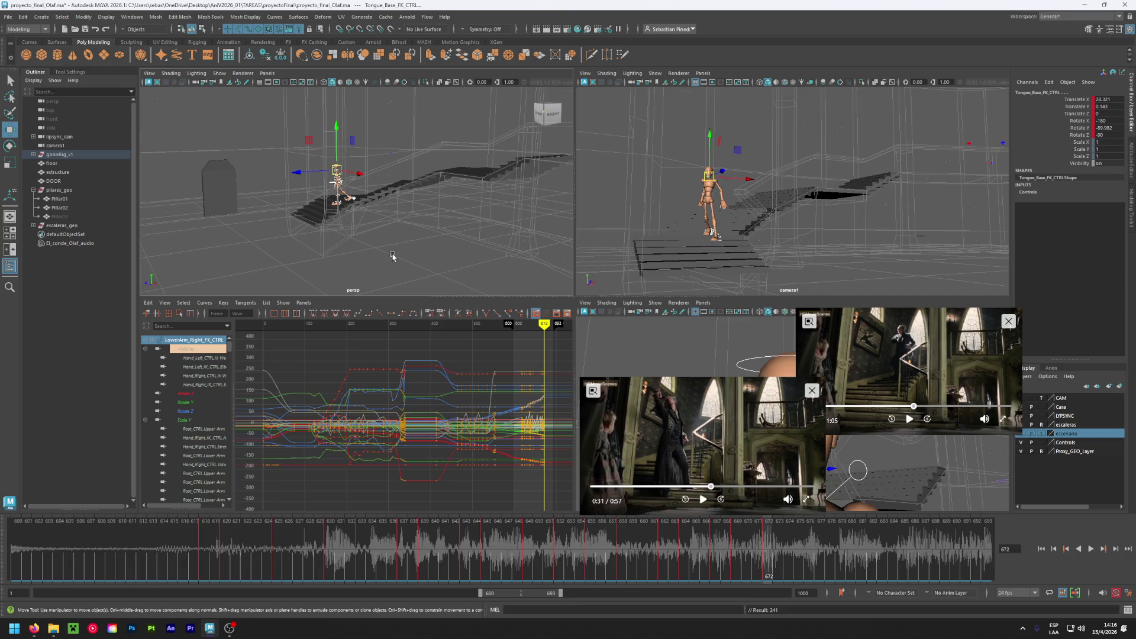
# - Review the motion a few frames back, select the body root, and save the scene
pyautogui.moveTo(330, 246)
pyautogui.keyDown('alt'); pyautogui.mouseDown()
pyautogui.moveTo(355, 246)
pyautogui.moveTo(325, 254)
pyautogui.mouseUp(); pyautogui.keyUp('alt')
pyautogui.scroll(5, 379, 221)
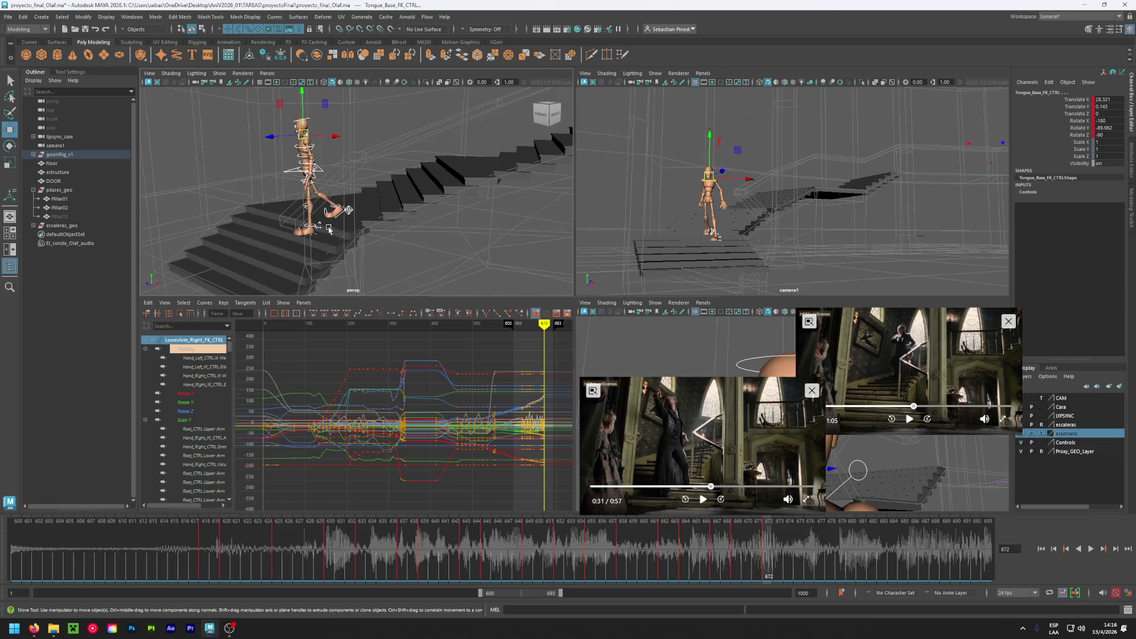
pyautogui.moveTo(762, 562)
pyautogui.mouseDown()
pyautogui.moveTo(648, 559)
pyautogui.moveTo(767, 558)
pyautogui.mouseUp()
pyautogui.moveTo(331, 195)
pyautogui.keyDown('alt'); pyautogui.mouseDown()
pyautogui.moveTo(367, 201)
pyautogui.moveTo(350, 201)
pyautogui.moveTo(363, 172)
pyautogui.moveTo(379, 190)
pyautogui.moveTo(356, 228)
pyautogui.moveTo(440, 227)
pyautogui.mouseUp(); pyautogui.keyUp('alt')
pyautogui.click(358, 172)
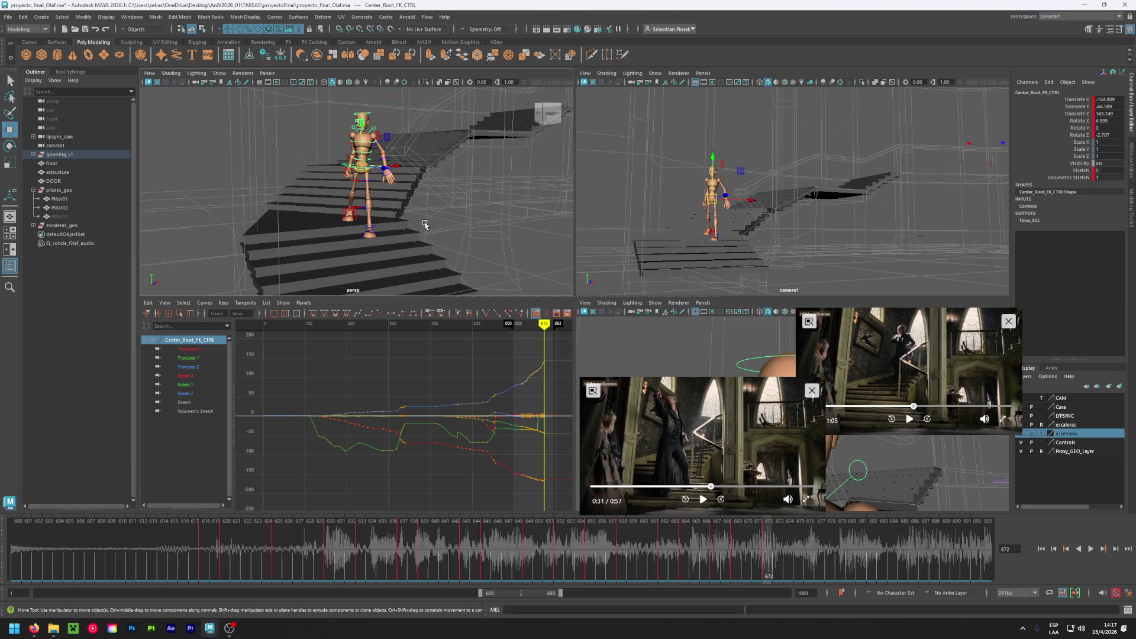
pyautogui.hotkey('ctrl', 's')
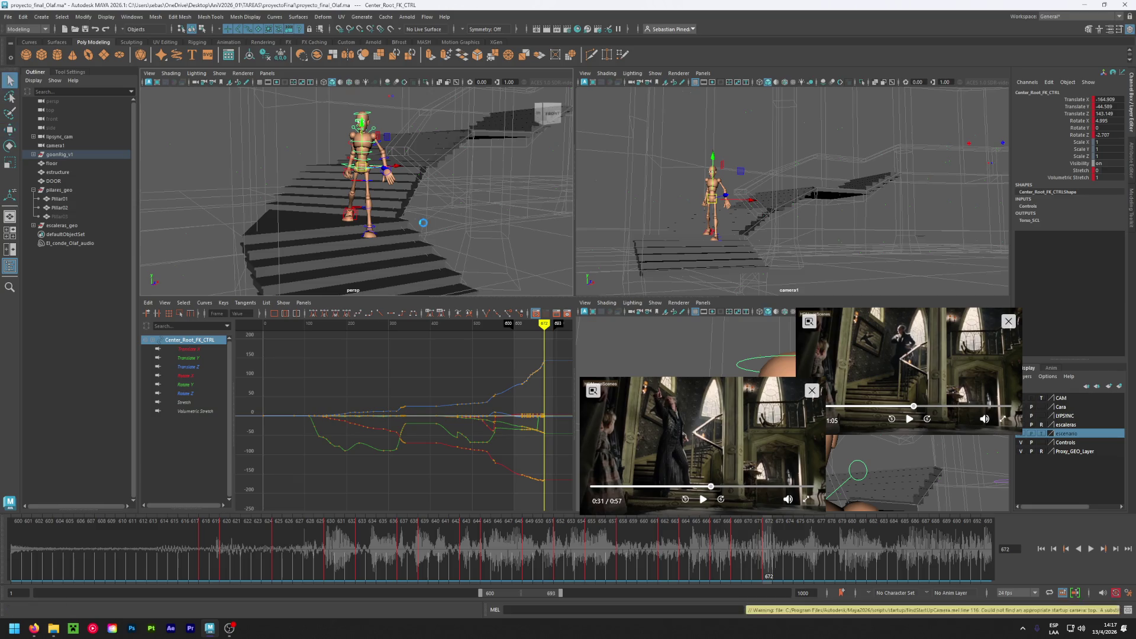
# - Pause the reference clip at 0:29, play back the animation, and settle on frame 675
pyautogui.click(745, 546)
pyautogui.moveTo(745, 545)
pyautogui.mouseDown()
pyautogui.moveTo(638, 545)
pyautogui.moveTo(768, 545)
pyautogui.mouseUp()
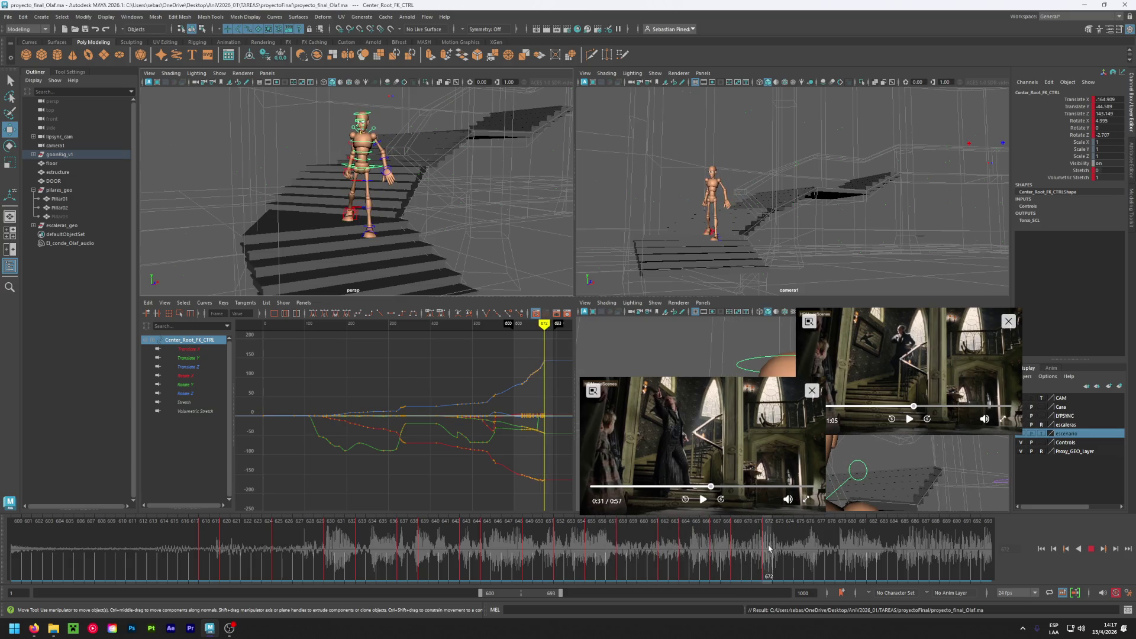
pyautogui.click(697, 487)
pyautogui.click(703, 498)
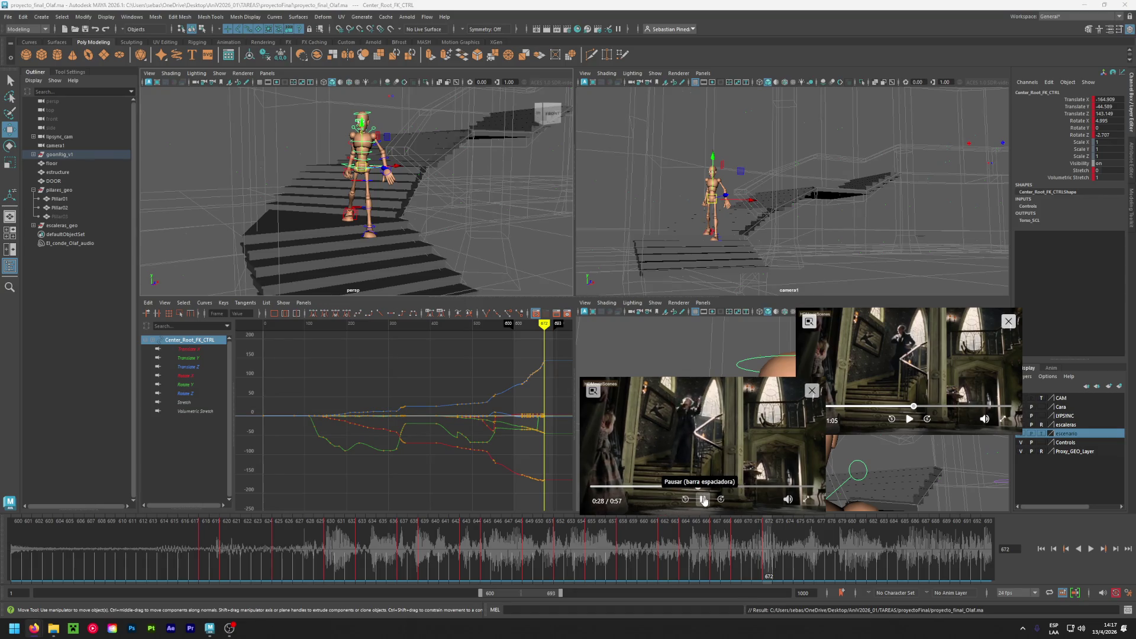
pyautogui.click(703, 499)
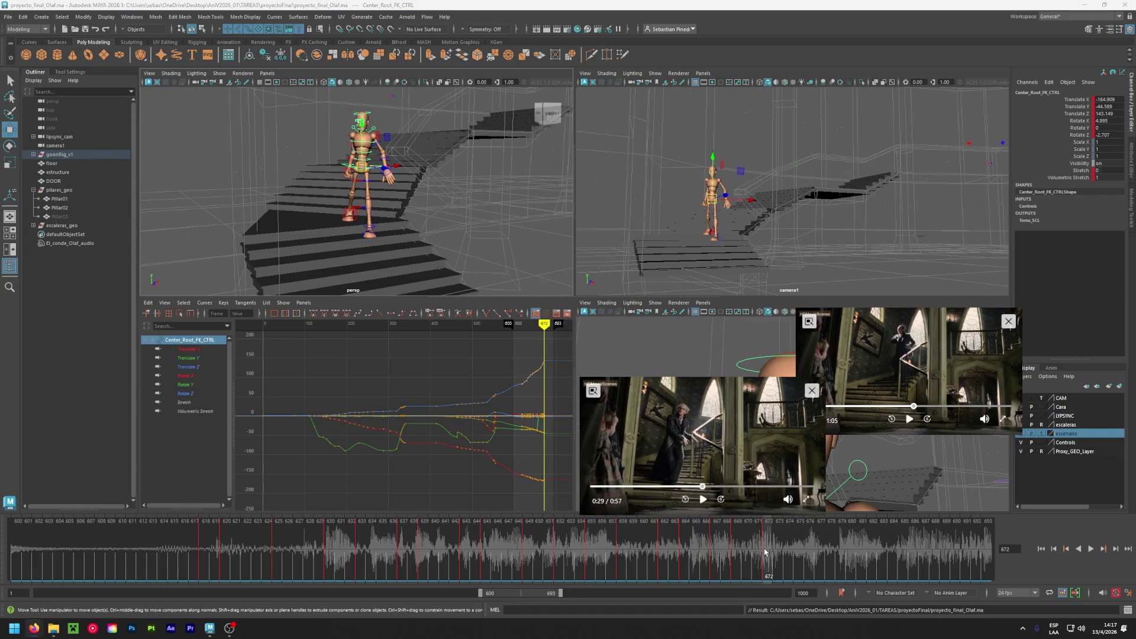
pyautogui.hotkey('alt', 'v')
pyautogui.moveTo(815, 557)
pyautogui.mouseDown()
pyautogui.moveTo(875, 563)
pyautogui.moveTo(830, 569)
pyautogui.moveTo(852, 569)
pyautogui.mouseUp()
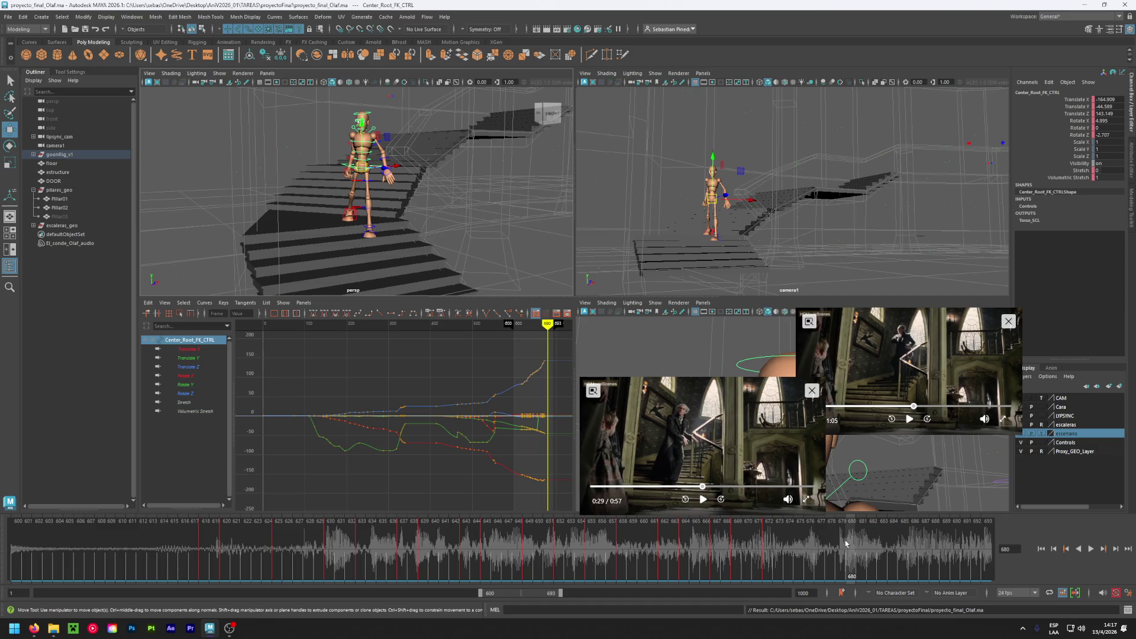
pyautogui.click(801, 542)
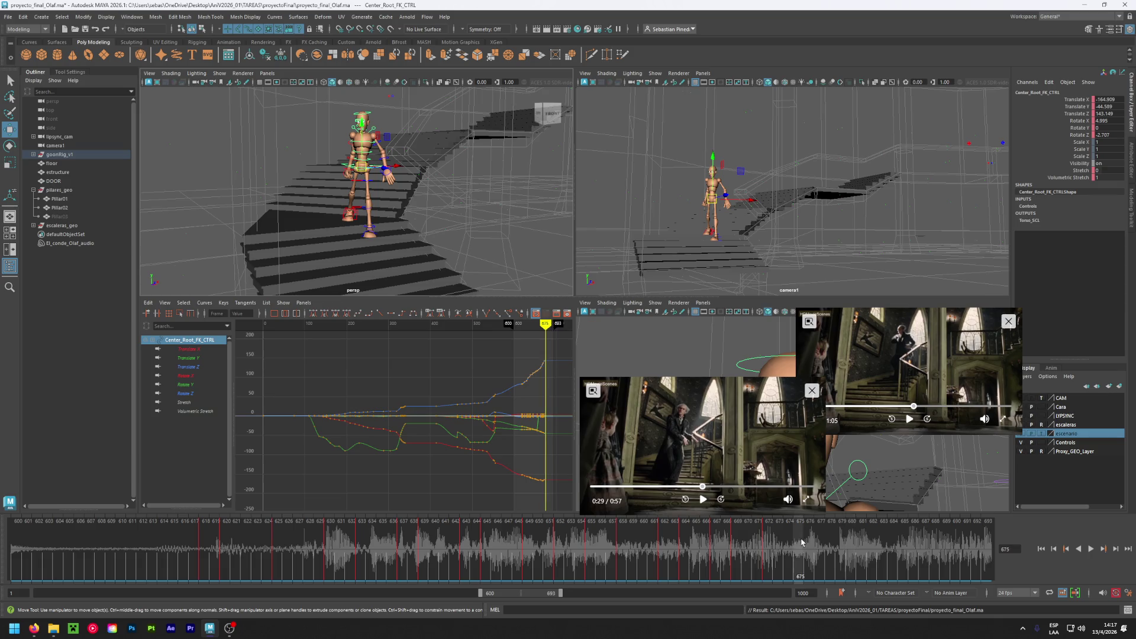
pyautogui.moveTo(433, 211)
pyautogui.keyDown('alt'); pyautogui.mouseDown()
pyautogui.moveTo(292, 222)
pyautogui.moveTo(313, 217)
pyautogui.mouseUp(); pyautogui.keyUp('alt')
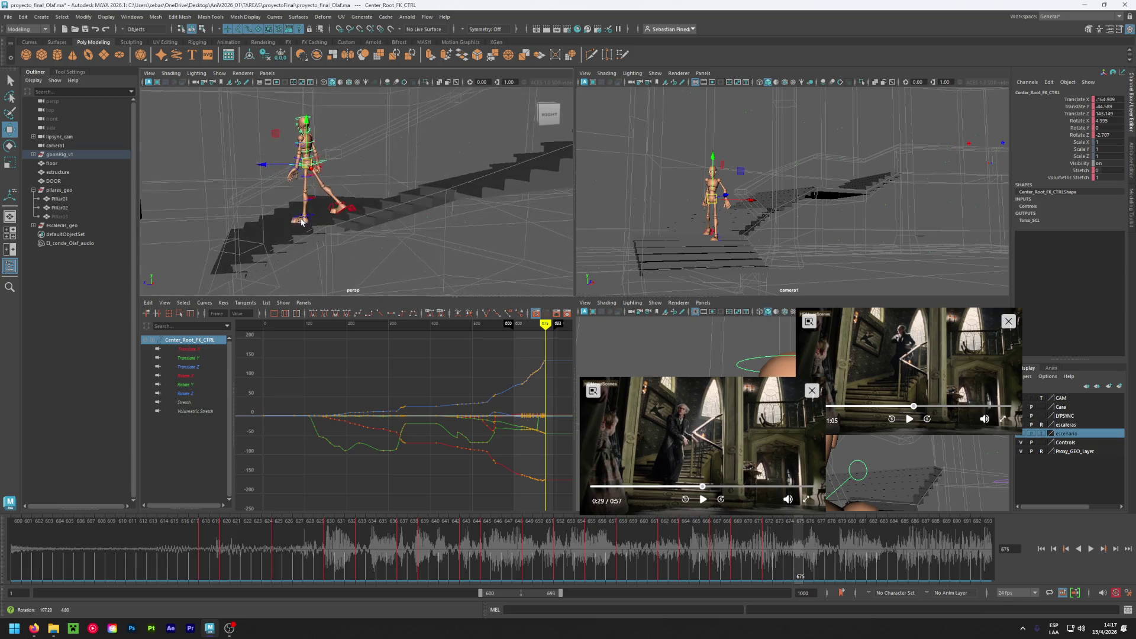
# - Move the right foot forward and down onto the step, then shift the body root to follow
pyautogui.scroll(5, 312, 217)
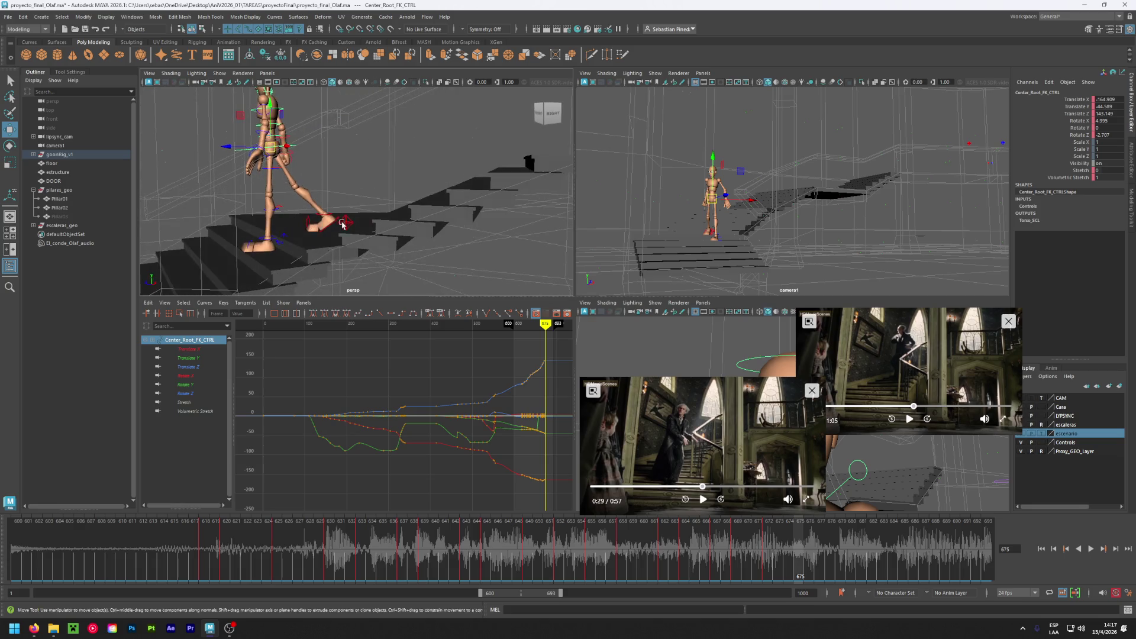
pyautogui.click(331, 223)
pyautogui.moveTo(331, 223)
pyautogui.mouseDown()
pyautogui.moveTo(202, 238)
pyautogui.moveTo(332, 240)
pyautogui.moveTo(312, 237)
pyautogui.moveTo(355, 226)
pyautogui.moveTo(413, 267)
pyautogui.moveTo(367, 237)
pyautogui.mouseUp()
pyautogui.moveTo(333, 195); pyautogui.dragTo(256, 223)
pyautogui.click(304, 160)
pyautogui.moveTo(291, 160)
pyautogui.mouseDown()
pyautogui.moveTo(273, 165)
pyautogui.moveTo(344, 241)
pyautogui.mouseUp()
pyautogui.click(350, 247)
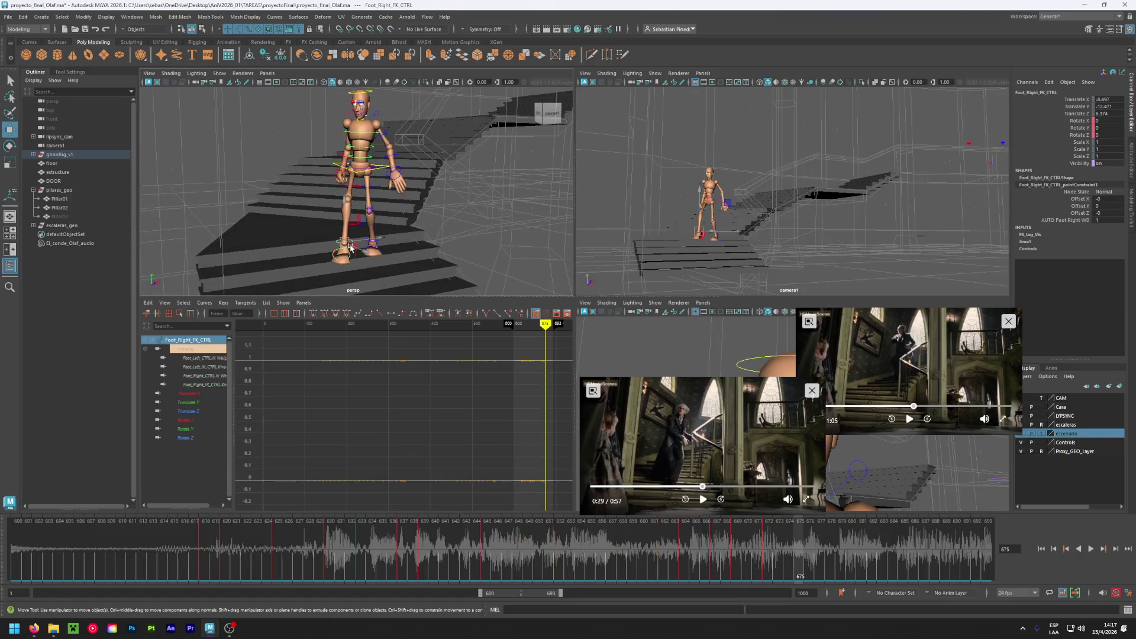
# - Set the right foot's Ball Roll to 0, roll it back to Heel Roll -20, and raise it slightly
pyautogui.moveTo(343, 234); pyautogui.dragTo(345, 237)
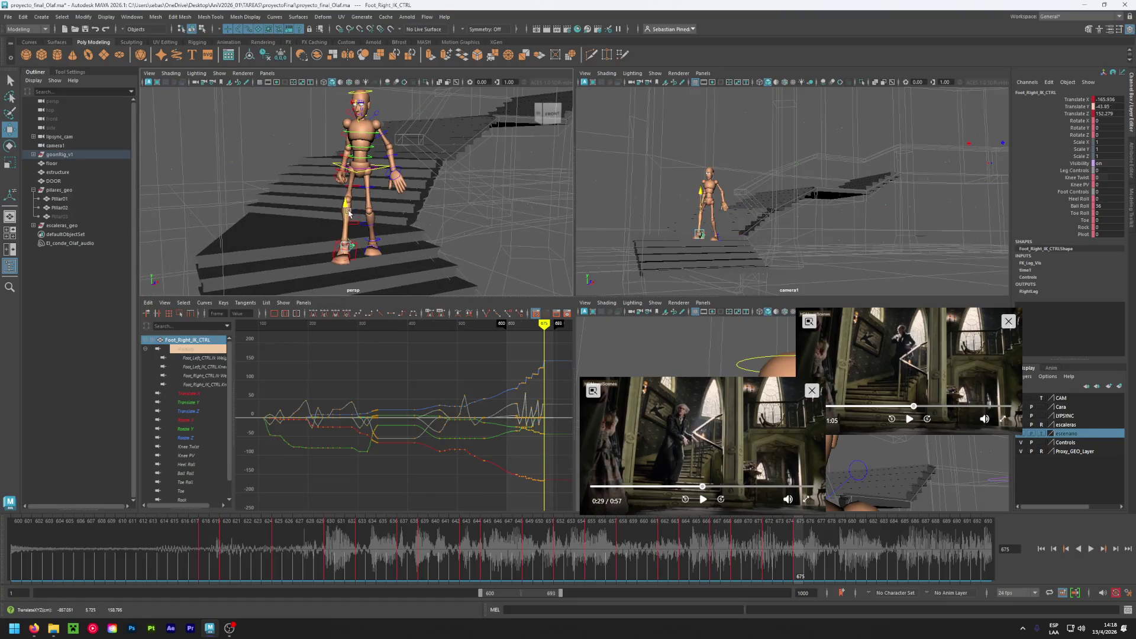
pyautogui.click(1112, 207)
pyautogui.write('0')
pyautogui.press('Return')
pyautogui.moveTo(350, 248); pyautogui.dragTo(331, 250, button='middle')
pyautogui.keyDown('alt'); pyautogui.moveTo(450, 189); pyautogui.dragTo(343, 206); pyautogui.keyUp('alt')
pyautogui.moveTo(256, 190); pyautogui.dragTo(256, 185, button='middle')
pyautogui.moveTo(256, 184)
pyautogui.keyDown('alt'); pyautogui.mouseDown()
pyautogui.moveTo(330, 223)
pyautogui.moveTo(362, 223)
pyautogui.mouseUp(); pyautogui.keyUp('alt')
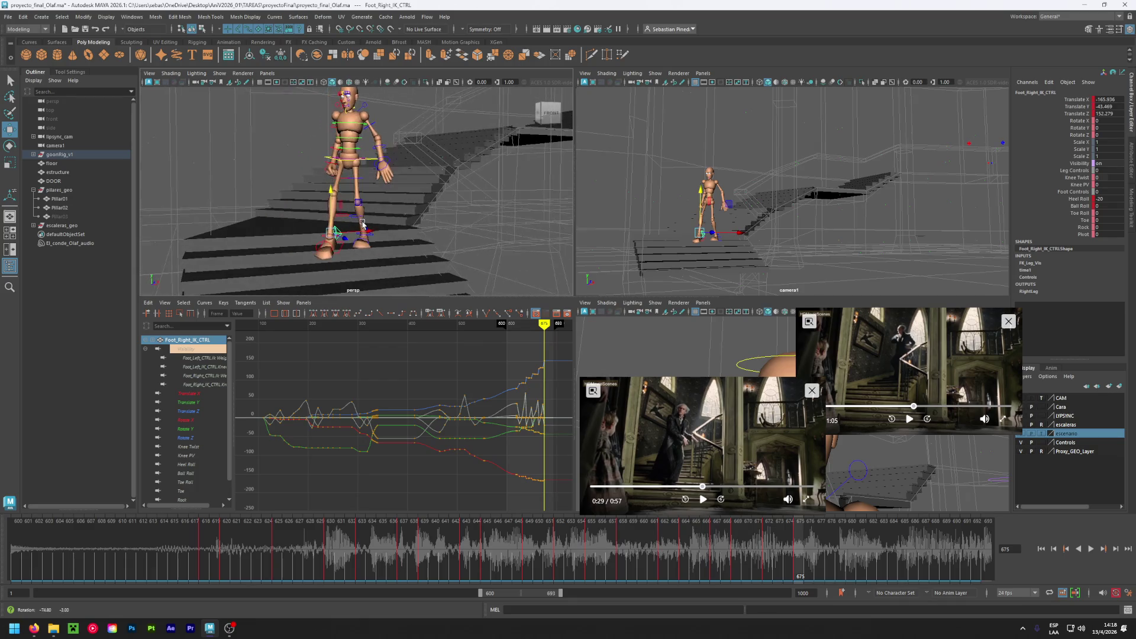
# - Scrub frames 672–674 to check the step, raising the right foot slightly at frame 673
pyautogui.click(789, 555)
pyautogui.moveTo(789, 554)
pyautogui.mouseDown()
pyautogui.moveTo(769, 553)
pyautogui.moveTo(779, 552)
pyautogui.mouseUp()
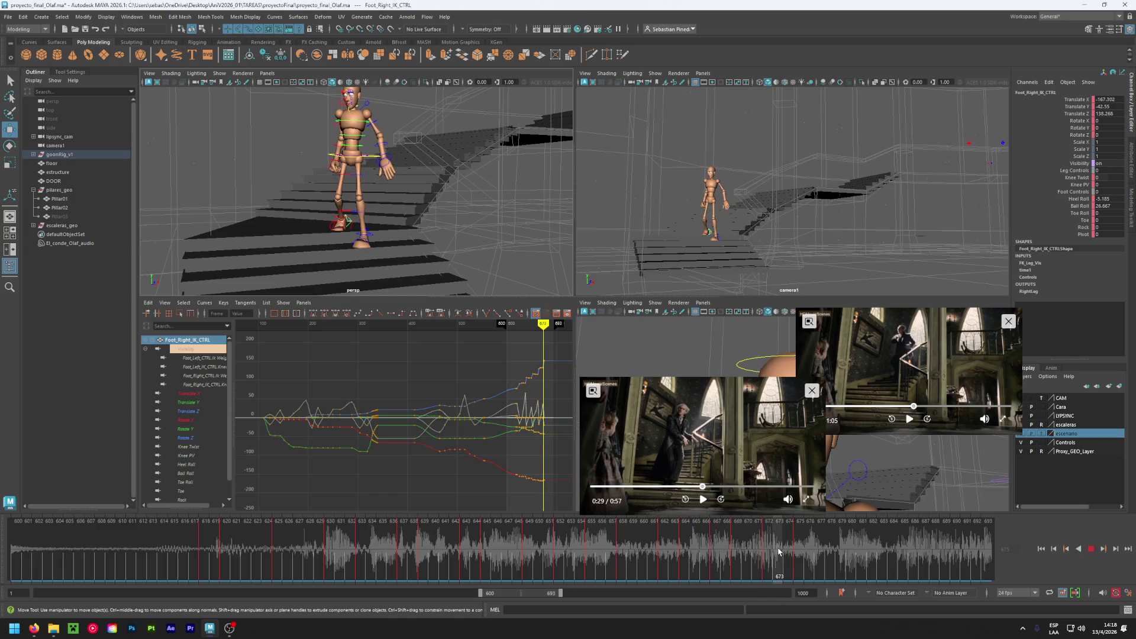
pyautogui.moveTo(779, 550); pyautogui.dragTo(781, 550)
pyautogui.moveTo(346, 187); pyautogui.dragTo(347, 179)
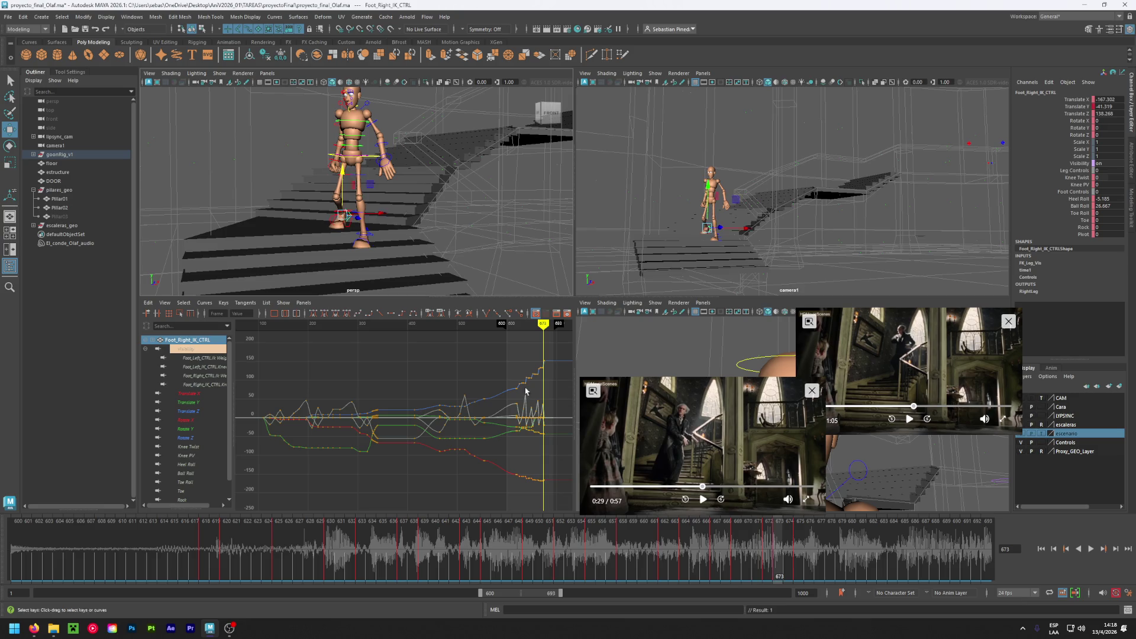
pyautogui.click(788, 556)
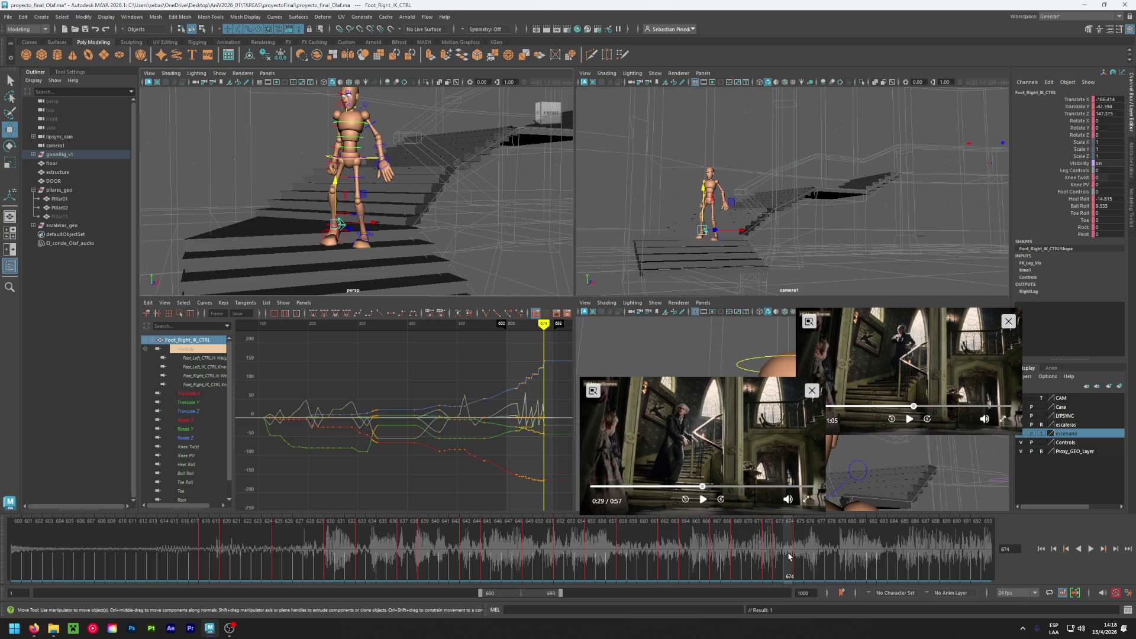
pyautogui.moveTo(772, 556)
pyautogui.mouseDown()
pyautogui.moveTo(809, 552)
pyautogui.moveTo(763, 553)
pyautogui.moveTo(800, 553)
pyautogui.mouseUp()
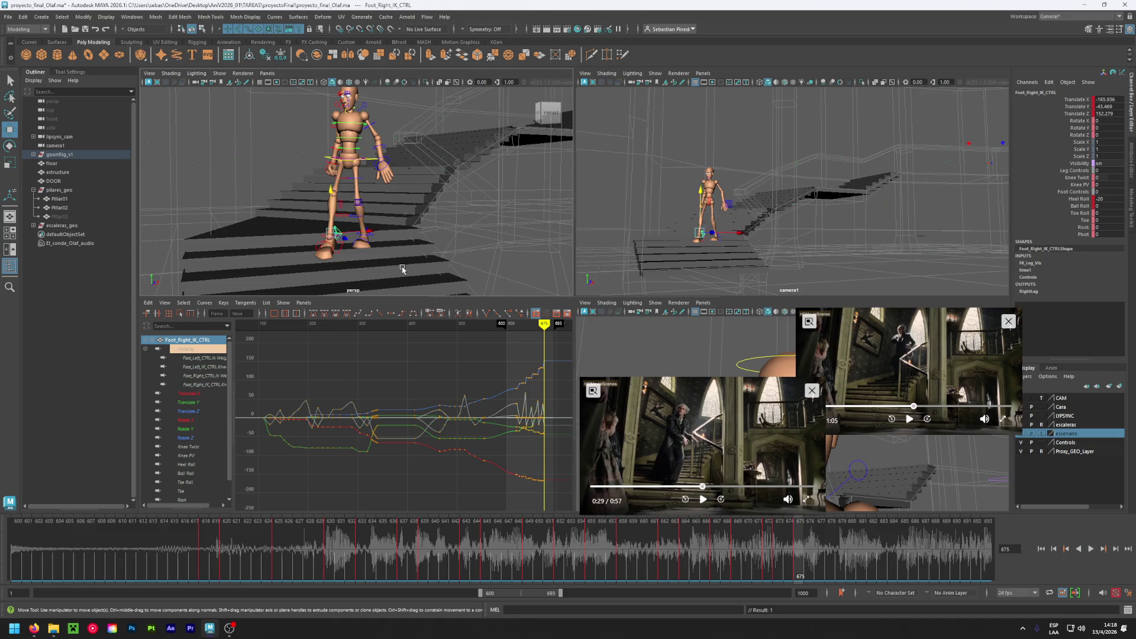
pyautogui.keyDown('alt'); pyautogui.moveTo(392, 248); pyautogui.dragTo(331, 237); pyautogui.keyUp('alt')
pyautogui.click(303, 230)
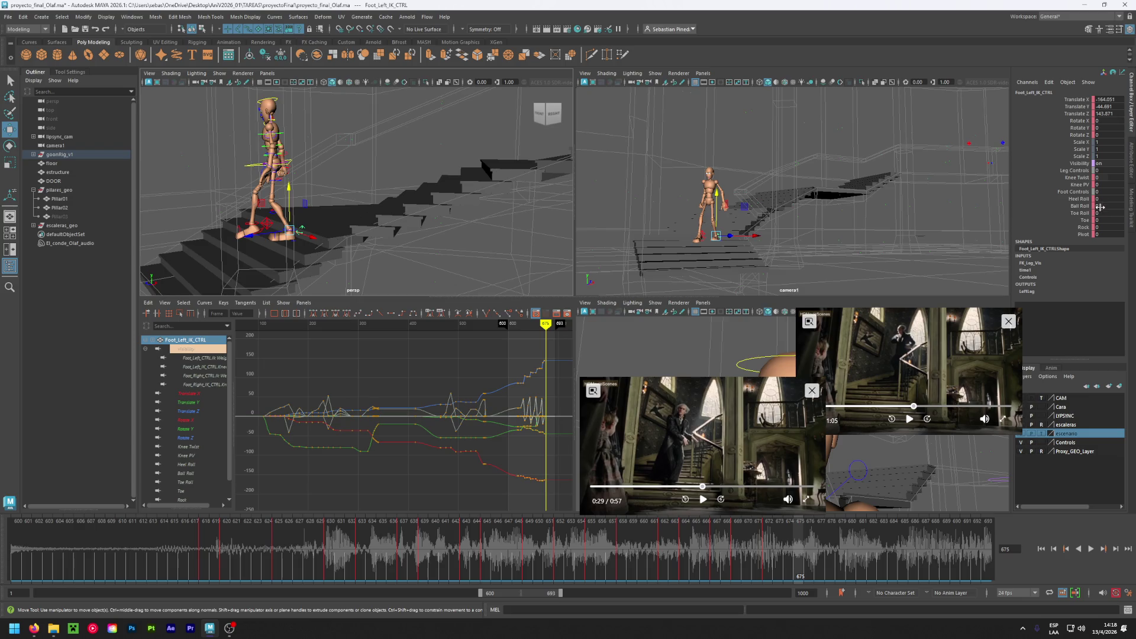
# - Raise the left foot's Ball Roll to 12, compare frames 672–673, and select the body root
pyautogui.moveTo(740, 254); pyautogui.dragTo(764, 254, button='middle')
pyautogui.click(767, 529)
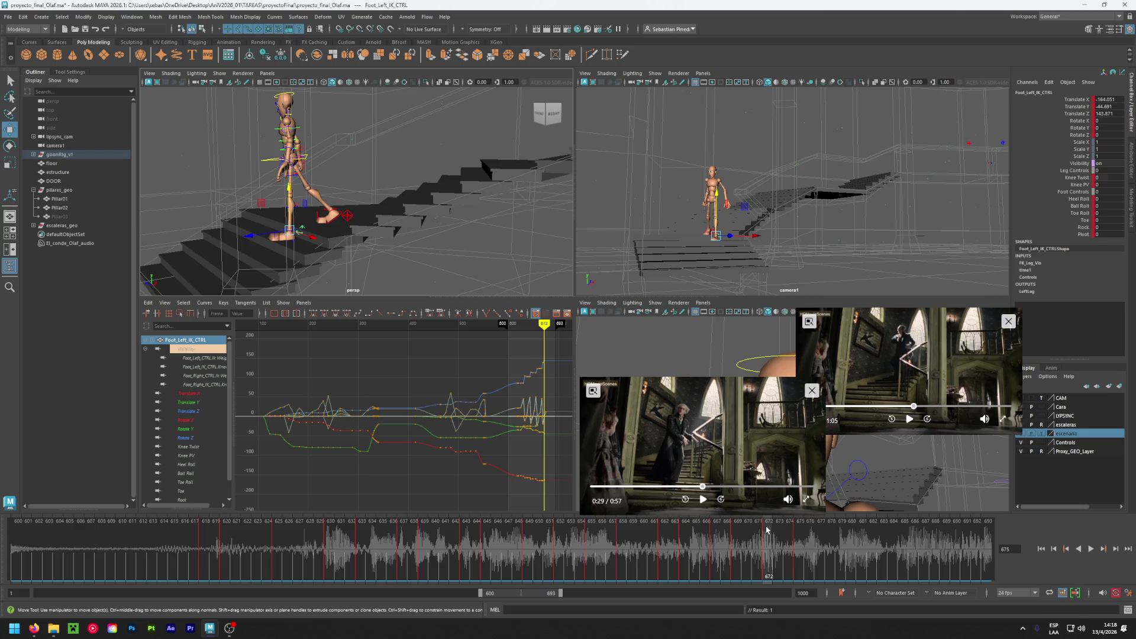
pyautogui.moveTo(767, 529); pyautogui.dragTo(794, 520)
pyautogui.moveTo(355, 195)
pyautogui.keyDown('alt'); pyautogui.mouseDown()
pyautogui.moveTo(273, 166)
pyautogui.moveTo(384, 248)
pyautogui.moveTo(410, 234)
pyautogui.moveTo(408, 220)
pyautogui.moveTo(430, 233)
pyautogui.moveTo(418, 243)
pyautogui.moveTo(355, 228)
pyautogui.moveTo(371, 221)
pyautogui.mouseUp(); pyautogui.keyUp('alt')
pyautogui.click(296, 164)
pyautogui.keyDown('alt'); pyautogui.moveTo(371, 221); pyautogui.dragTo(389, 200, button='right'); pyautogui.keyUp('alt')
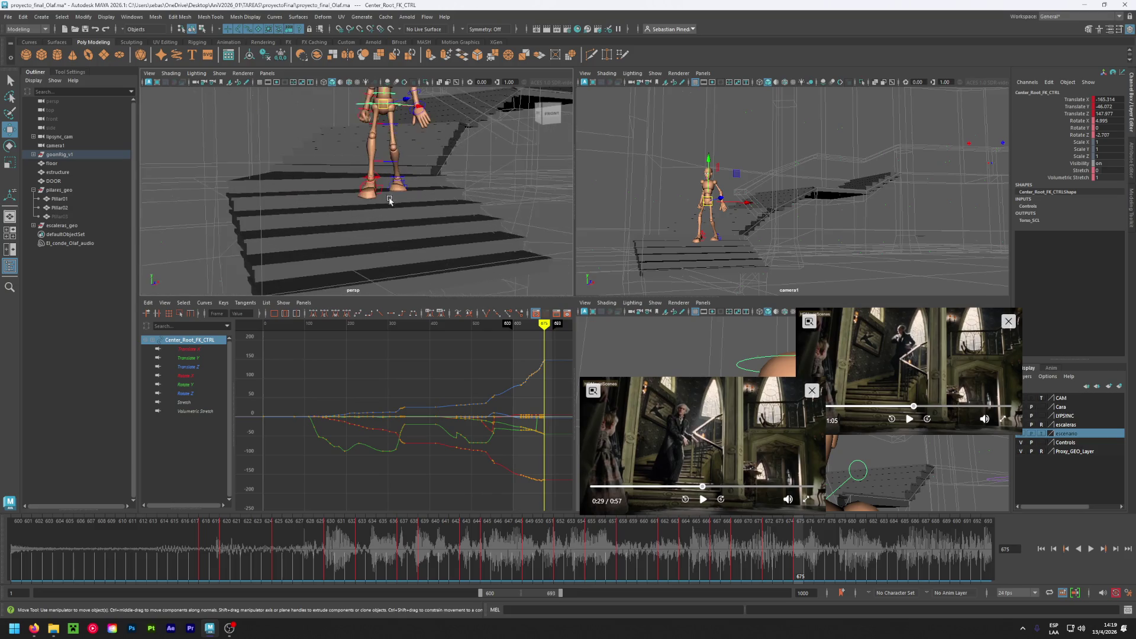
# - Scrub back to frame 664 and pause the upper reference clips on the matching pose
pyautogui.moveTo(740, 562)
pyautogui.mouseDown()
pyautogui.moveTo(581, 562)
pyautogui.moveTo(722, 565)
pyautogui.moveTo(590, 576)
pyautogui.moveTo(846, 609)
pyautogui.mouseUp()
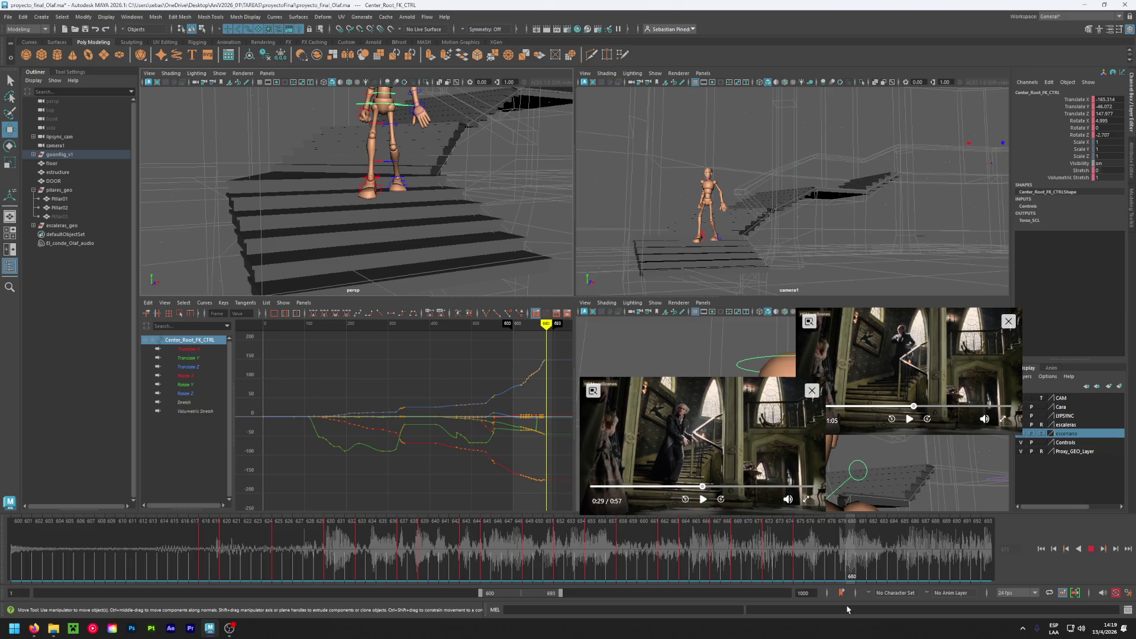
pyautogui.click(909, 419)
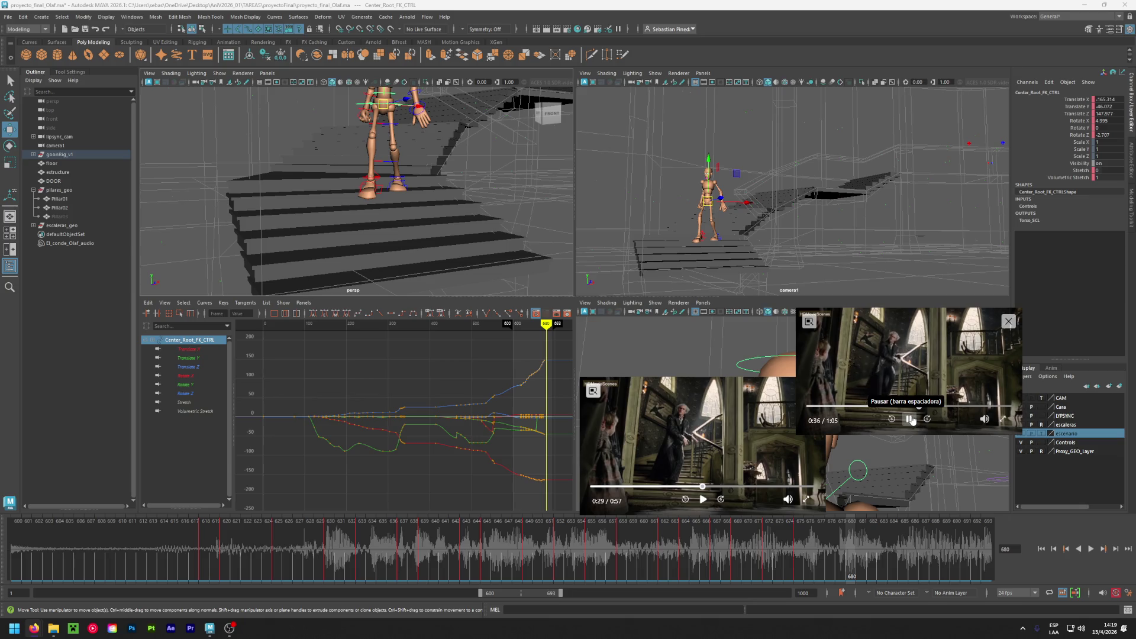
pyautogui.click(910, 419)
pyautogui.moveTo(852, 554)
pyautogui.mouseDown()
pyautogui.moveTo(935, 558)
pyautogui.moveTo(905, 559)
pyautogui.mouseUp()
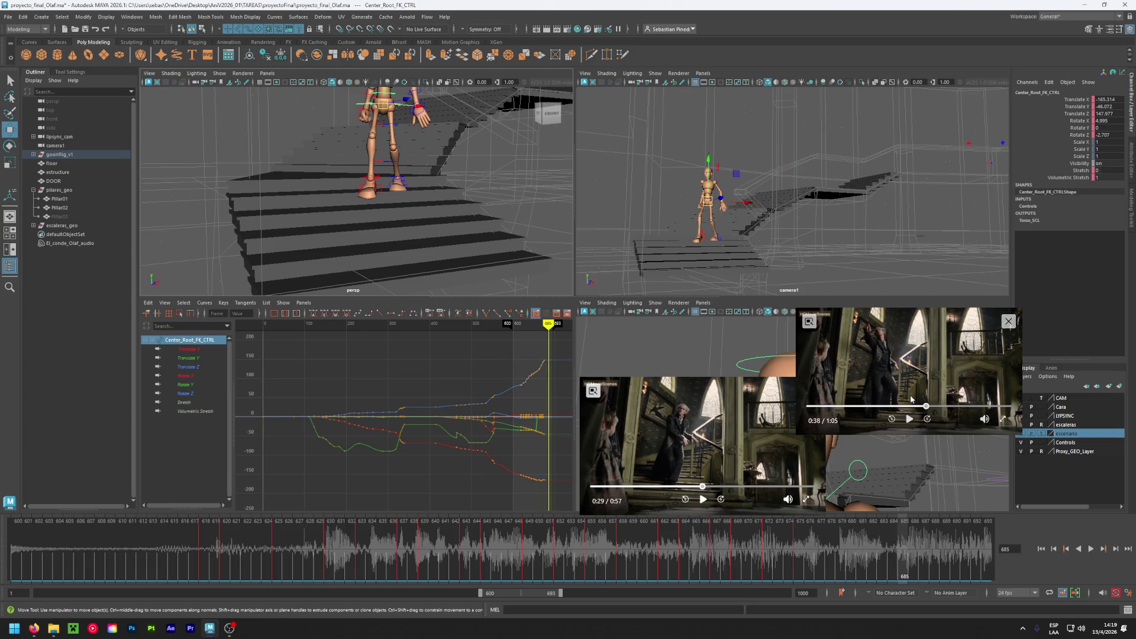
pyautogui.click(910, 407)
pyautogui.click(908, 420)
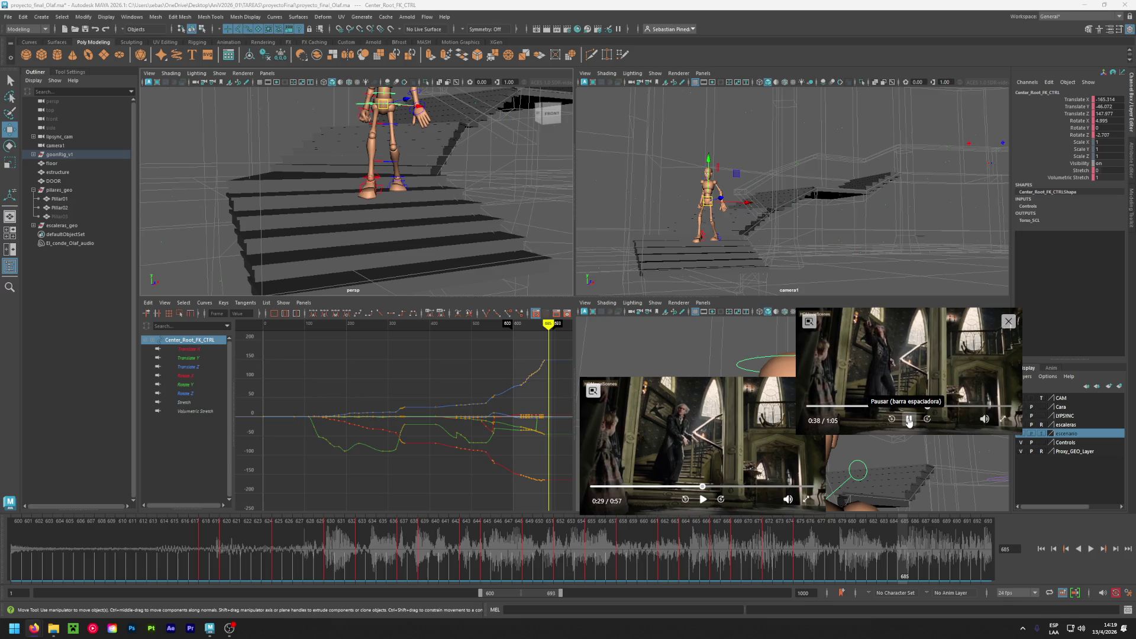
pyautogui.click(908, 420)
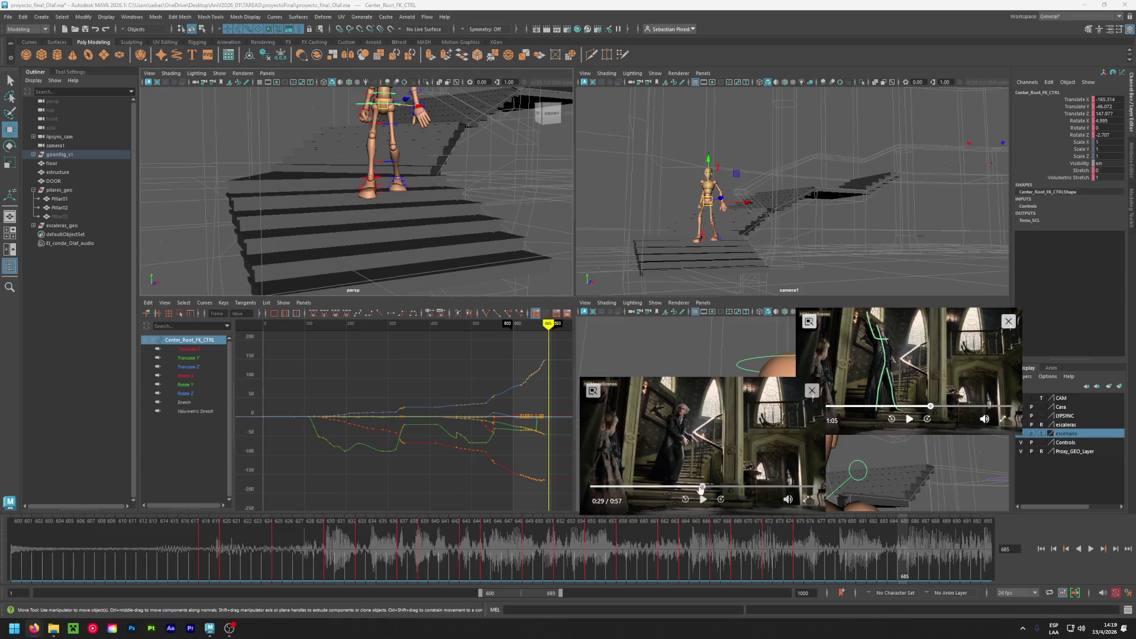
# - Pause the lower reference clip at 0:29 and return the timeline to frame 674
pyautogui.click(698, 485)
pyautogui.click(701, 498)
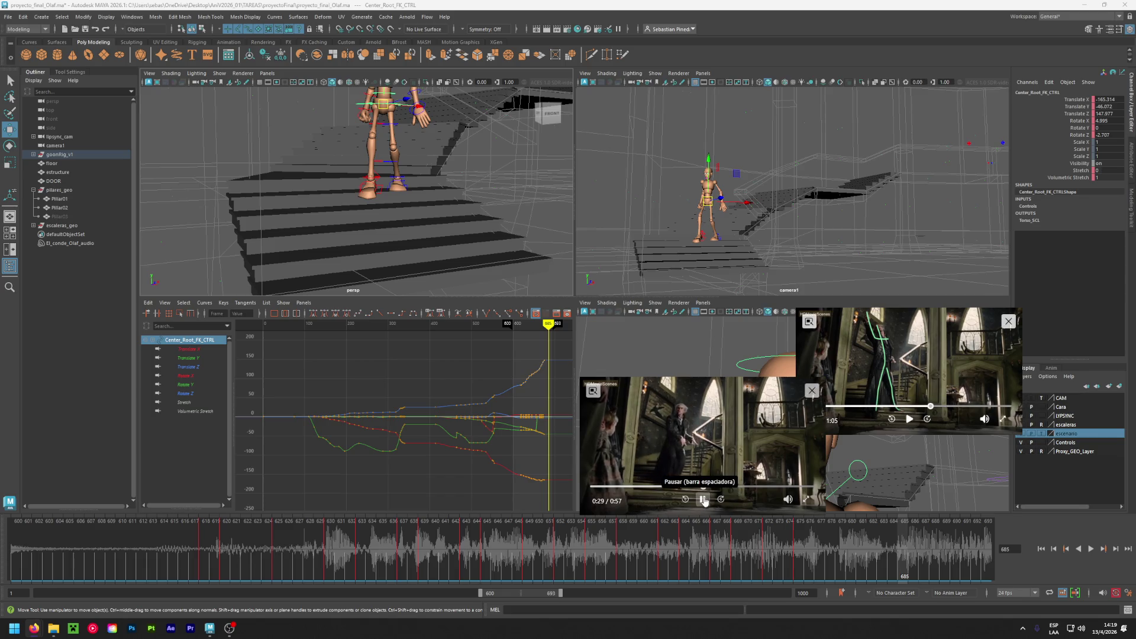
pyautogui.click(703, 500)
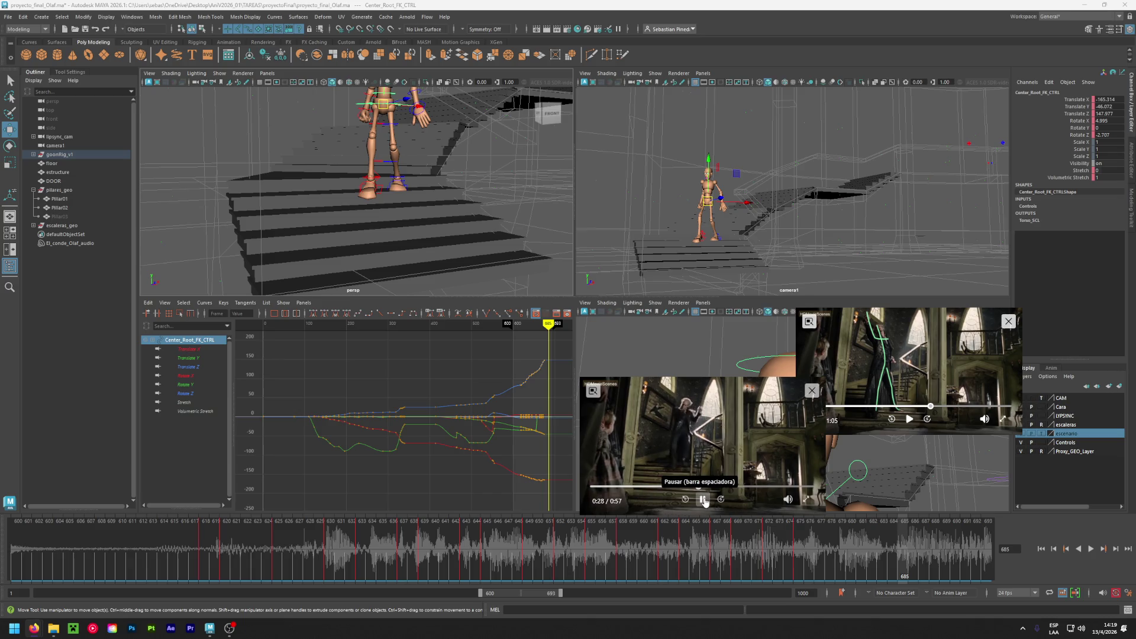
pyautogui.click(704, 499)
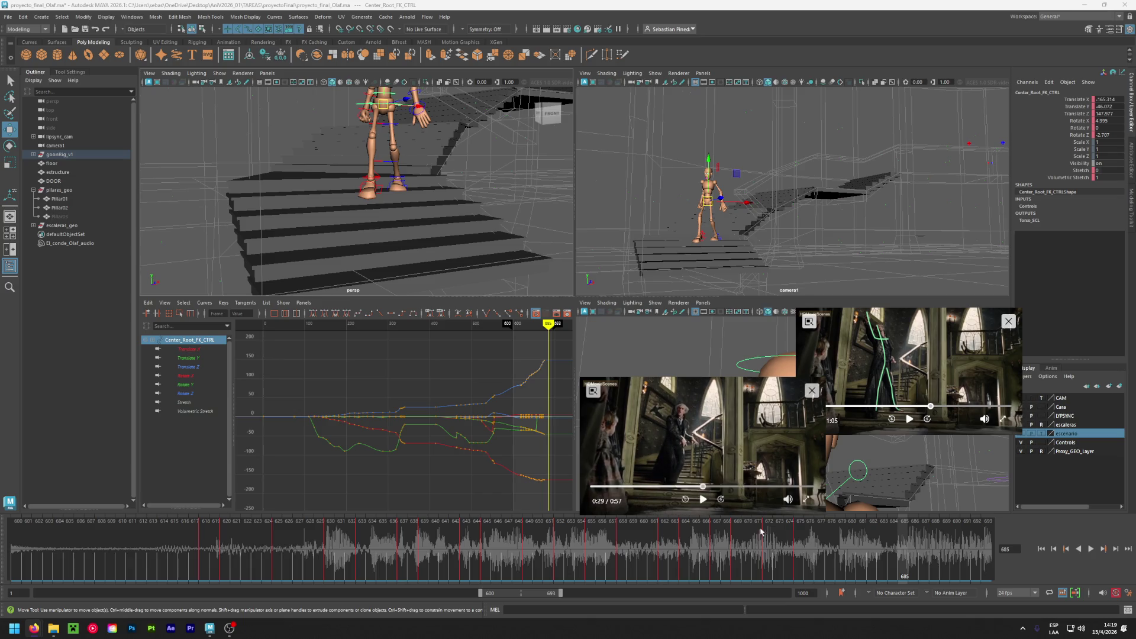
pyautogui.moveTo(803, 541)
pyautogui.mouseDown()
pyautogui.moveTo(860, 545)
pyautogui.moveTo(755, 554)
pyautogui.moveTo(872, 554)
pyautogui.moveTo(872, 540)
pyautogui.mouseUp()
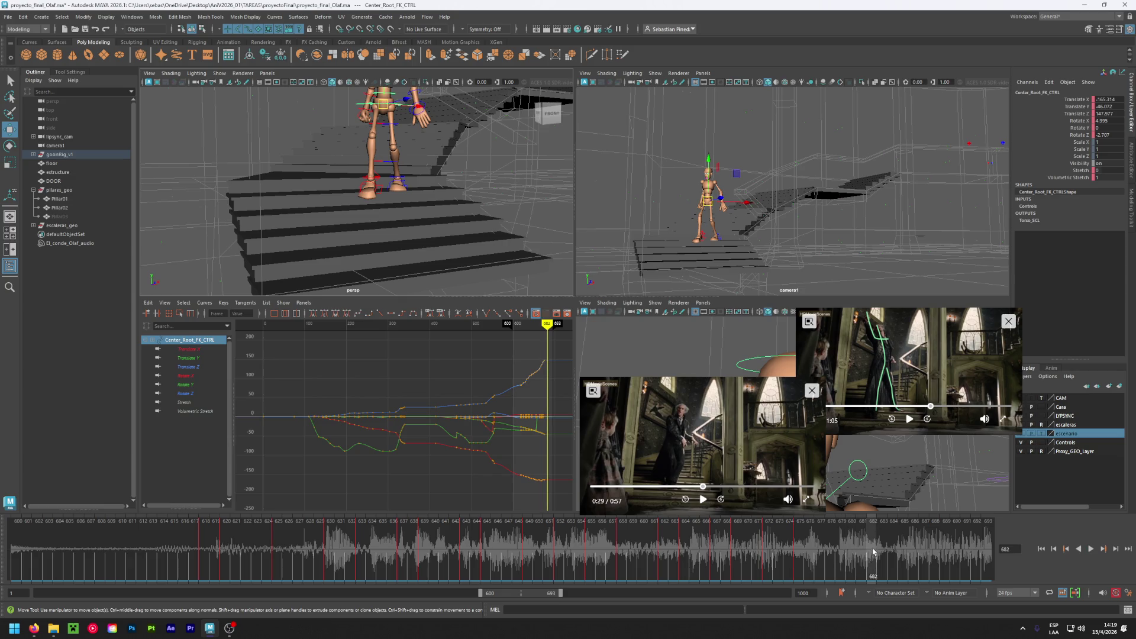
pyautogui.click(787, 550)
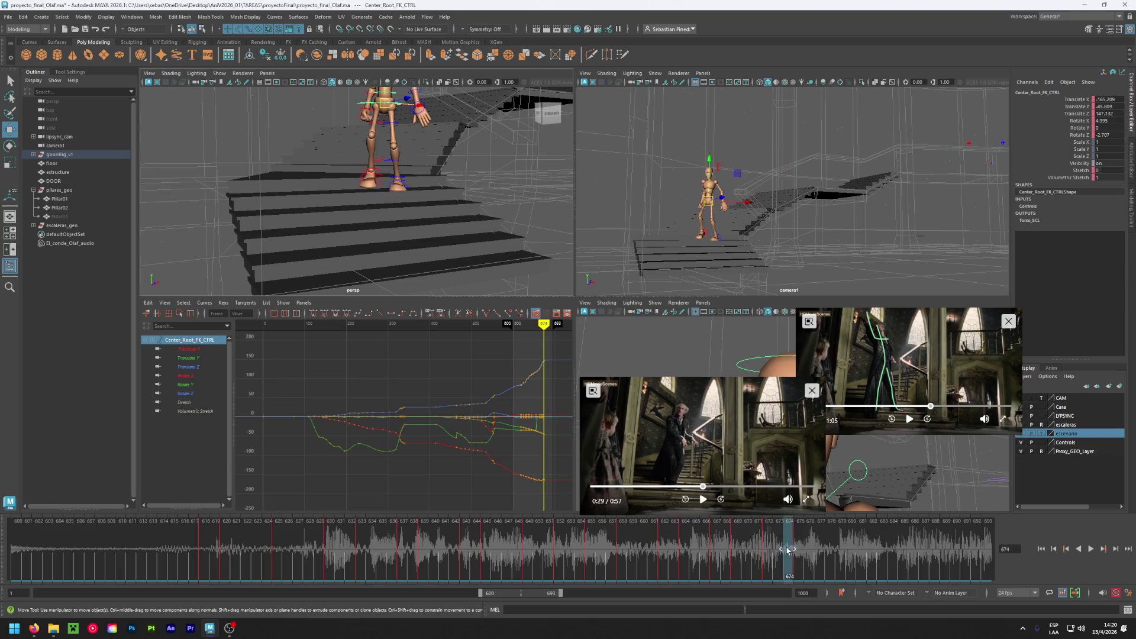
# - Try shifting the keys at frames 674–675 to 676–677, play back, and undo the change
pyautogui.moveTo(796, 556); pyautogui.dragTo(792, 558)
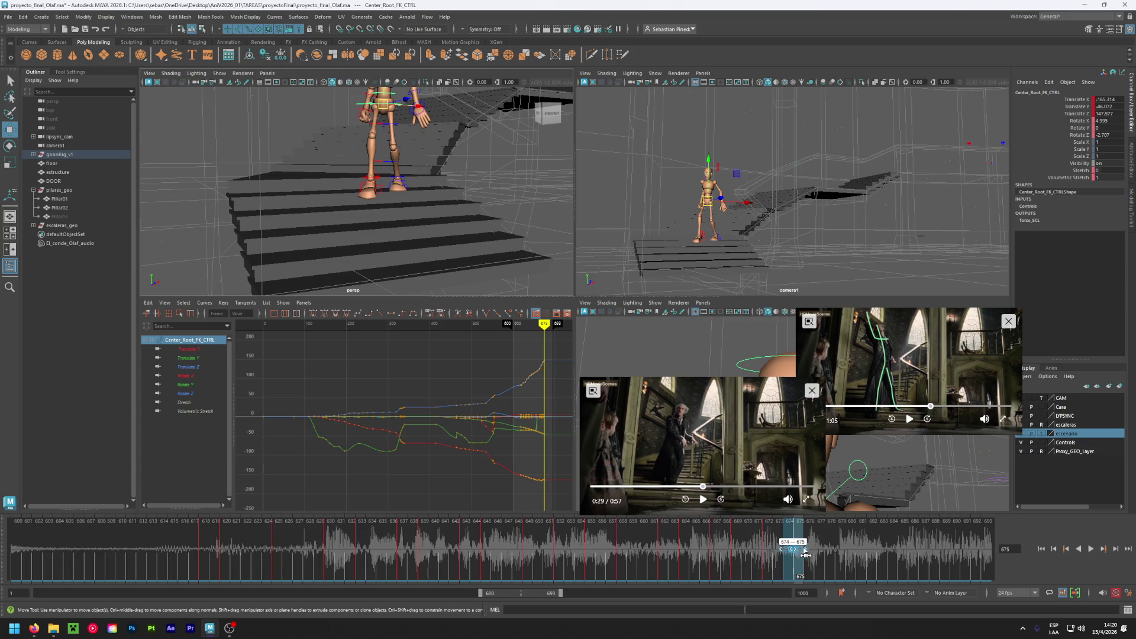
pyautogui.moveTo(805, 555); pyautogui.dragTo(815, 552)
pyautogui.click(851, 548)
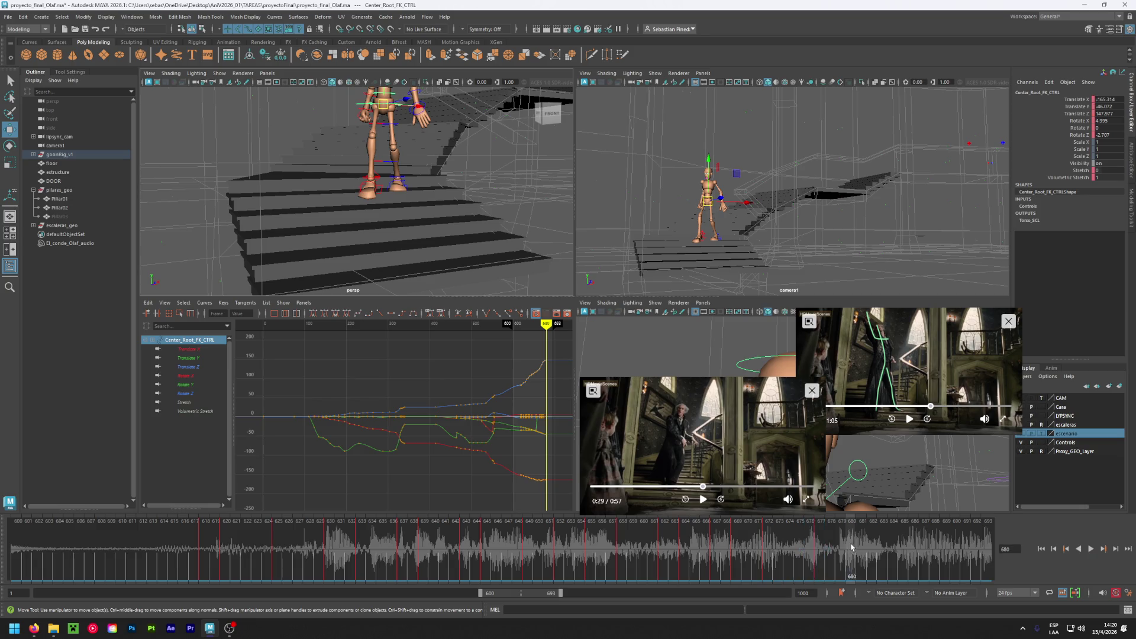
pyautogui.click(760, 545)
pyautogui.hotkey('alt', 'v')
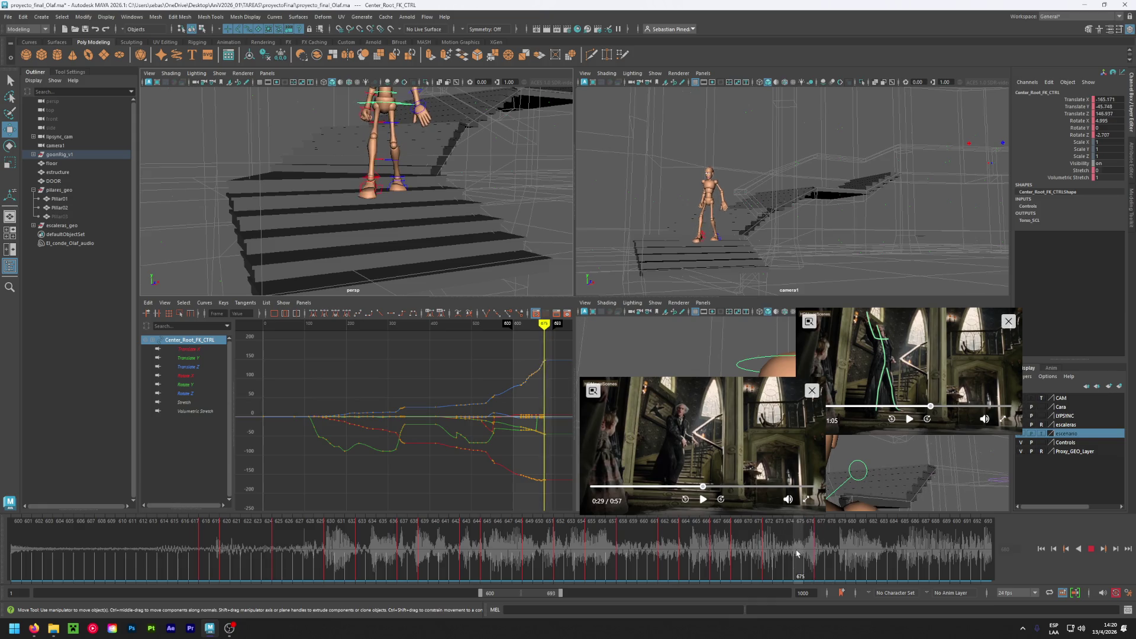
pyautogui.moveTo(817, 553)
pyautogui.mouseDown()
pyautogui.moveTo(786, 552)
pyautogui.moveTo(821, 554)
pyautogui.mouseUp()
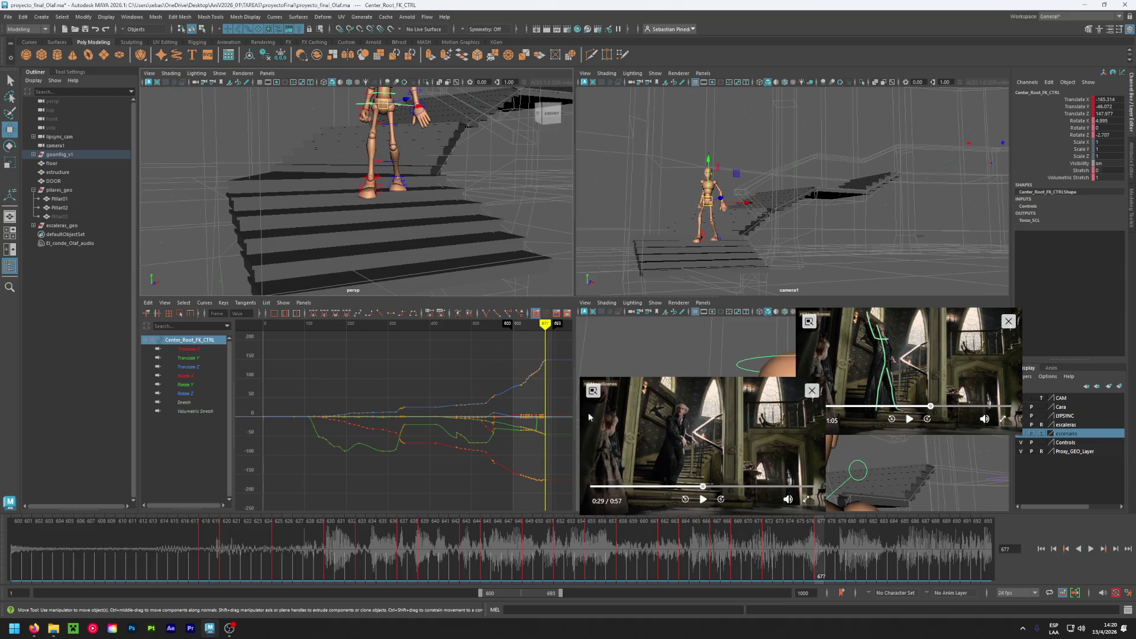
pyautogui.click(375, 173)
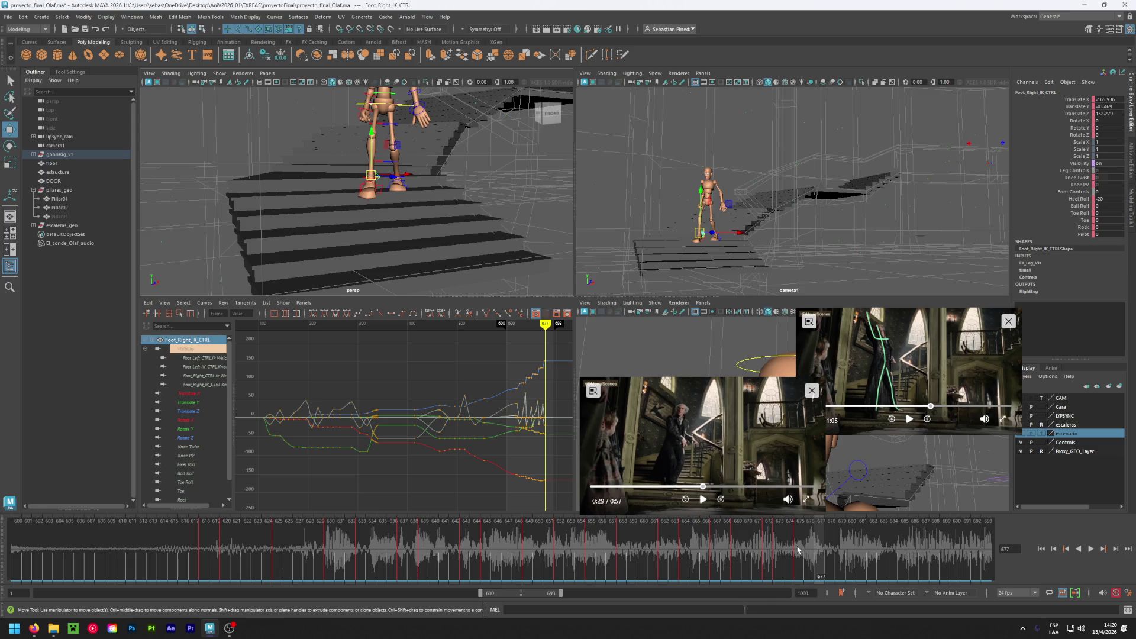
pyautogui.hotkey('ctrl', 'z')
pyautogui.hotkey('ctrl', 'z')
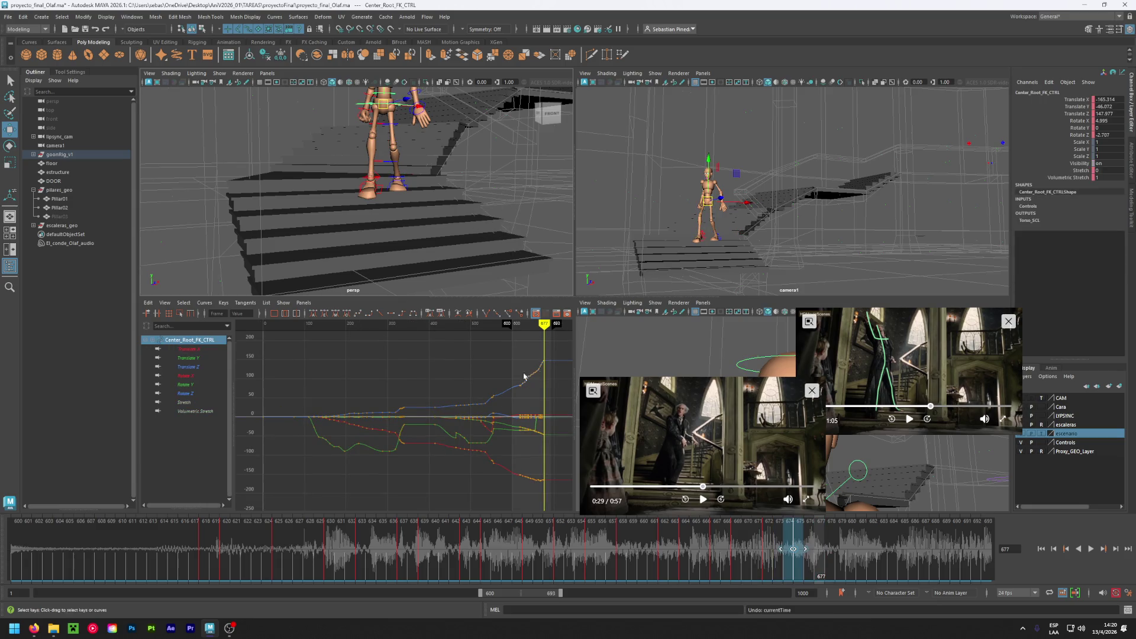
# - Select the rig's controls and move the keys at frames 674–675 to 676–677
pyautogui.click(853, 562)
pyautogui.moveTo(447, 234)
pyautogui.keyDown('alt'); pyautogui.mouseDown()
pyautogui.moveTo(297, 246)
pyautogui.moveTo(371, 105)
pyautogui.mouseUp(); pyautogui.keyUp('alt')
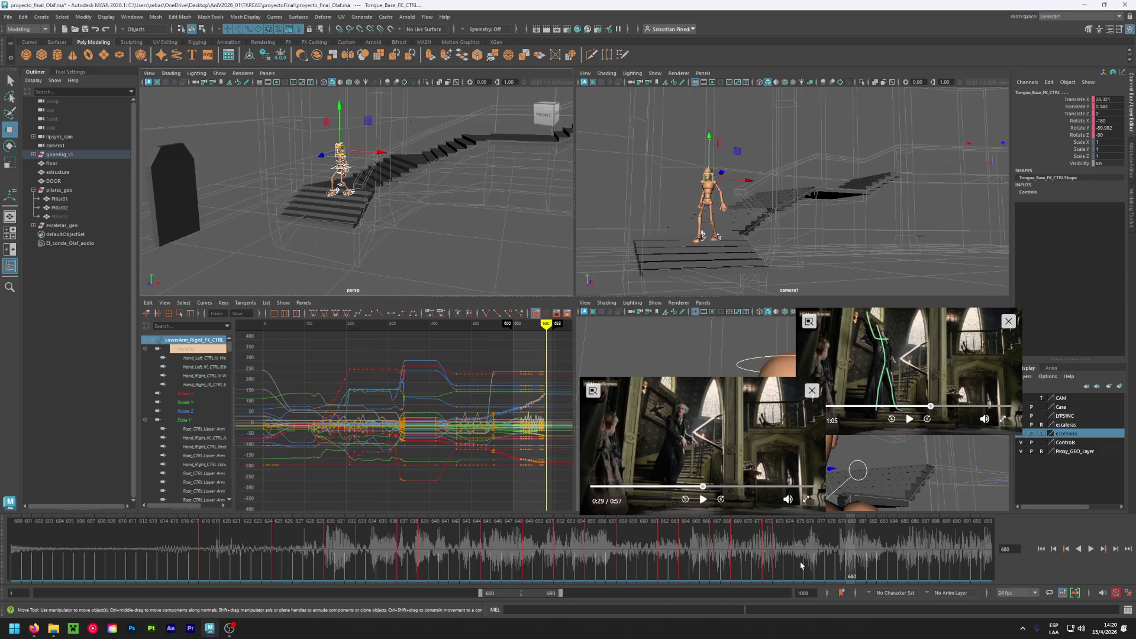
pyautogui.click(819, 558)
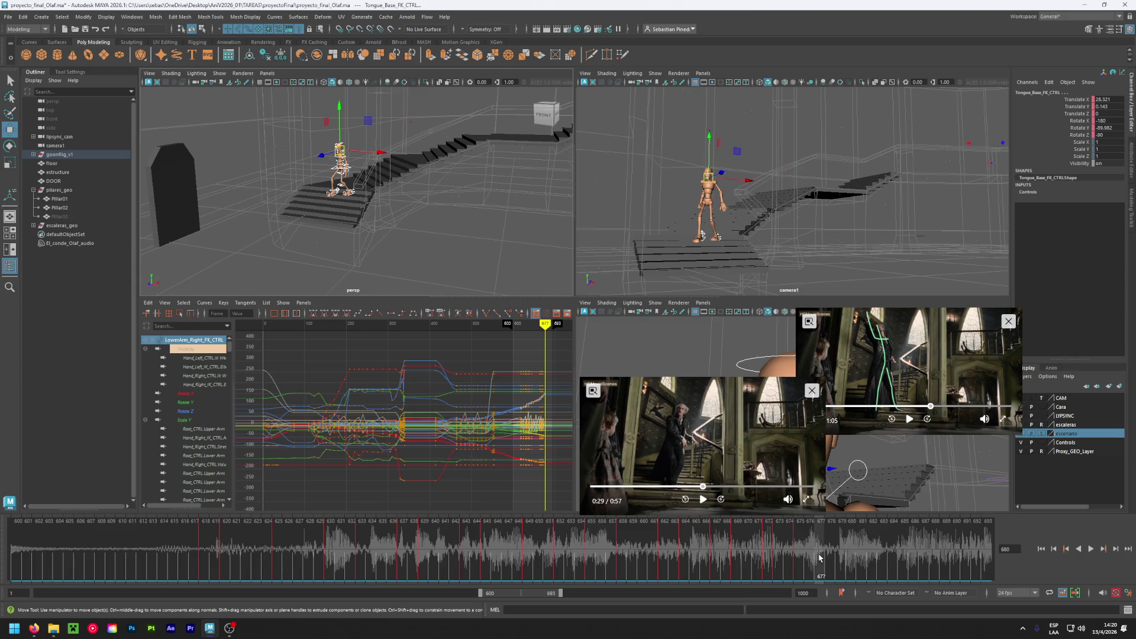
pyautogui.click(810, 559)
pyautogui.moveTo(805, 560)
pyautogui.mouseDown()
pyautogui.moveTo(779, 561)
pyautogui.moveTo(827, 563)
pyautogui.moveTo(803, 565)
pyautogui.mouseUp()
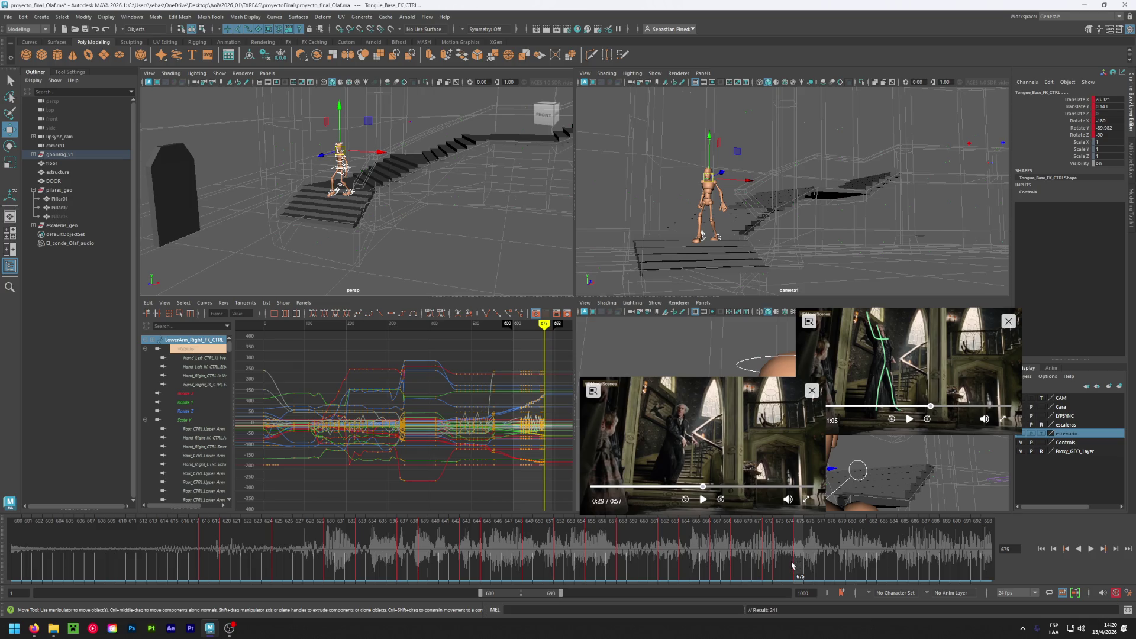
pyautogui.click(792, 565)
pyautogui.keyDown('shift'); pyautogui.click(799, 562); pyautogui.keyUp('shift')
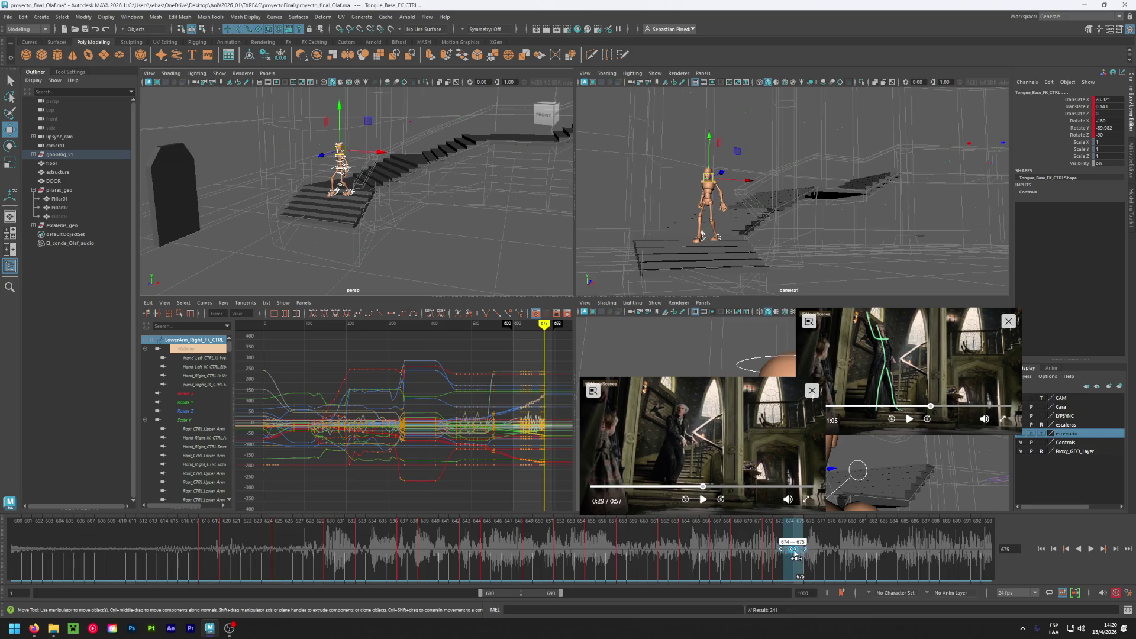
pyautogui.moveTo(803, 550)
pyautogui.mouseDown()
pyautogui.moveTo(841, 556)
pyautogui.moveTo(776, 556)
pyautogui.moveTo(819, 560)
pyautogui.moveTo(776, 566)
pyautogui.moveTo(869, 565)
pyautogui.mouseUp()
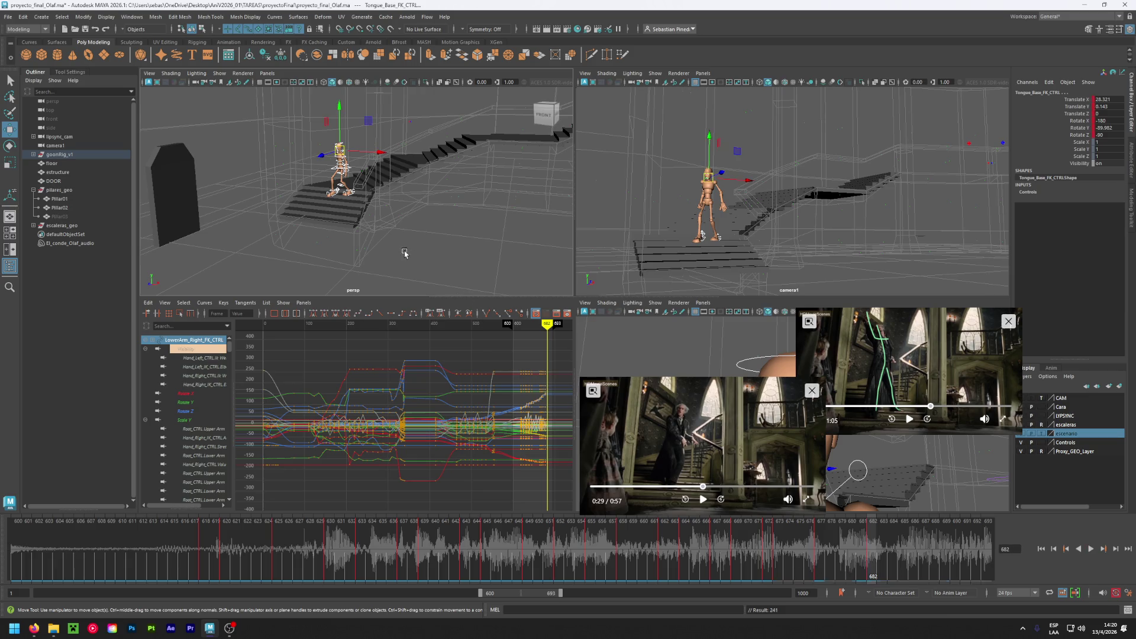
# - Frame the character's legs and feet closely and select the right foot control
pyautogui.keyDown('alt'); pyautogui.moveTo(494, 283); pyautogui.dragTo(473, 278); pyautogui.keyUp('alt')
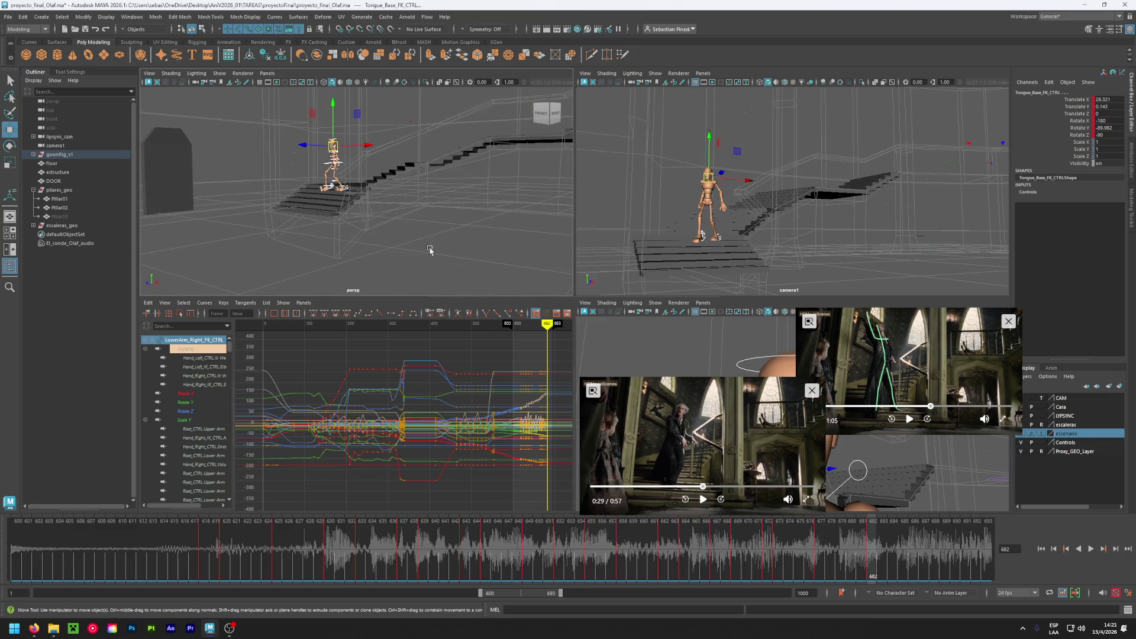
pyautogui.keyDown('alt'); pyautogui.moveTo(334, 158); pyautogui.dragTo(339, 230); pyautogui.keyUp('alt')
pyautogui.click(331, 228)
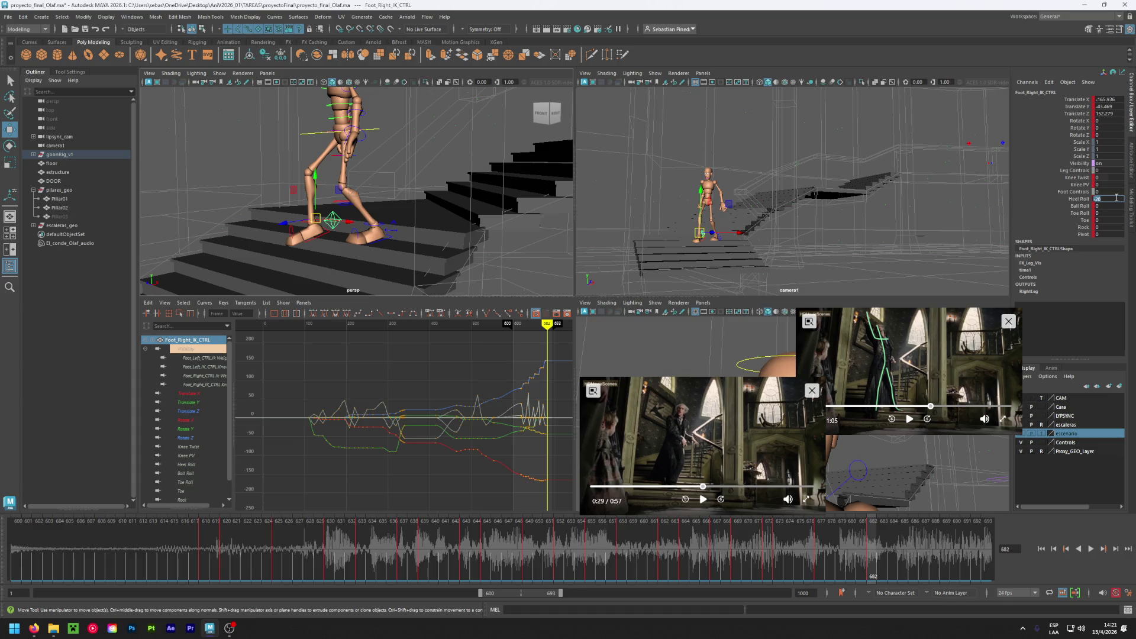
# - Flatten the right foot with Heel Roll 0, lower it onto the step, and shift the body root sideways
pyautogui.write('0')
pyautogui.press('Return')
pyautogui.moveTo(313, 180); pyautogui.dragTo(337, 203)
pyautogui.moveTo(322, 255)
pyautogui.keyDown('alt'); pyautogui.mouseDown()
pyautogui.moveTo(378, 264)
pyautogui.moveTo(304, 256)
pyautogui.mouseUp(); pyautogui.keyUp('alt')
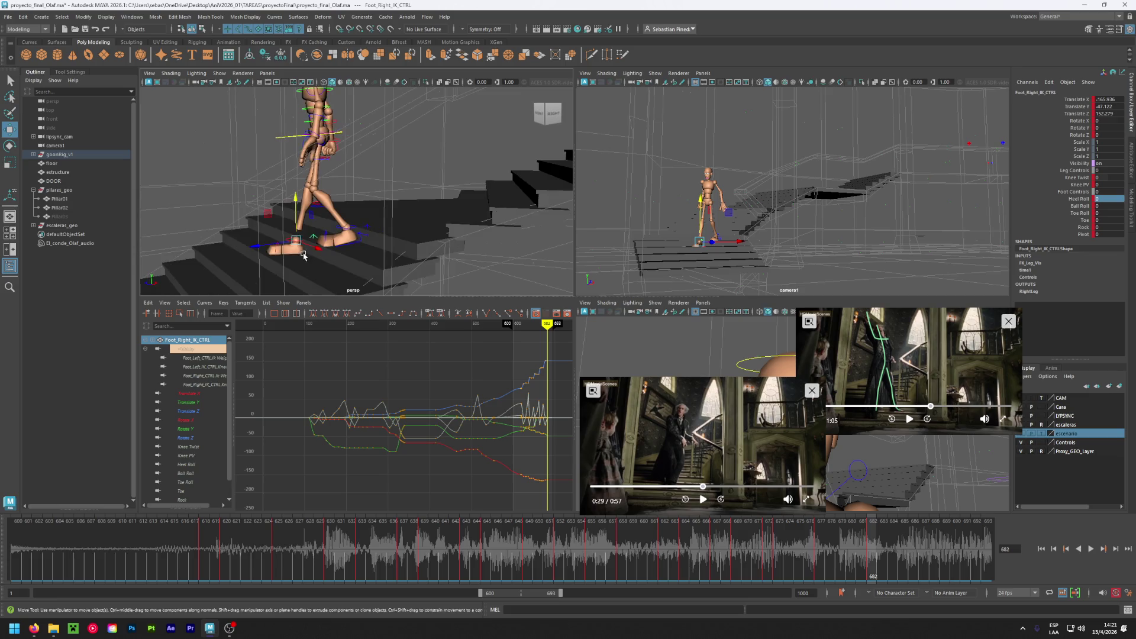
pyautogui.click(320, 142)
pyautogui.moveTo(319, 142); pyautogui.dragTo(293, 146)
pyautogui.moveTo(299, 107); pyautogui.dragTo(293, 100)
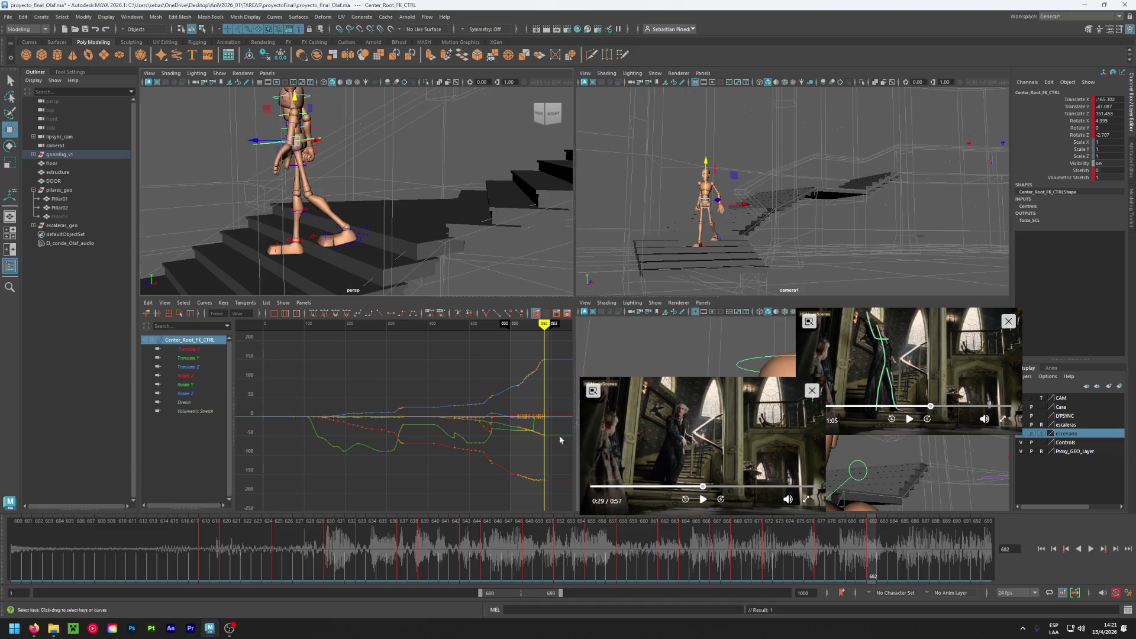
pyautogui.hotkey('alt', 'v')
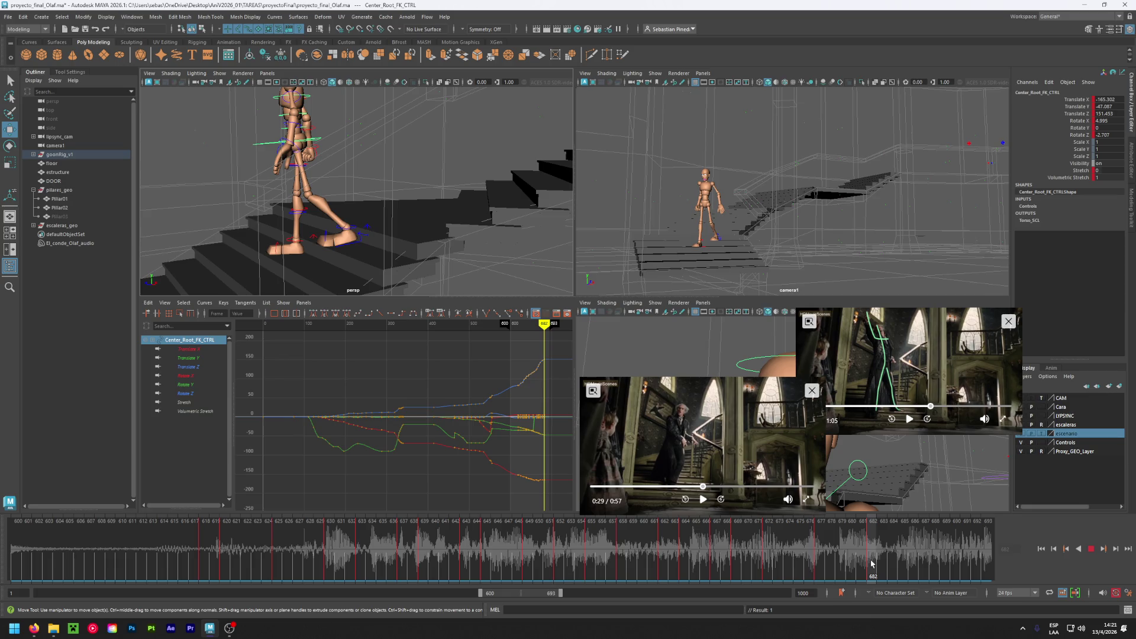
# - Stop playback, cue the lower reference clip to the 0:29 pose and lower the body root slightly
pyautogui.click(872, 564)
pyautogui.click(703, 500)
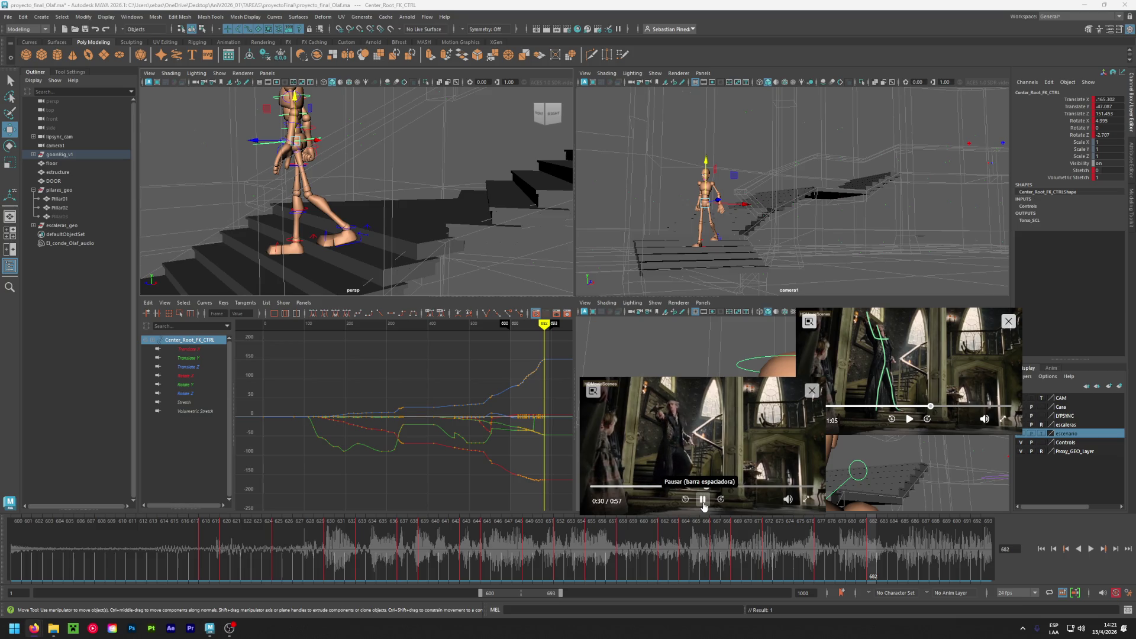
pyautogui.click(702, 487)
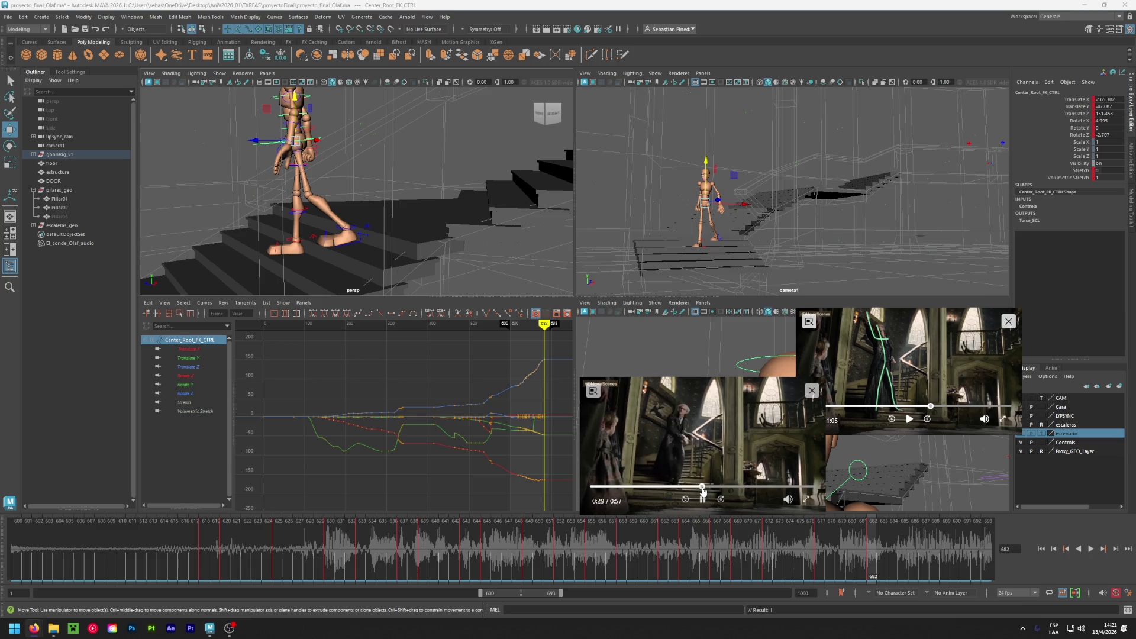
pyautogui.click(703, 500)
pyautogui.click(702, 487)
pyautogui.moveTo(703, 488); pyautogui.dragTo(701, 490)
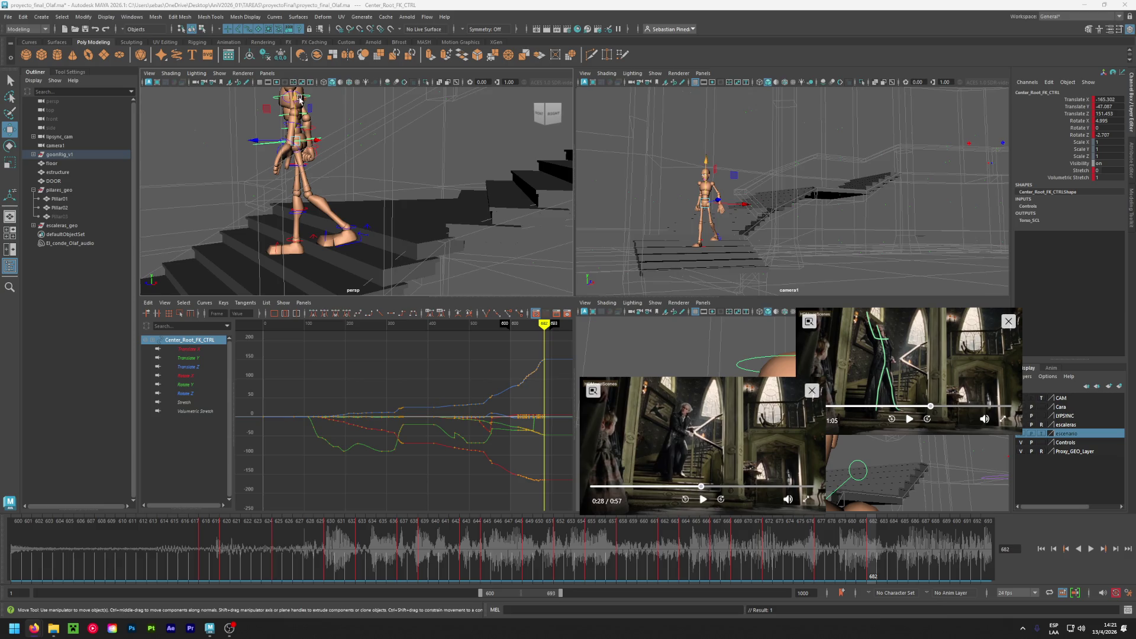
pyautogui.moveTo(294, 102); pyautogui.dragTo(299, 107)
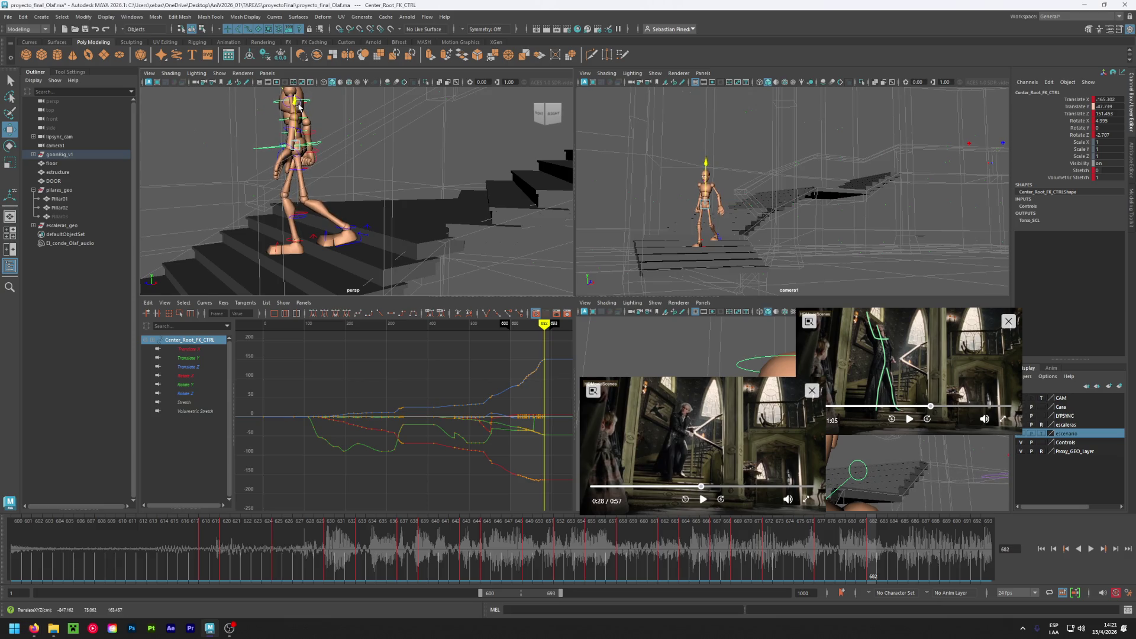
# - Shift the visible range to frames 633–726 and replay the reference clip from 0:28 to 0:29
pyautogui.moveTo(824, 544); pyautogui.dragTo(869, 554)
pyautogui.moveTo(530, 594); pyautogui.dragTo(554, 595)
pyautogui.moveTo(307, 551); pyautogui.dragTo(532, 558)
pyautogui.click(703, 500)
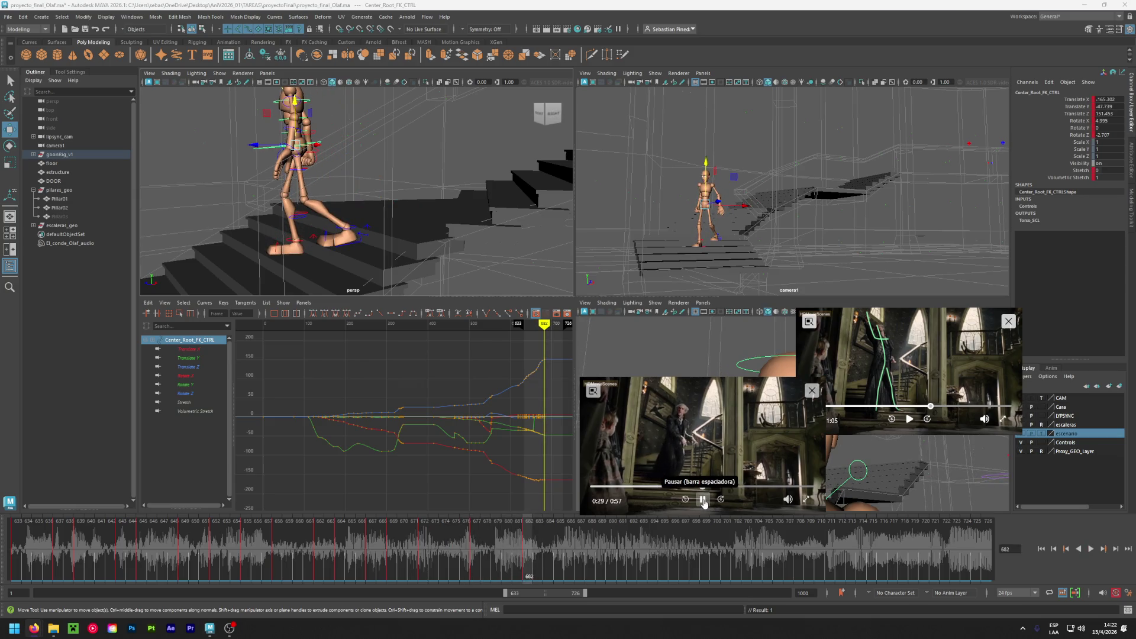
pyautogui.click(697, 491)
pyautogui.click(704, 498)
pyautogui.click(704, 498)
# - Scrub between frames 679 and 692, settle at frame 687 and marquee-select every rig control
pyautogui.moveTo(546, 554); pyautogui.dragTo(613, 551)
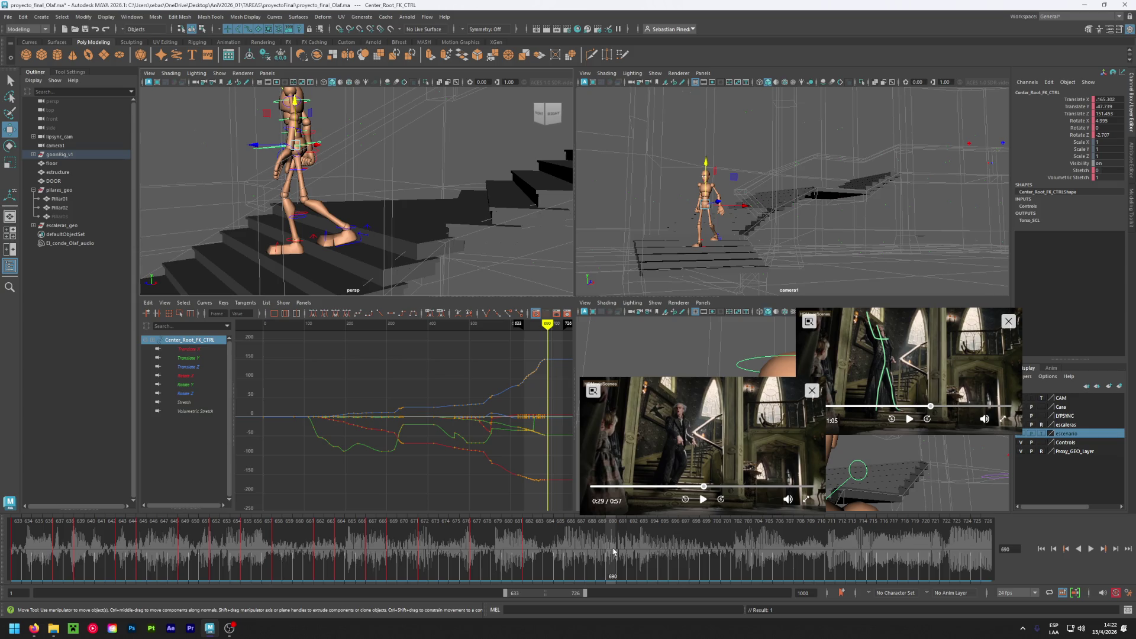
pyautogui.moveTo(620, 551); pyautogui.dragTo(635, 546)
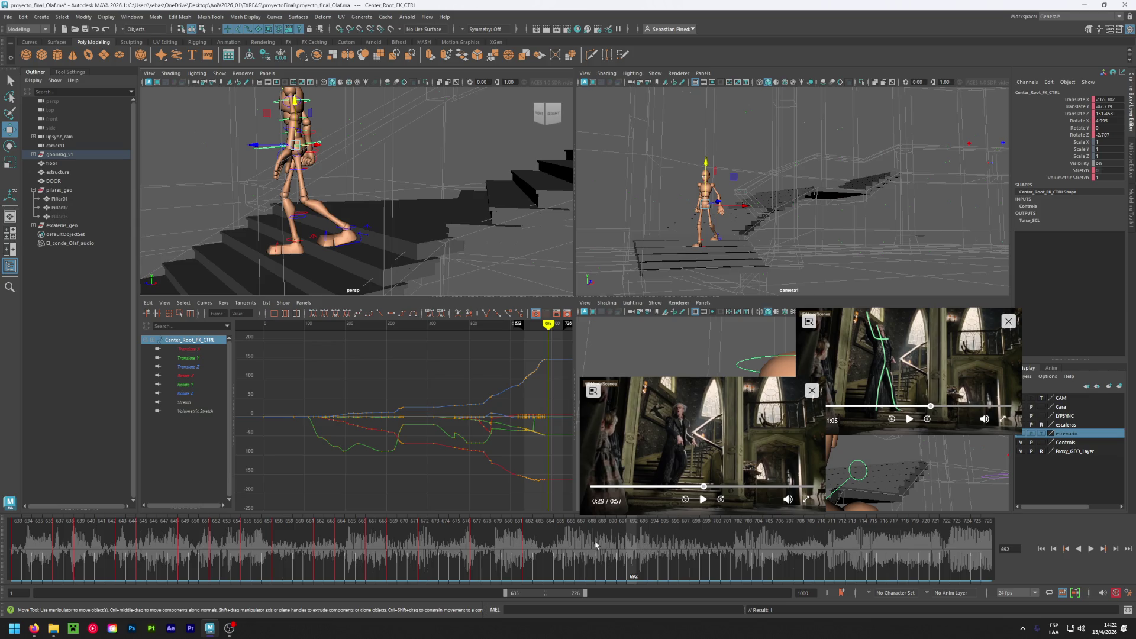
pyautogui.moveTo(532, 550)
pyautogui.mouseDown()
pyautogui.moveTo(494, 547)
pyautogui.moveTo(528, 544)
pyautogui.mouseUp()
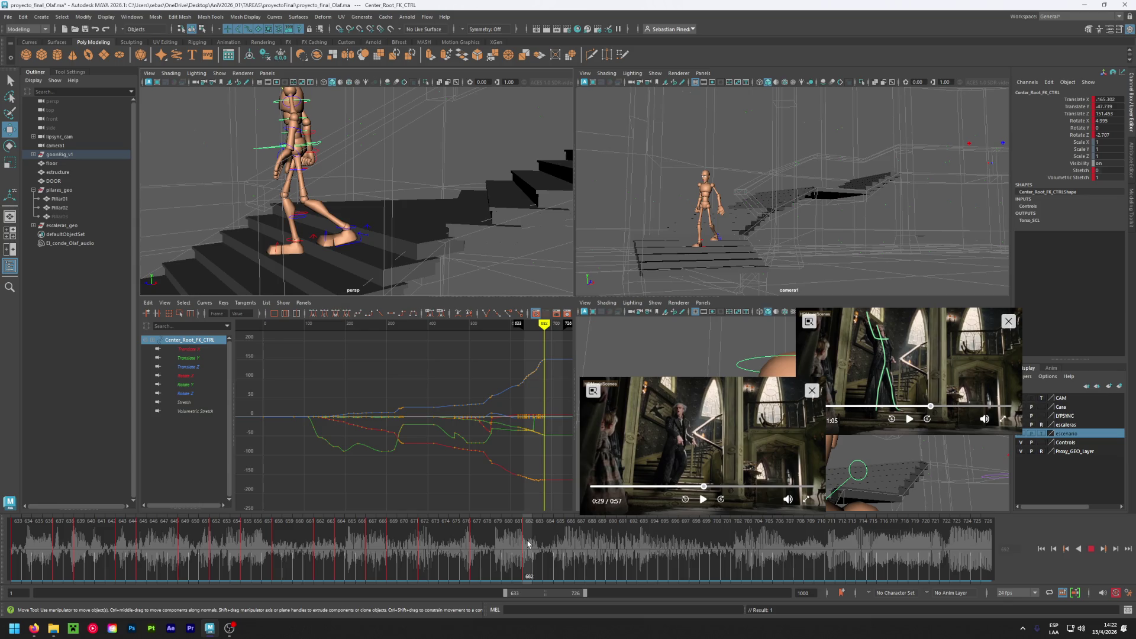
pyautogui.moveTo(528, 544); pyautogui.dragTo(582, 542)
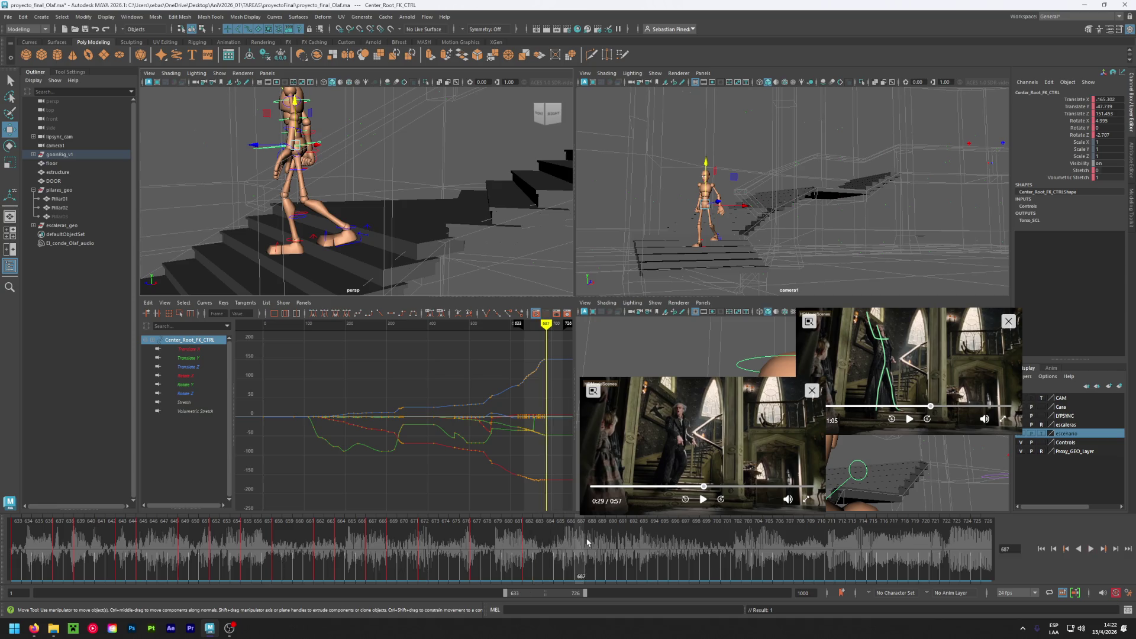
pyautogui.scroll(-3, 310, 227)
pyautogui.moveTo(296, 261); pyautogui.dragTo(382, 110)
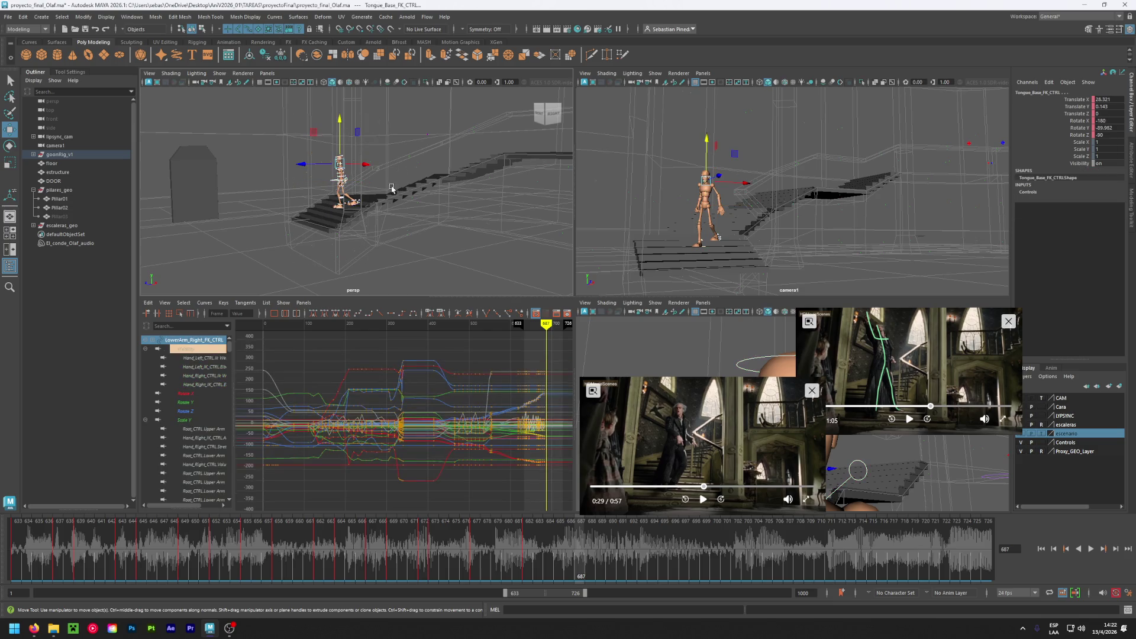
# - Deselect all controls and orbit the persp camera in close to the character's feet on the stairs
pyautogui.click(292, 230)
pyautogui.click(427, 135)
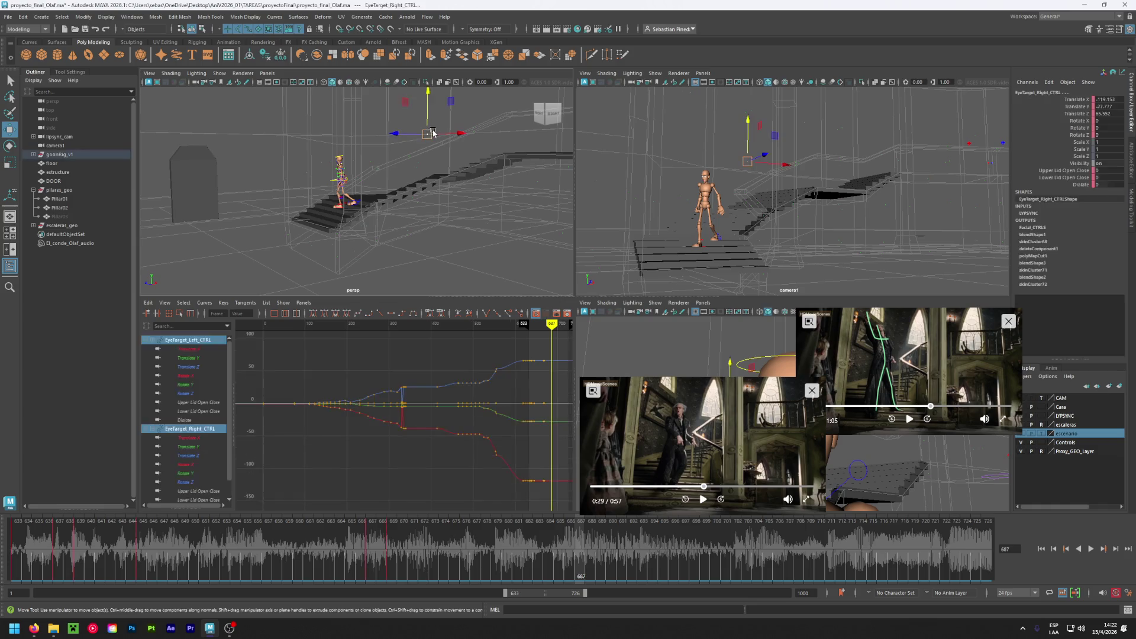
pyautogui.click(426, 223)
pyautogui.keyDown('alt'); pyautogui.moveTo(303, 263); pyautogui.dragTo(365, 271); pyautogui.keyUp('alt')
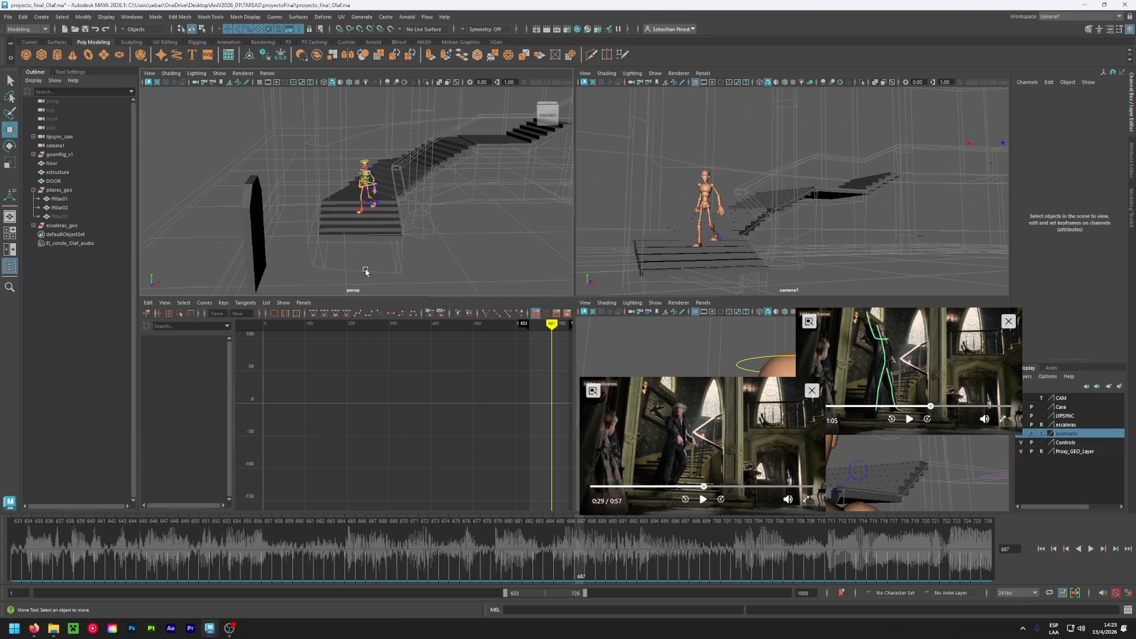
pyautogui.keyDown('alt'); pyautogui.moveTo(355, 246); pyautogui.dragTo(424, 250, button='right'); pyautogui.keyUp('alt')
pyautogui.keyDown('alt'); pyautogui.moveTo(425, 249); pyautogui.dragTo(362, 238); pyautogui.keyUp('alt')
# - On Foot_Left_IK_CTRL, set Toe Roll back to 0 and raise Ball Roll from 12 to 14
pyautogui.click(375, 225)
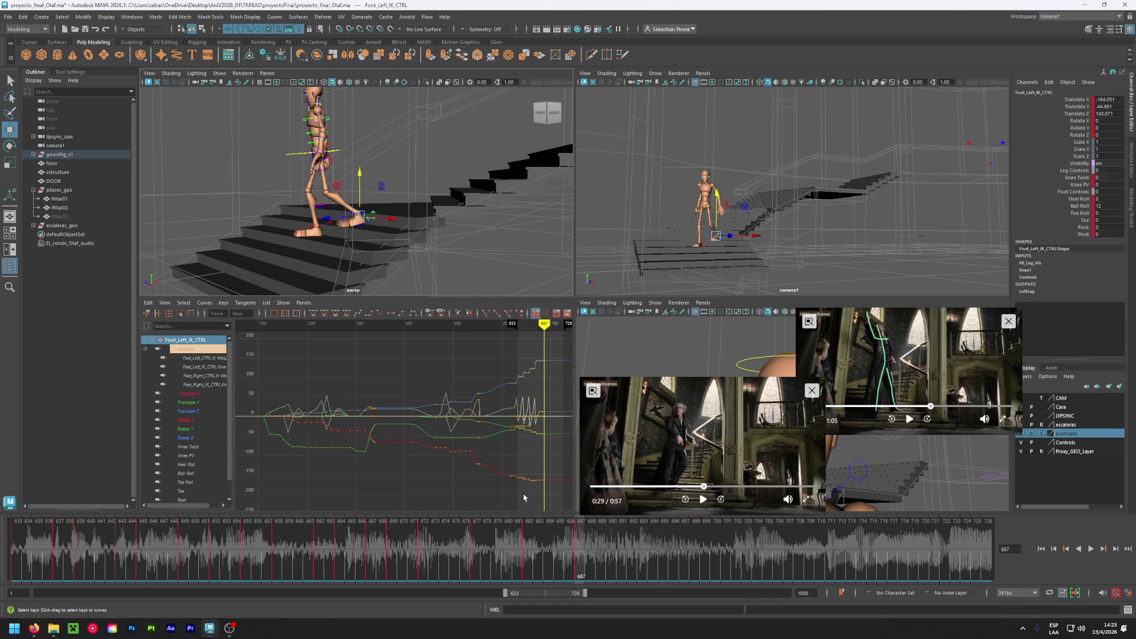
pyautogui.click(488, 556)
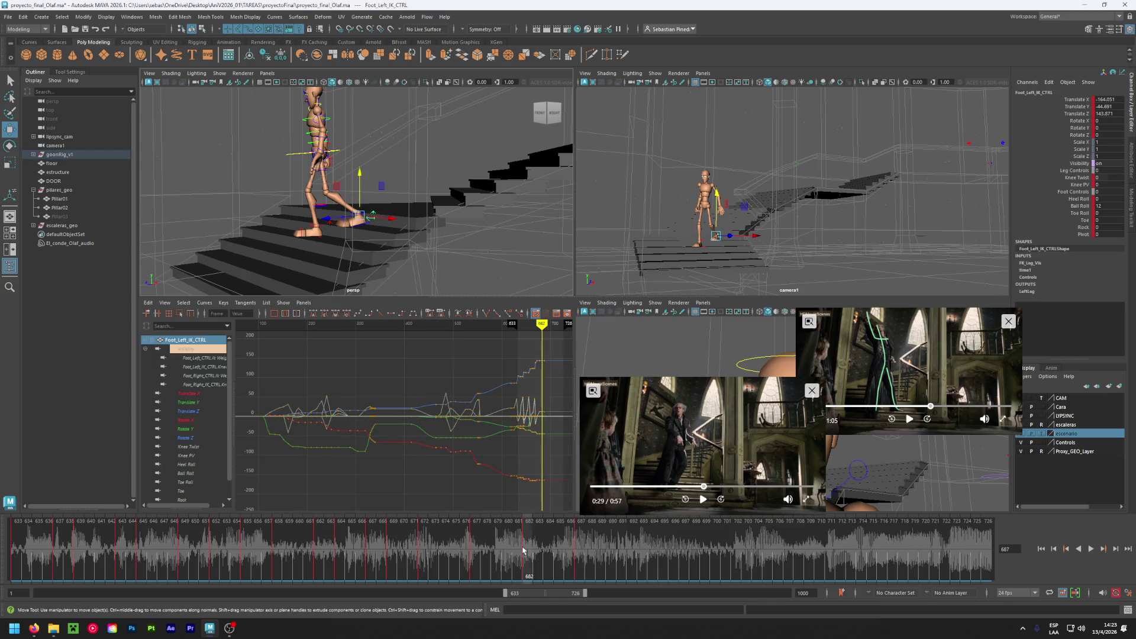
pyautogui.hotkey('alt', 'v')
pyautogui.hotkey('alt', 'v')
pyautogui.moveTo(1103, 211); pyautogui.dragTo(1115, 211, button='middle')
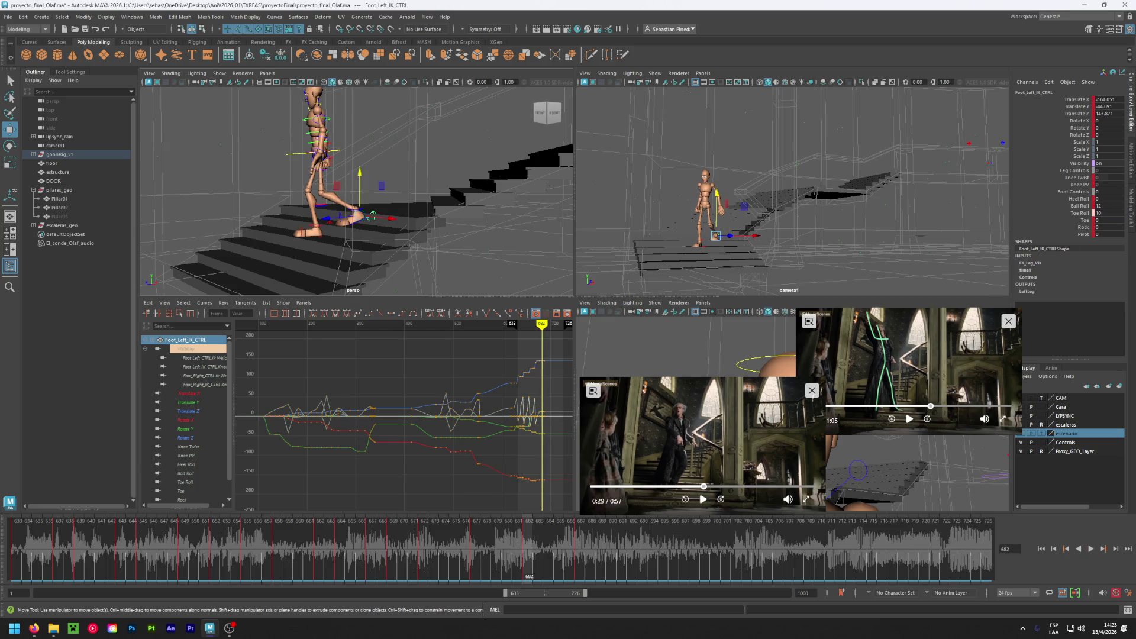
pyautogui.click(1105, 213)
pyautogui.write('0')
pyautogui.press('Return')
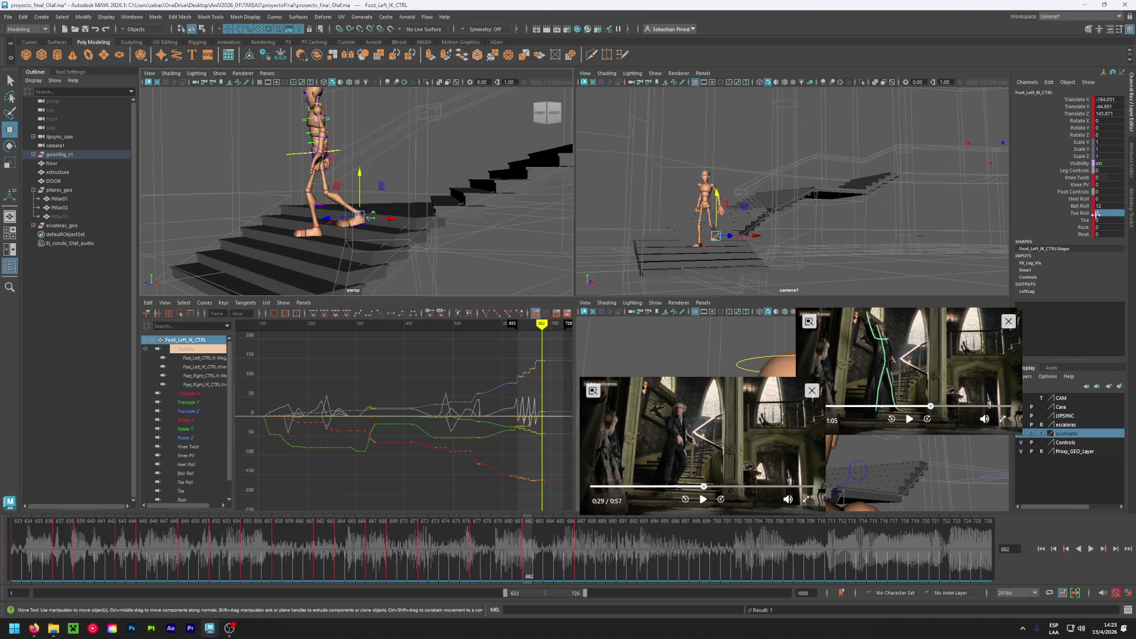
pyautogui.moveTo(1100, 206); pyautogui.dragTo(1118, 206, button='middle')
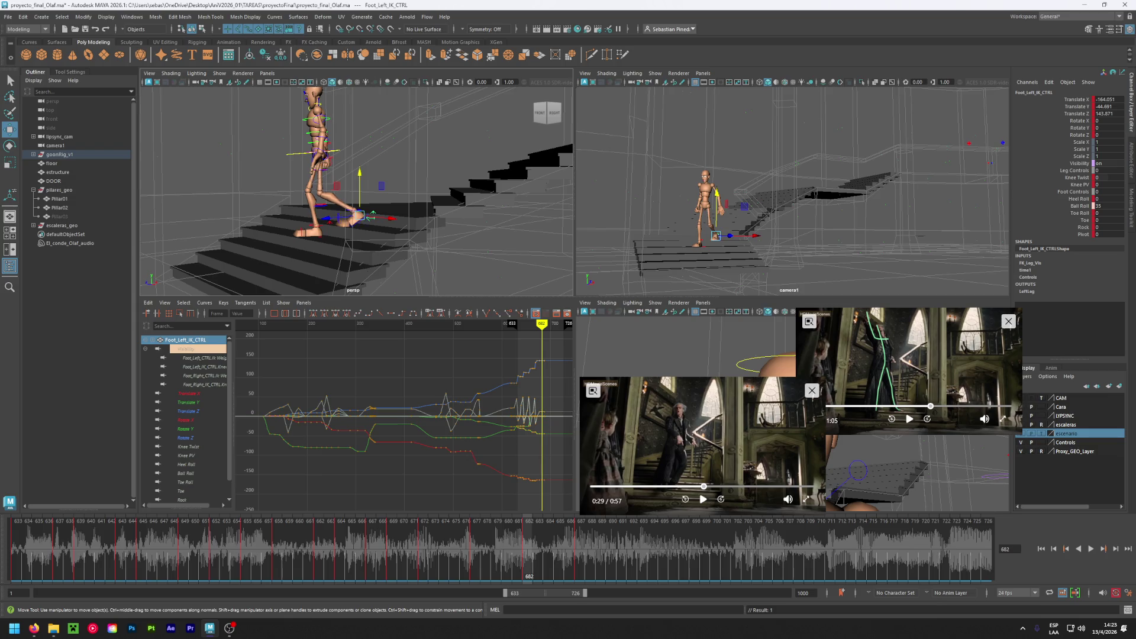
# - Copy the left foot key from frame 682 and paste it onto frame 687
pyautogui.hotkey('alt', 'v')
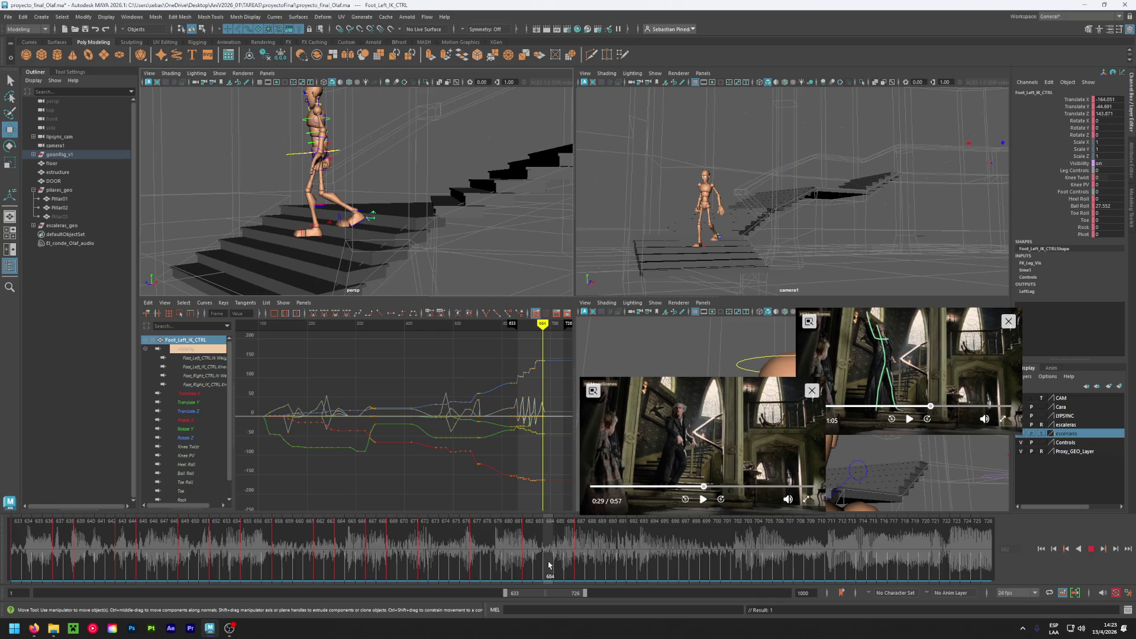
pyautogui.hotkey('alt', 'v')
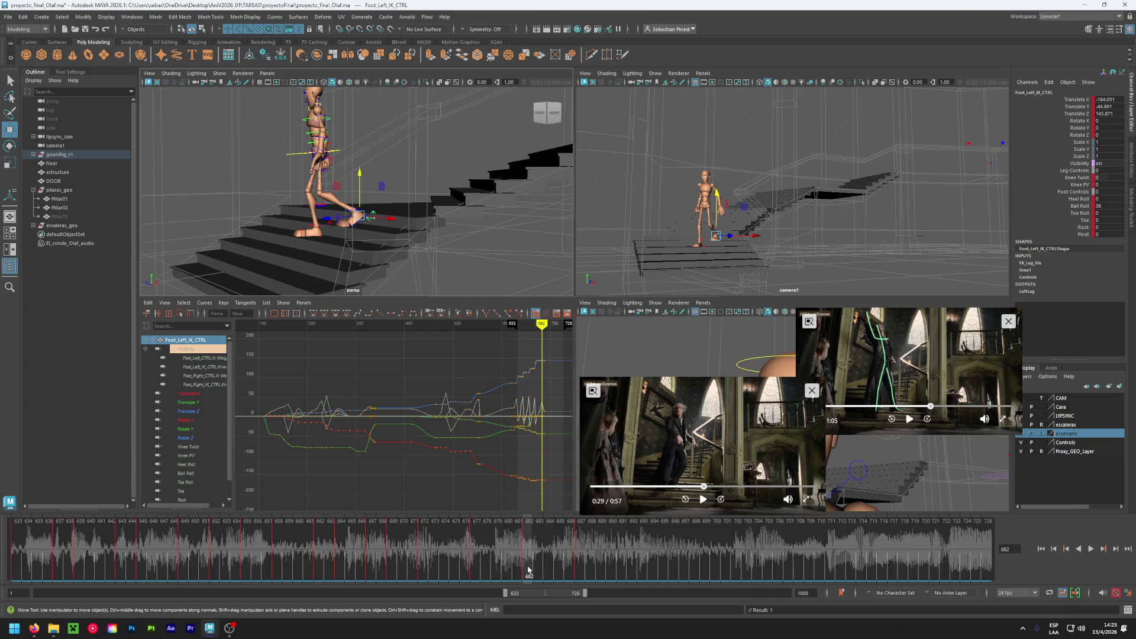
pyautogui.rightClick(528, 569)
pyautogui.click(556, 408)
pyautogui.click(583, 543)
pyautogui.rightClick(583, 542)
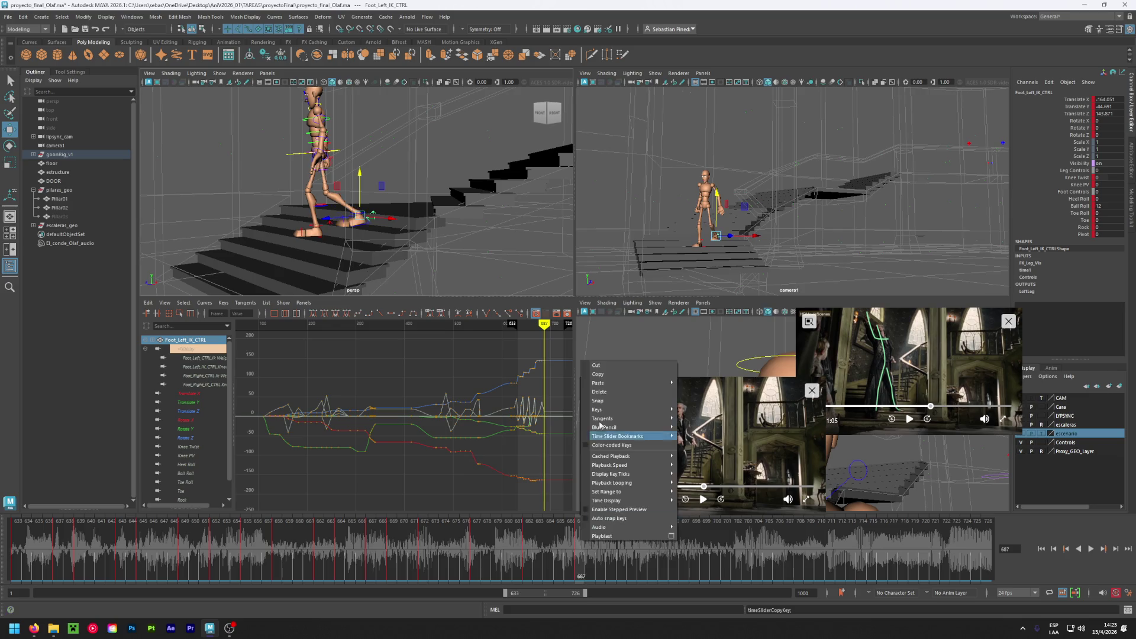
pyautogui.click(636, 412)
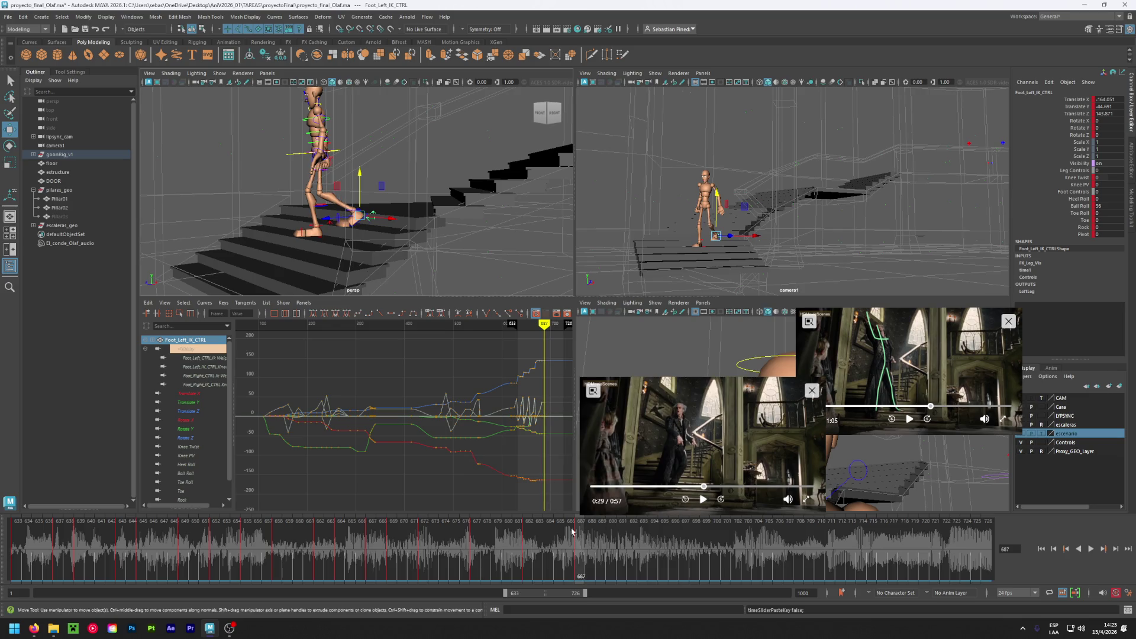
pyautogui.keyDown('alt'); pyautogui.moveTo(272, 254); pyautogui.dragTo(332, 257); pyautogui.keyUp('alt')
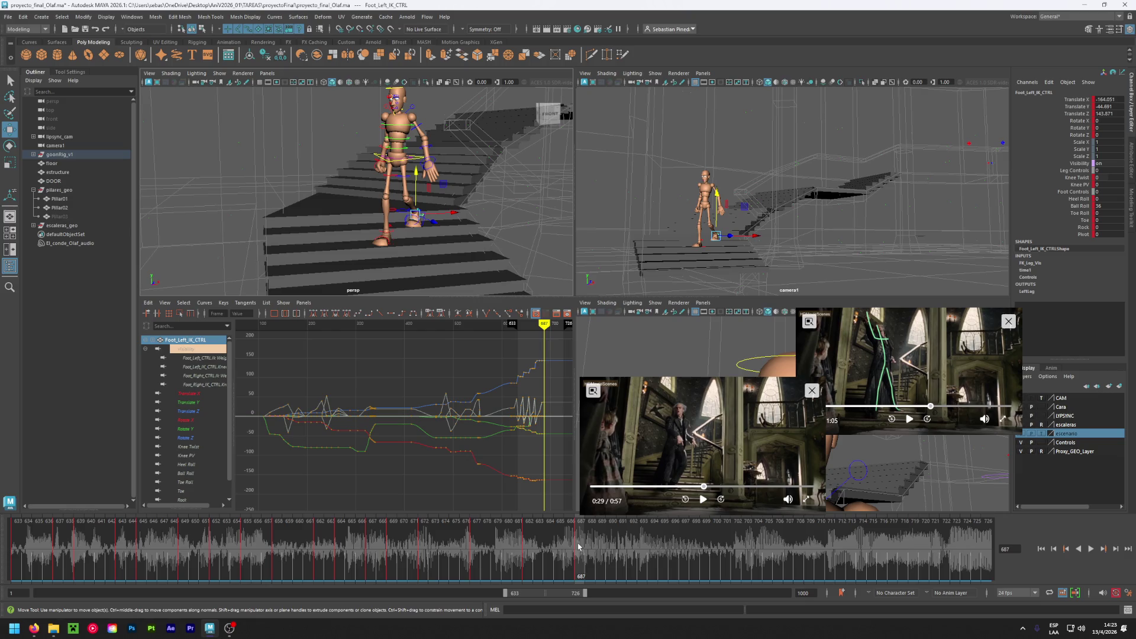
# - Select another group of character controls, then play and scrub the animation from frame 673 to 685
pyautogui.scroll(-3, 346, 262)
pyautogui.moveTo(360, 222)
pyautogui.mouseDown()
pyautogui.moveTo(399, 248)
pyautogui.moveTo(445, 111)
pyautogui.mouseUp()
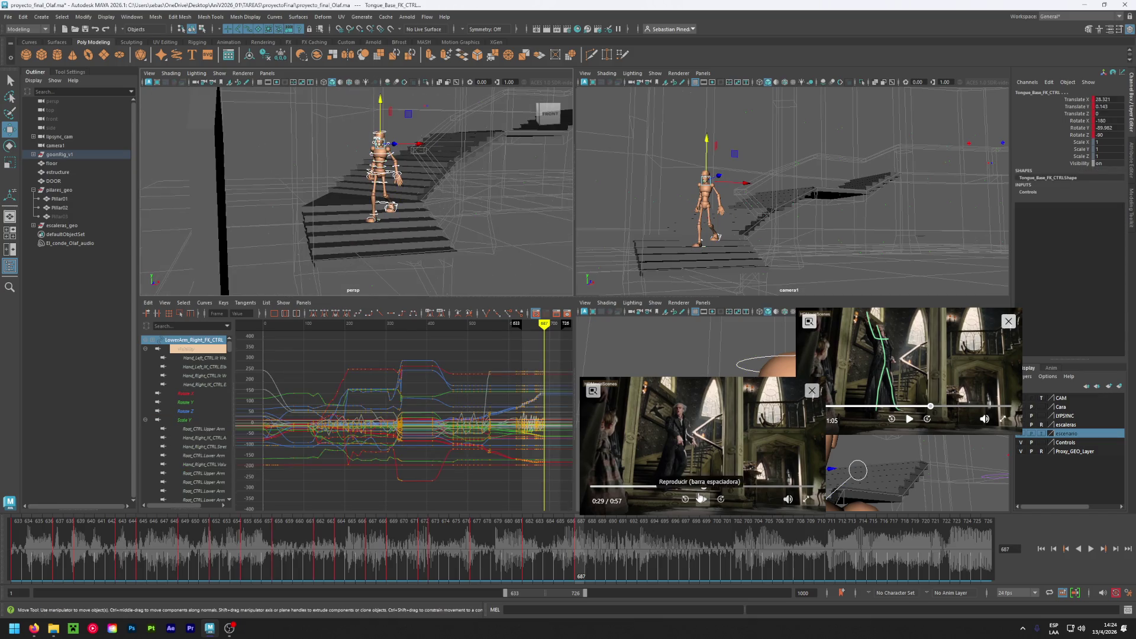
pyautogui.hotkey('alt', 'v')
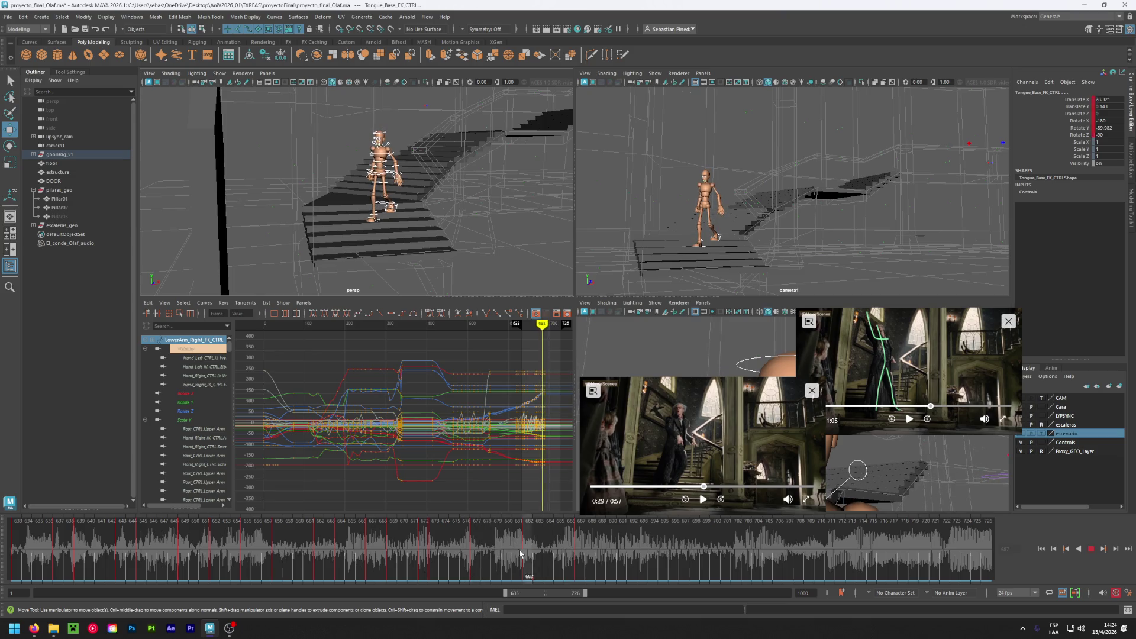
pyautogui.click(437, 549)
pyautogui.moveTo(437, 549); pyautogui.dragTo(631, 552)
# - Play the reference clip from 0:28 to 0:29 and scrub the animation from frame 690 to 696
pyautogui.click(702, 488)
pyautogui.click(701, 500)
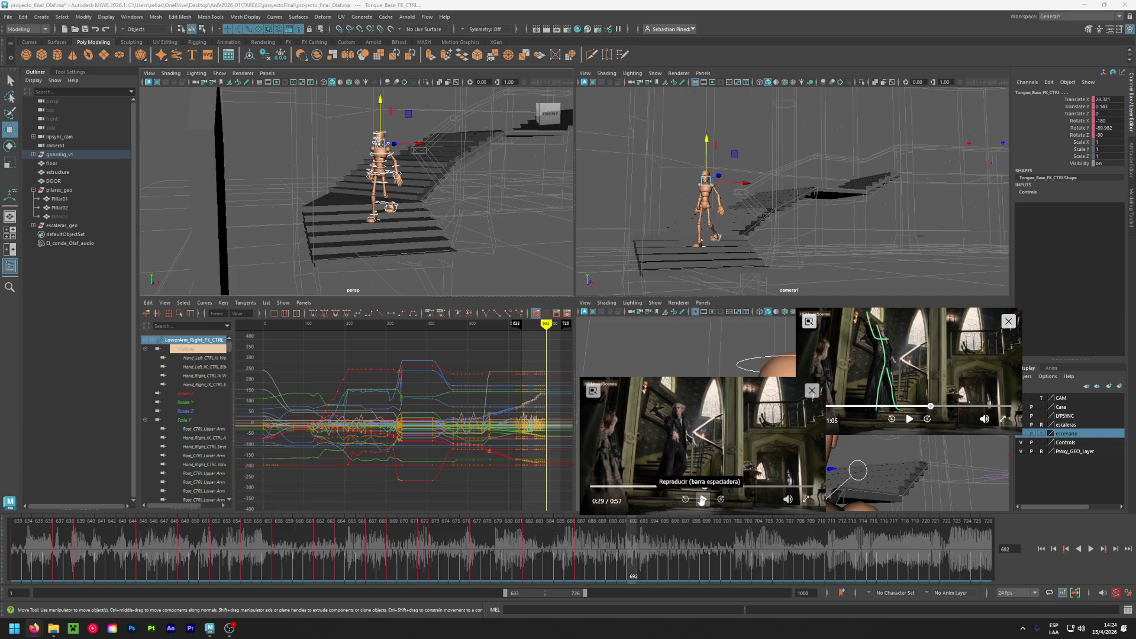
pyautogui.click(702, 500)
pyautogui.click(616, 550)
pyautogui.moveTo(616, 550); pyautogui.dragTo(672, 552)
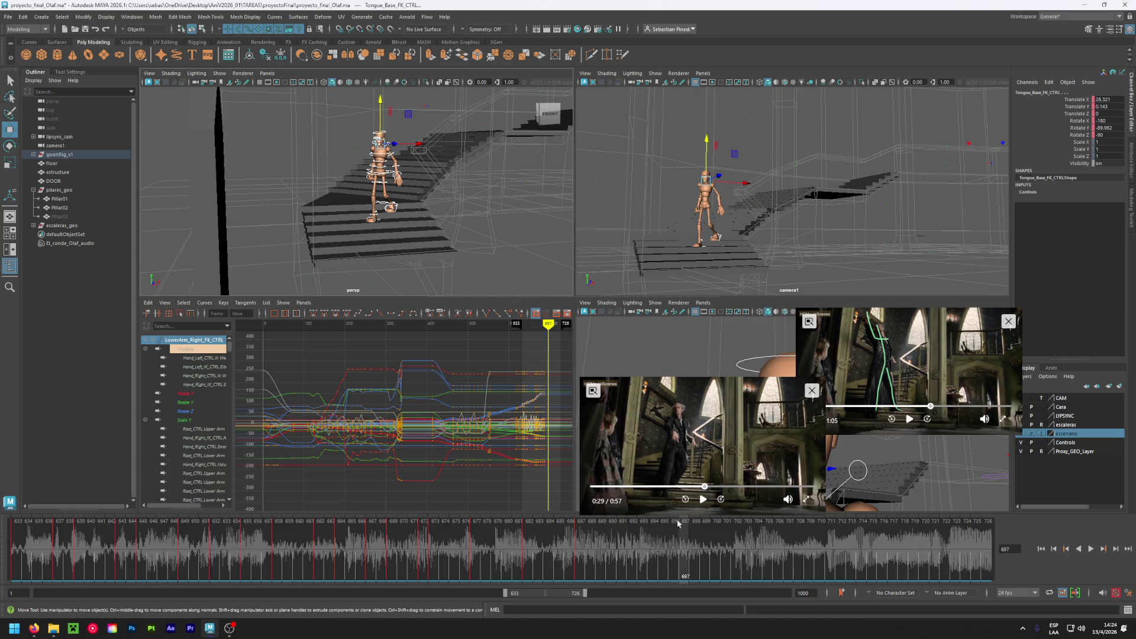
# - Step the reference clip forward with play and pause, then rewind it to 0:29
pyautogui.moveTo(704, 486); pyautogui.dragTo(704, 487)
pyautogui.click(700, 502)
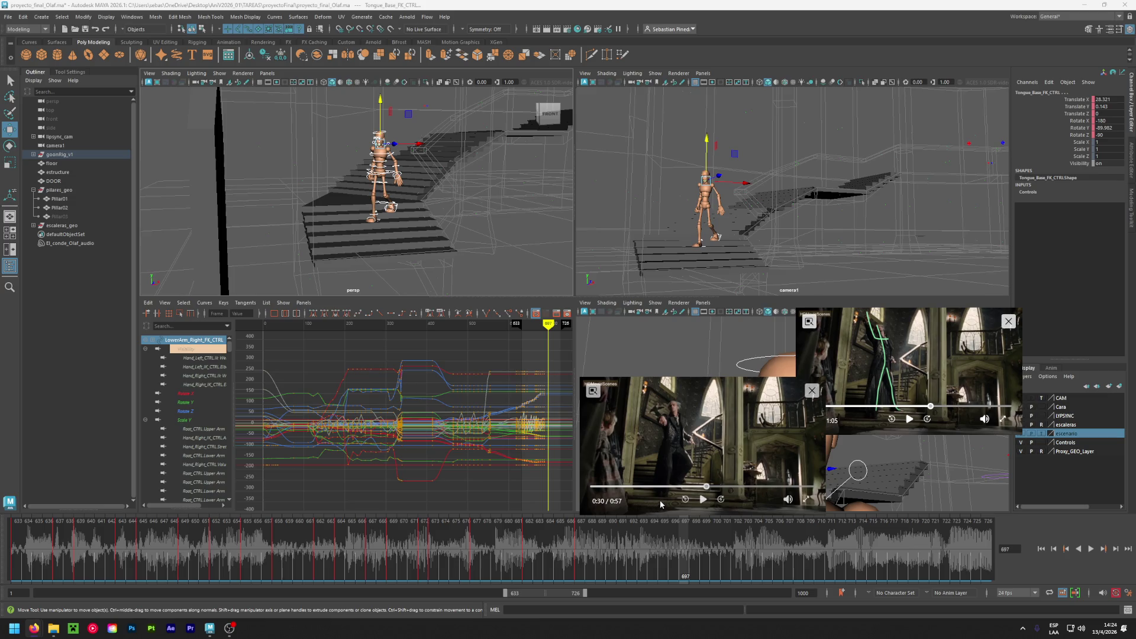
pyautogui.click(703, 498)
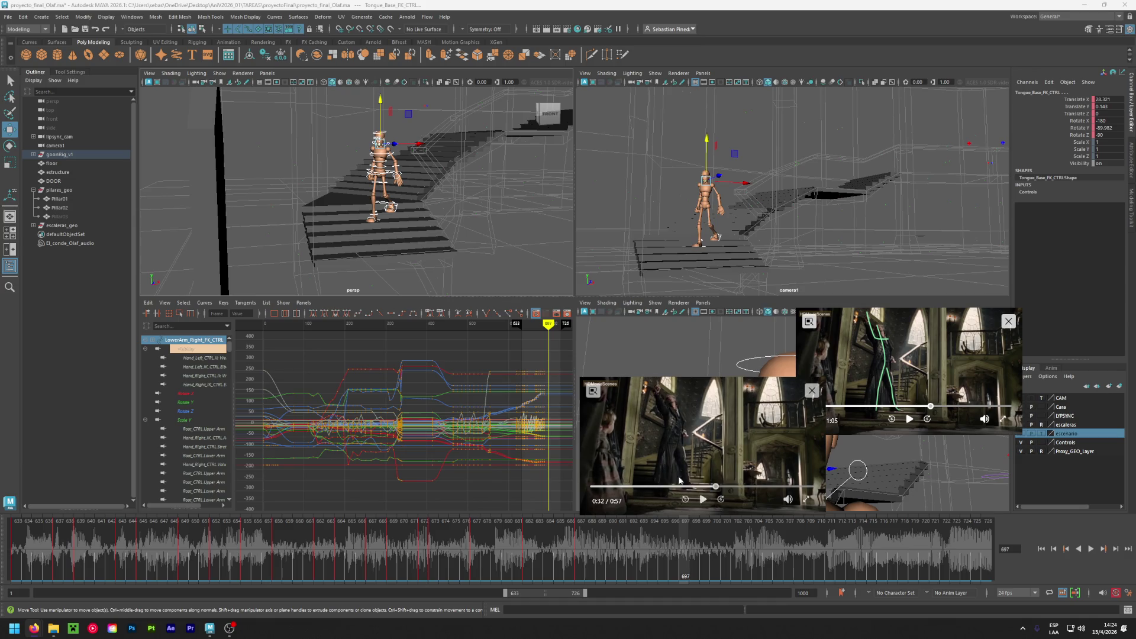
pyautogui.click(700, 503)
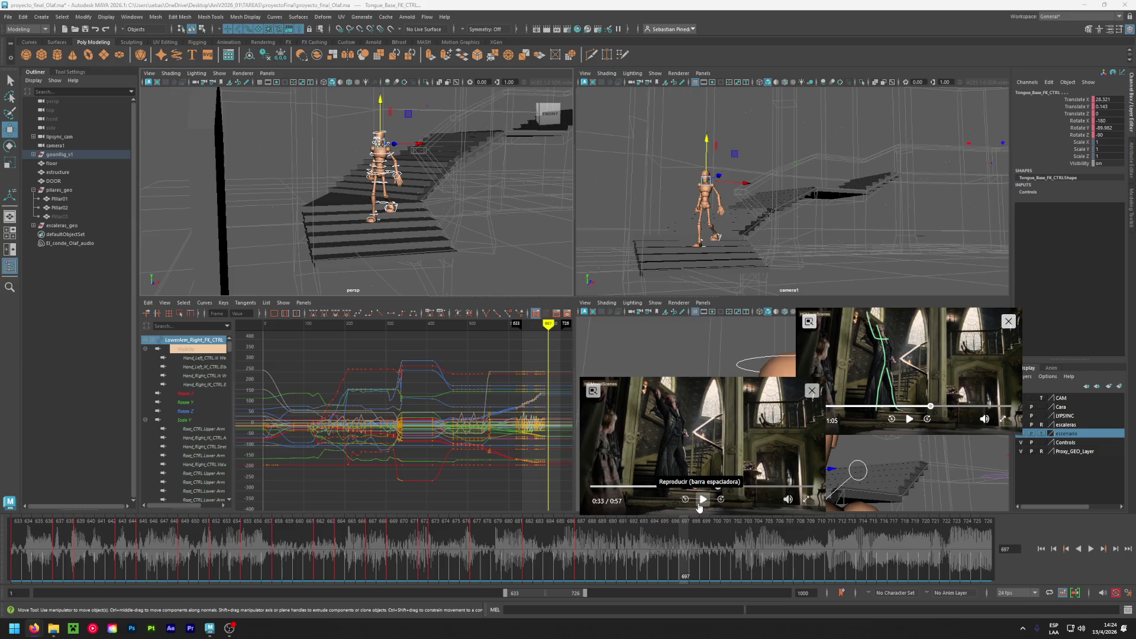
pyautogui.click(699, 504)
pyautogui.click(700, 501)
pyautogui.click(704, 487)
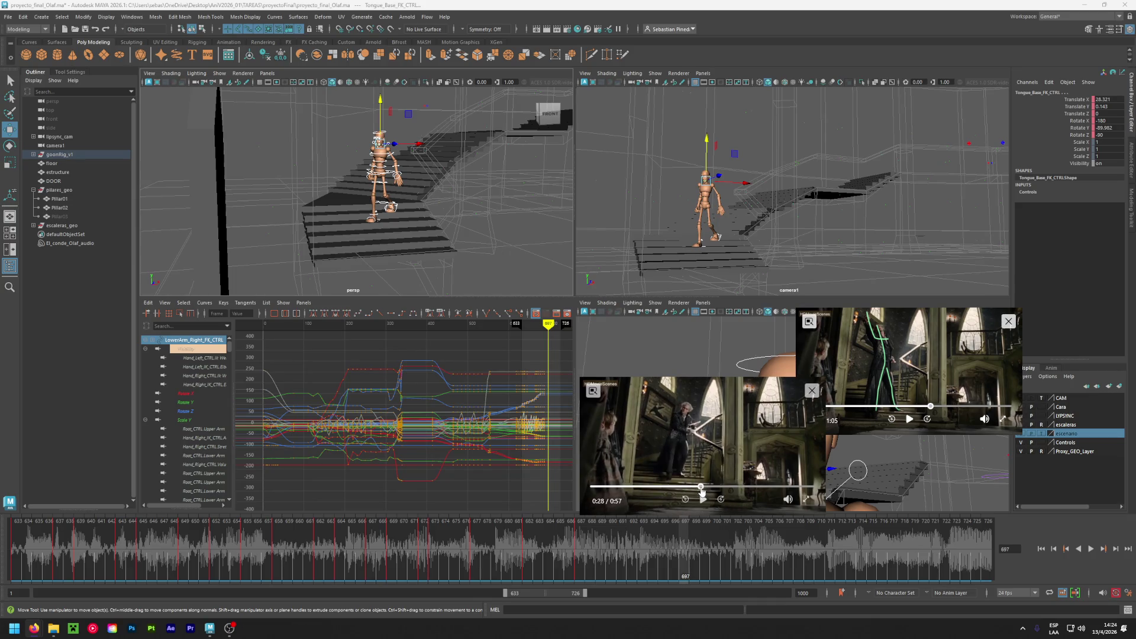
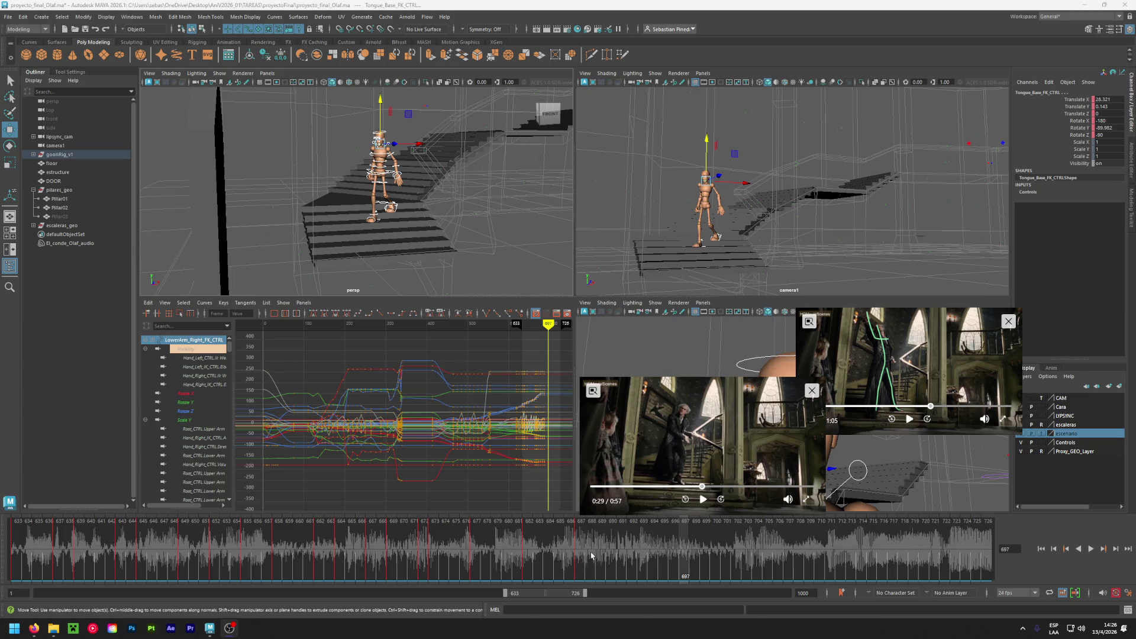
# - Key the whole rig at frame 692 and frame the character on the stairs
pyautogui.click(634, 549)
pyautogui.press('s')
pyautogui.keyDown('alt'); pyautogui.moveTo(487, 223); pyautogui.dragTo(426, 228); pyautogui.keyUp('alt')
pyautogui.keyDown('alt'); pyautogui.moveTo(354, 234); pyautogui.dragTo(322, 239, button='right'); pyautogui.keyUp('alt')
pyautogui.moveTo(321, 240)
pyautogui.keyDown('alt'); pyautogui.mouseDown()
pyautogui.moveTo(323, 226)
pyautogui.moveTo(386, 235)
pyautogui.moveTo(332, 230)
pyautogui.mouseUp(); pyautogui.keyUp('alt')
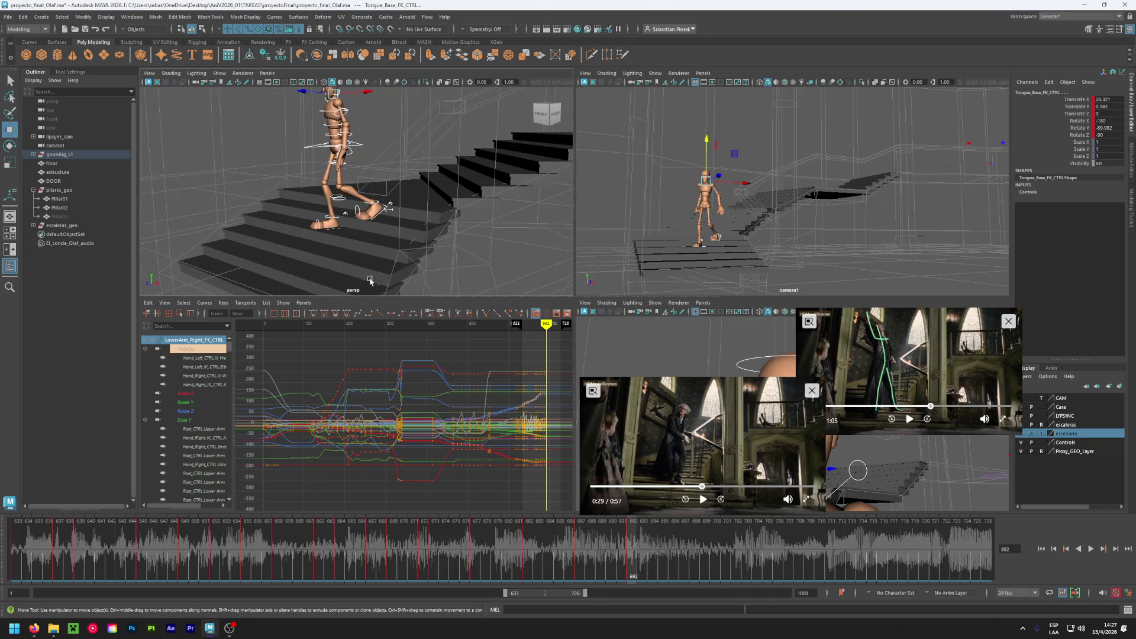
pyautogui.moveTo(632, 556)
pyautogui.mouseDown()
pyautogui.moveTo(481, 535)
pyautogui.moveTo(632, 535)
pyautogui.mouseUp()
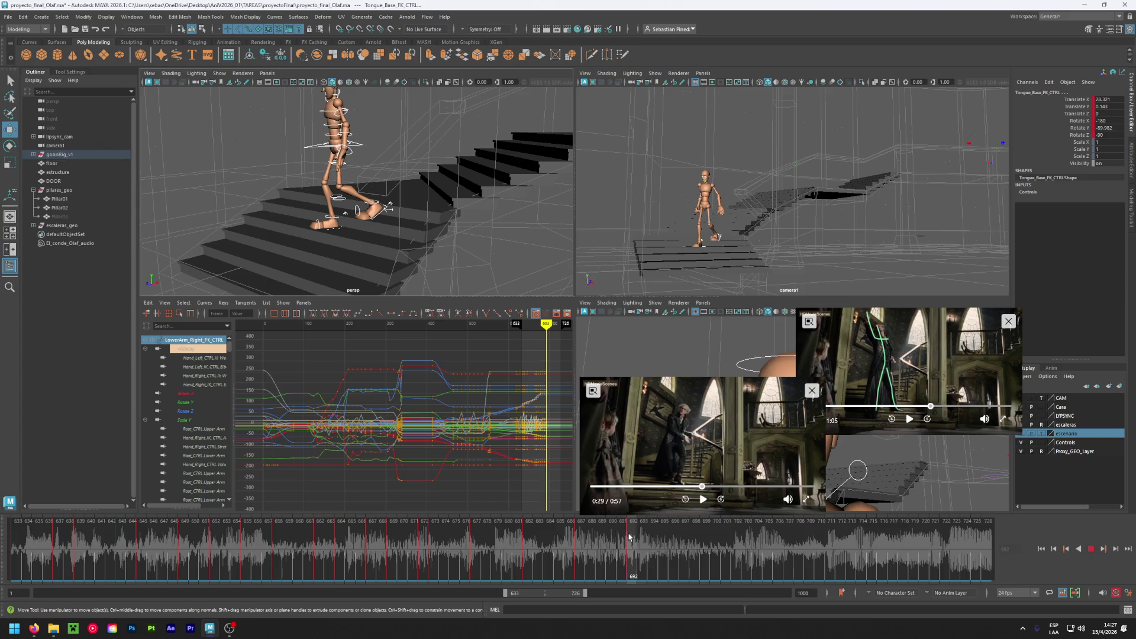
# - Nudge the left foot IK control into place on the stair step
pyautogui.click(382, 211)
pyautogui.keyDown('alt'); pyautogui.moveTo(368, 213); pyautogui.dragTo(322, 222); pyautogui.keyUp('alt')
pyautogui.keyDown('alt'); pyautogui.moveTo(322, 222); pyautogui.dragTo(349, 263); pyautogui.keyUp('alt')
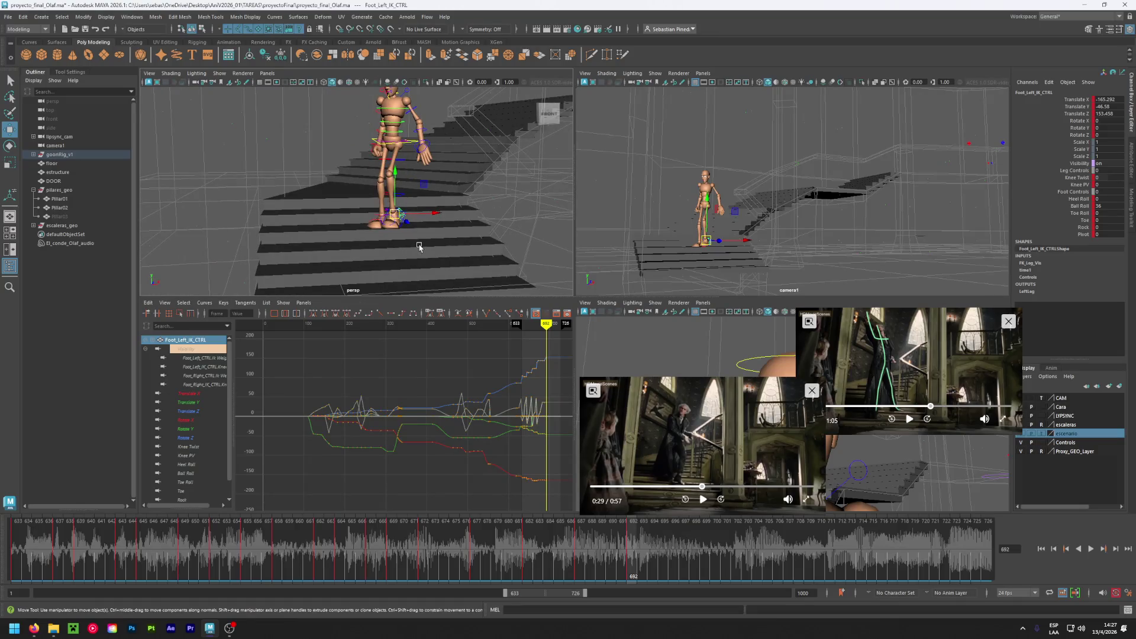
# - Check the pose at frame 697 from the side and select the floor object
pyautogui.click(685, 541)
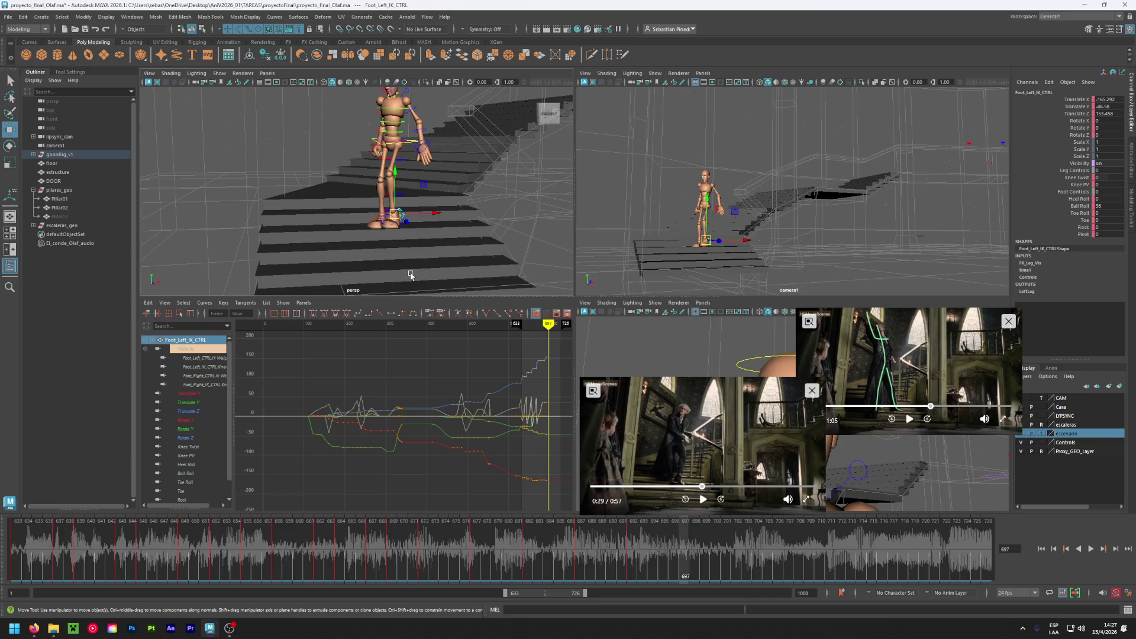
pyautogui.scroll(2, 412, 274)
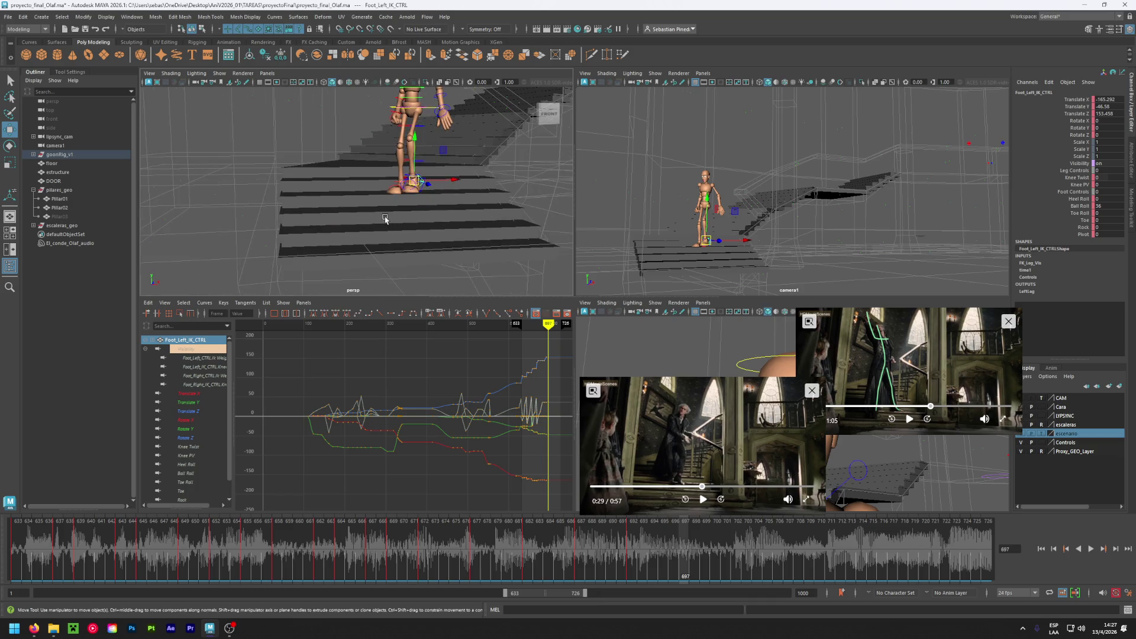
pyautogui.moveTo(423, 186)
pyautogui.keyDown('alt'); pyautogui.mouseDown()
pyautogui.moveTo(415, 251)
pyautogui.moveTo(378, 248)
pyautogui.moveTo(392, 225)
pyautogui.mouseUp(); pyautogui.keyUp('alt')
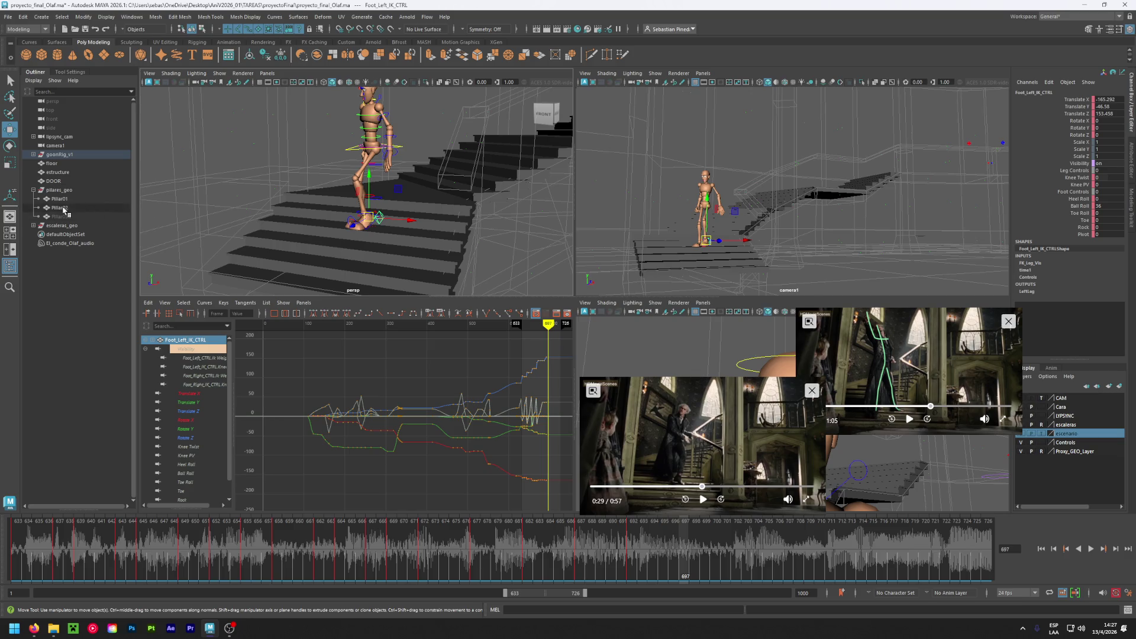
pyautogui.click(59, 162)
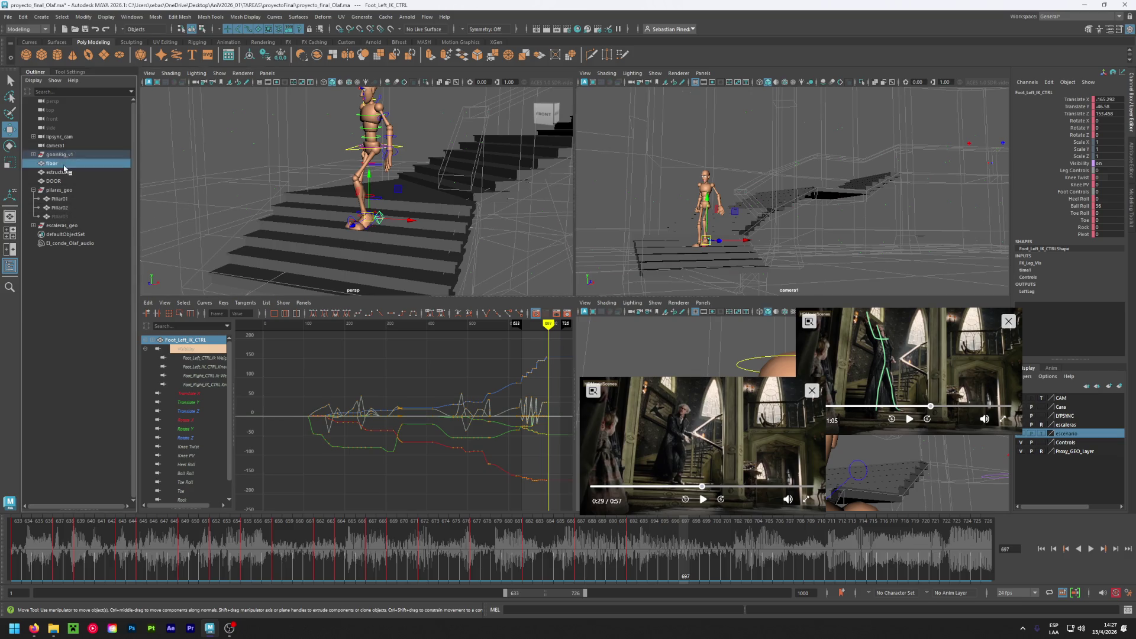
# - Move the floor from the escenario display layer into escaleras, then frame the scene in camera1
pyautogui.rightClick(1065, 436)
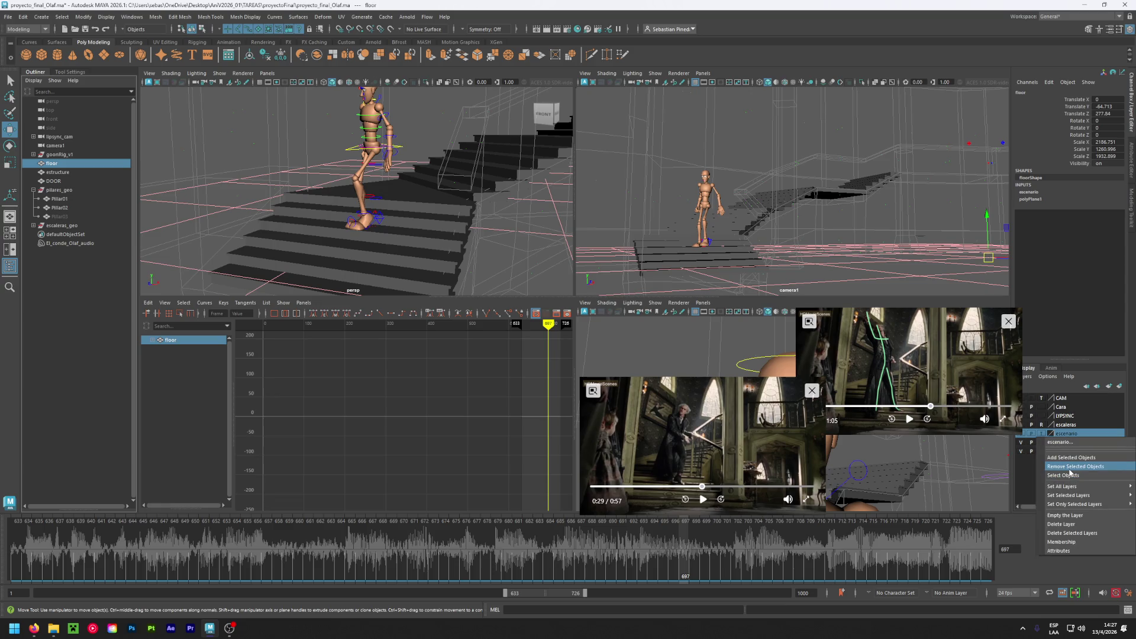
pyautogui.click(1069, 467)
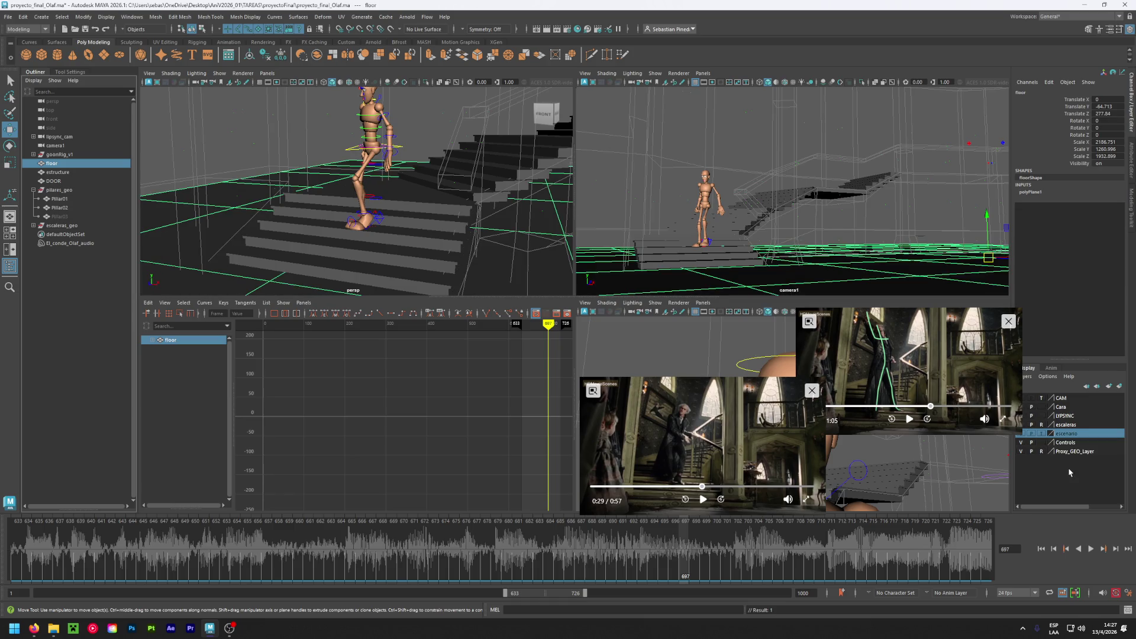
pyautogui.rightClick(1072, 426)
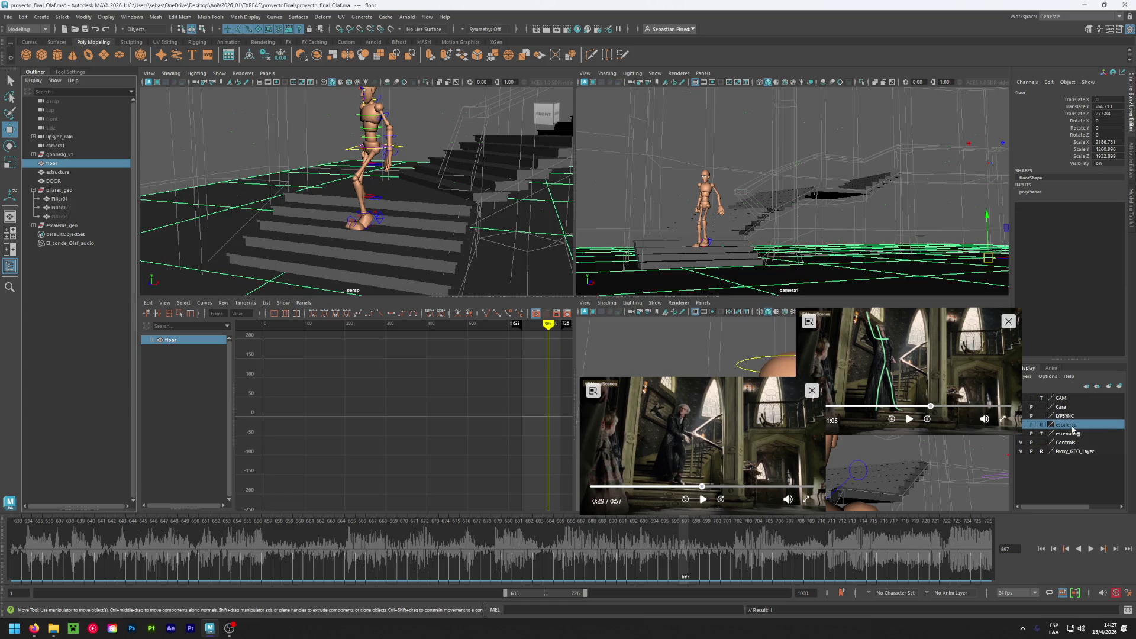
pyautogui.click(1072, 447)
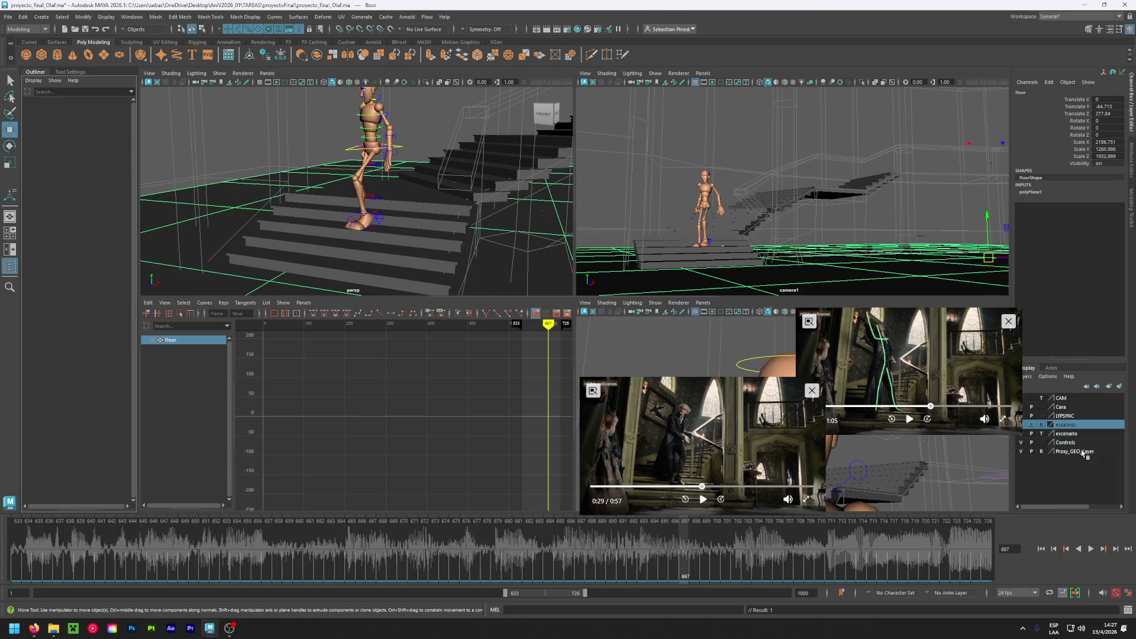
pyautogui.press('f')
pyautogui.press('a')
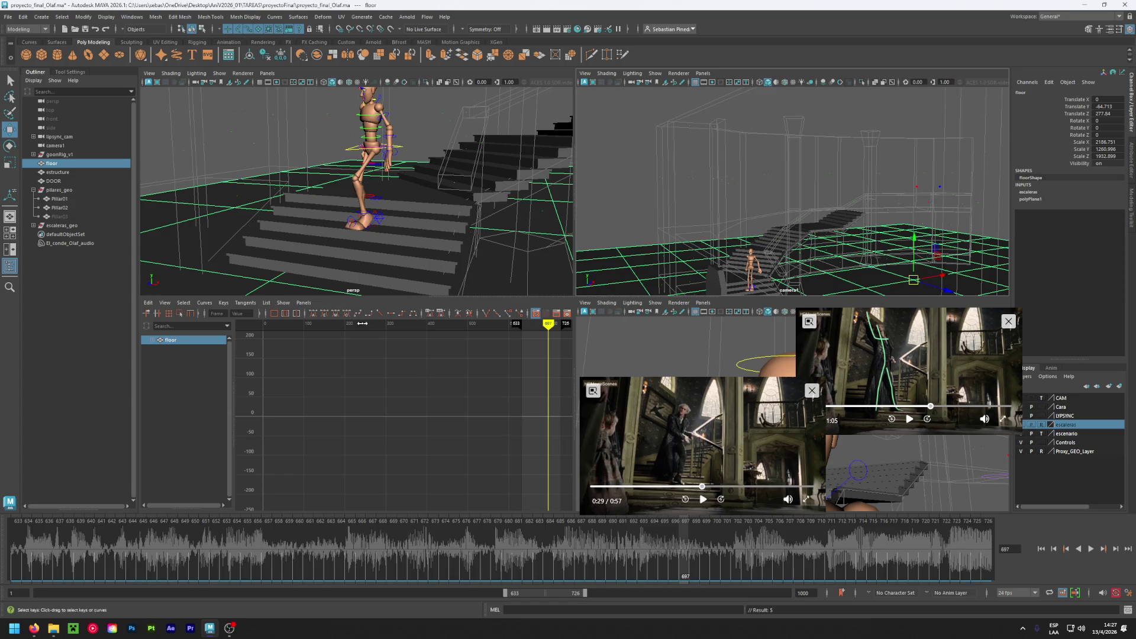
# - Delete camera1's keys at frame 697 and scrub the walk back to that frame
pyautogui.click(92, 147)
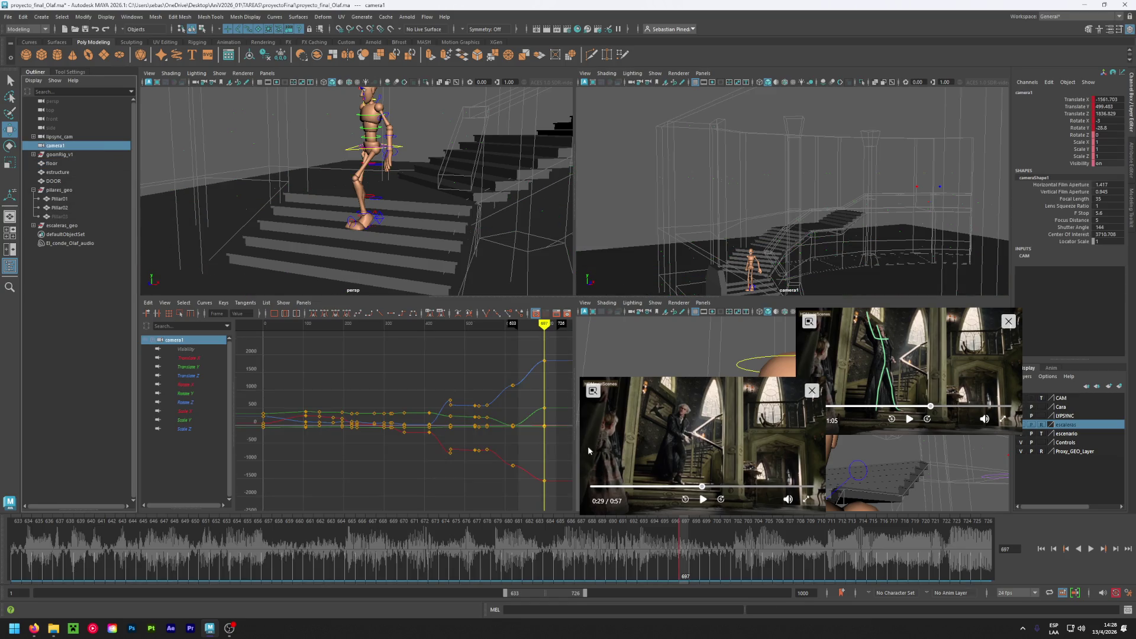
pyautogui.rightClick(685, 568)
pyautogui.click(704, 410)
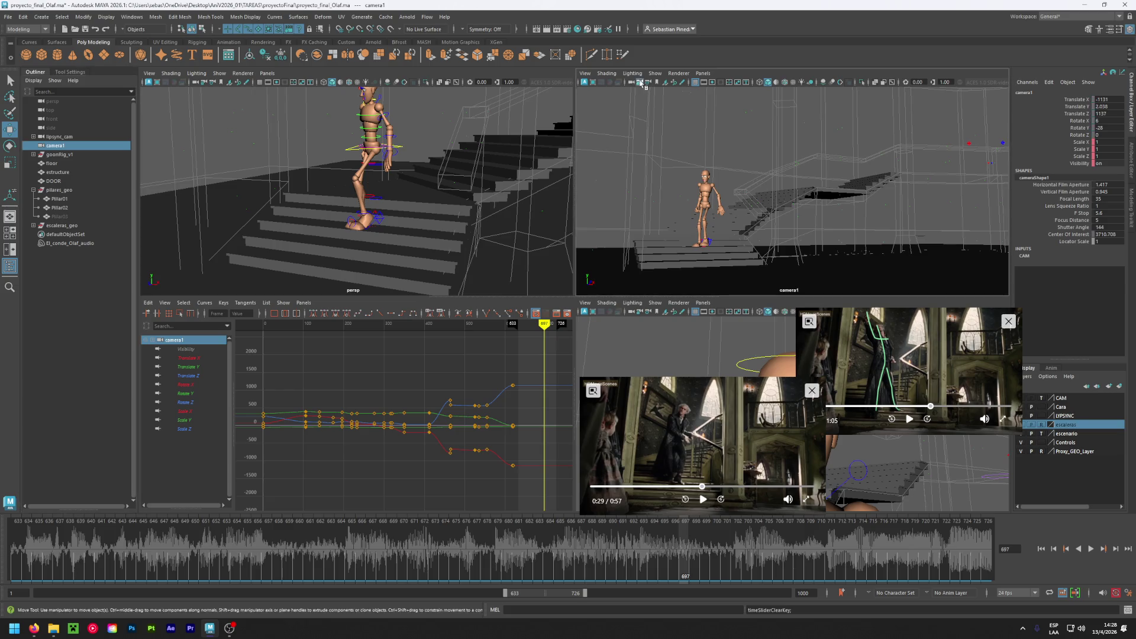
pyautogui.moveTo(609, 538)
pyautogui.mouseDown()
pyautogui.moveTo(268, 539)
pyautogui.moveTo(585, 541)
pyautogui.moveTo(719, 556)
pyautogui.mouseUp()
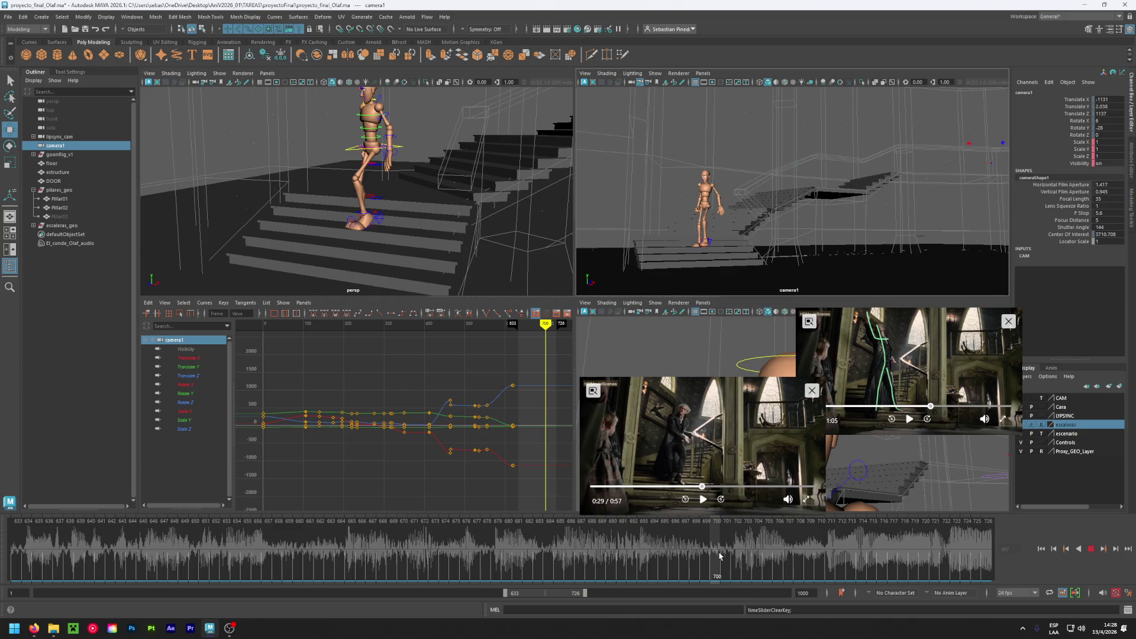
pyautogui.moveTo(719, 556)
pyautogui.mouseDown()
pyautogui.moveTo(707, 550)
pyautogui.moveTo(774, 567)
pyautogui.moveTo(986, 579)
pyautogui.moveTo(795, 578)
pyautogui.mouseUp()
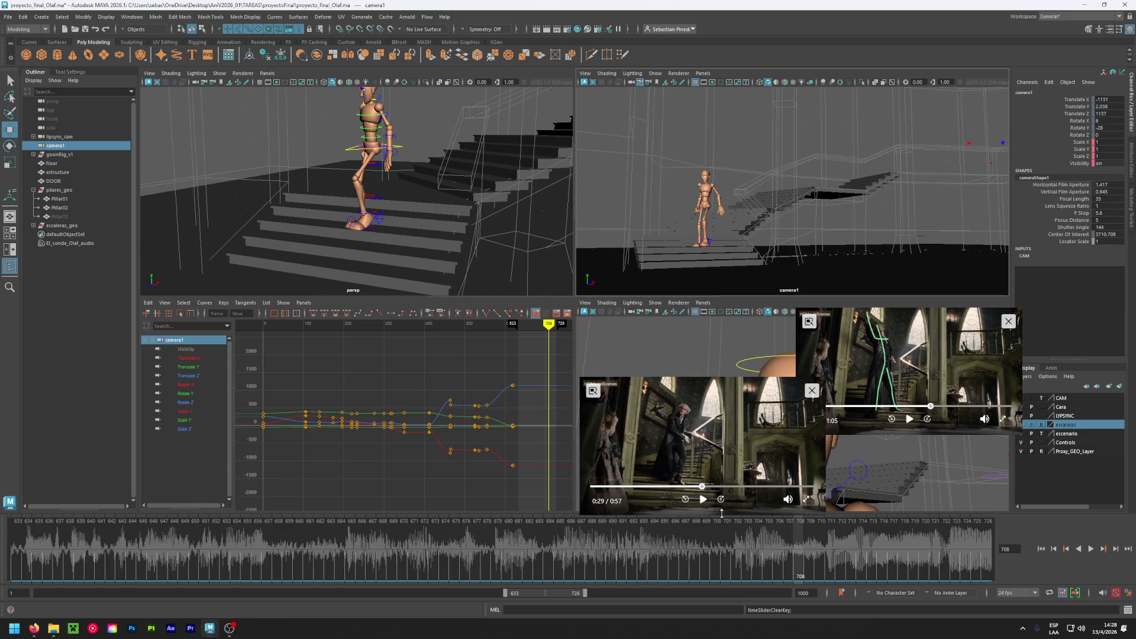
# - Play the reference footage and pause it around 0:35
pyautogui.click(703, 501)
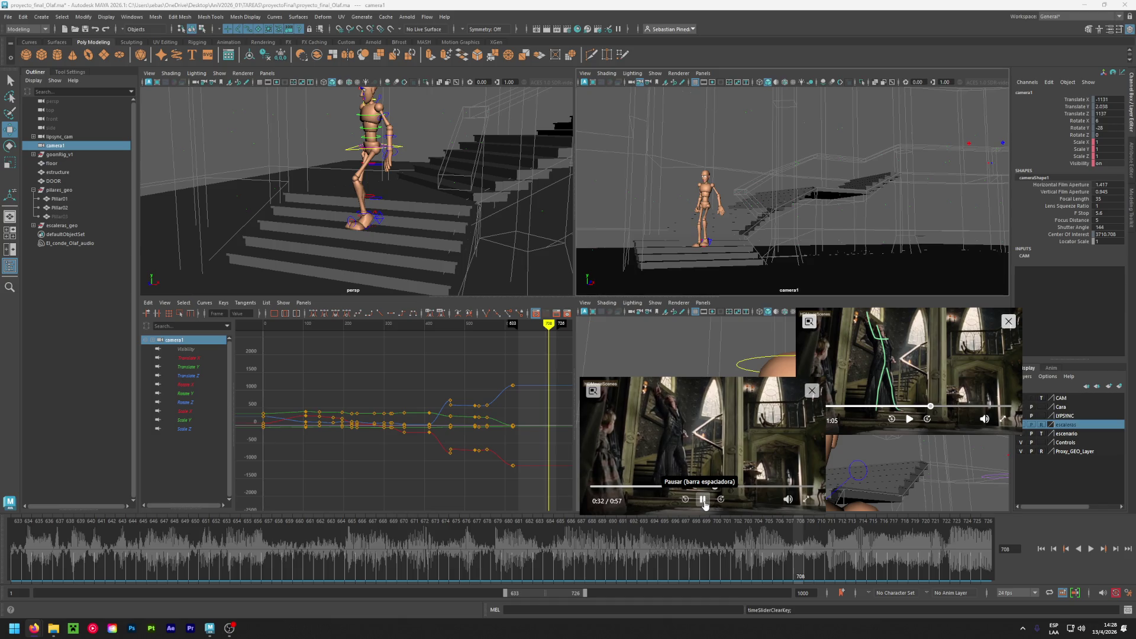
pyautogui.click(704, 500)
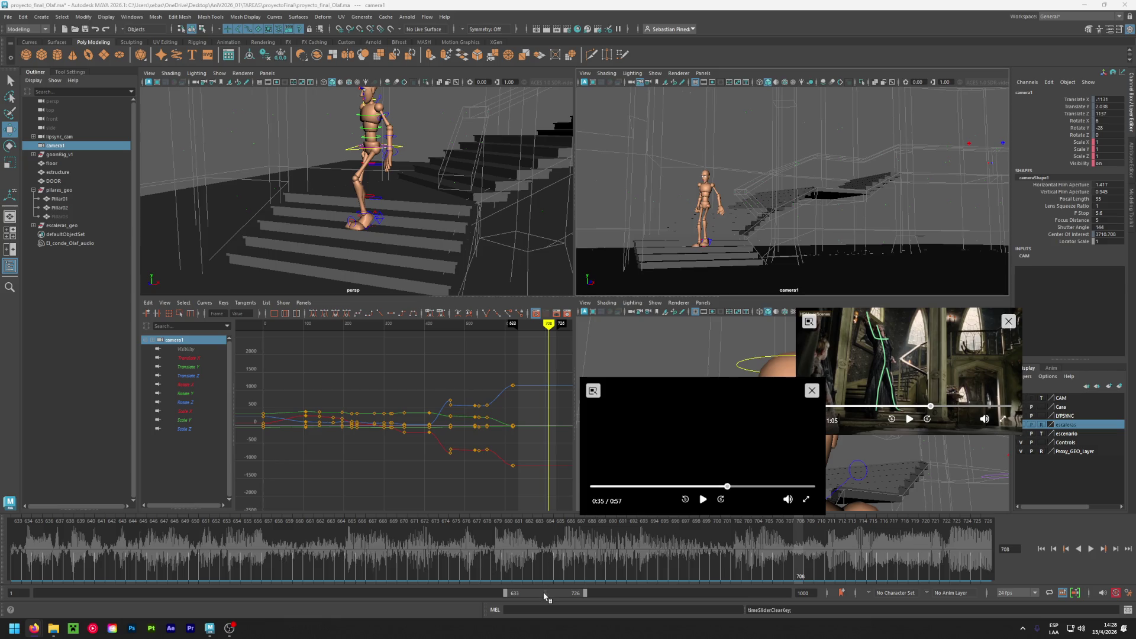
pyautogui.click(378, 222)
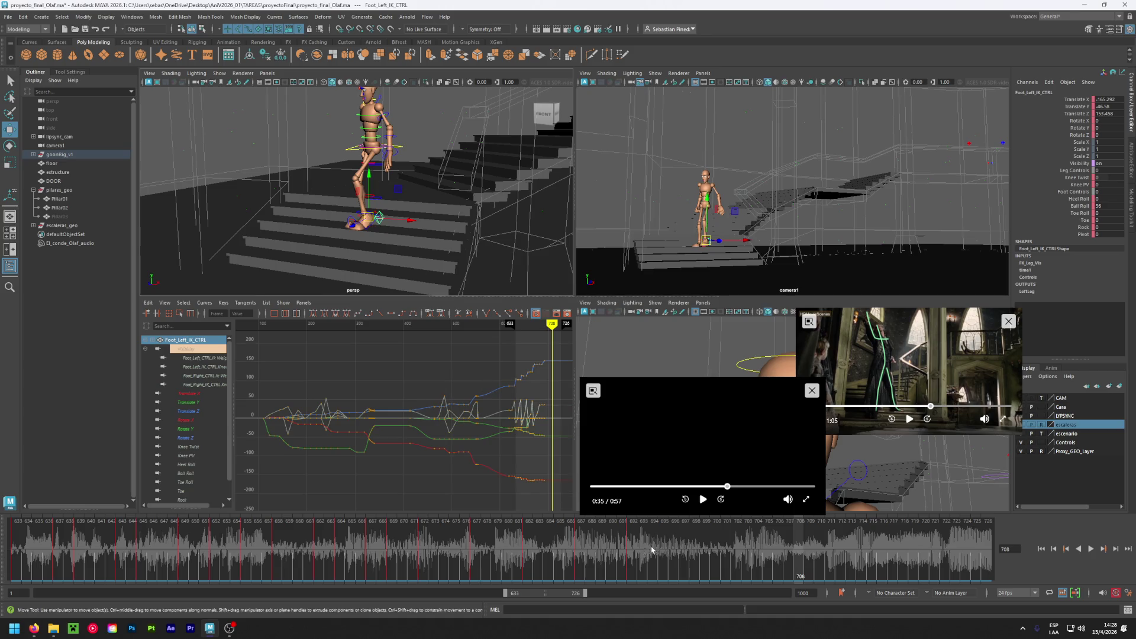
# - Shift the playback range to frames 644–737 and select all rig controls at frame 687
pyautogui.moveTo(549, 590); pyautogui.dragTo(554, 593)
pyautogui.moveTo(390, 546)
pyautogui.mouseDown()
pyautogui.moveTo(462, 550)
pyautogui.moveTo(412, 559)
pyautogui.moveTo(517, 562)
pyautogui.mouseUp()
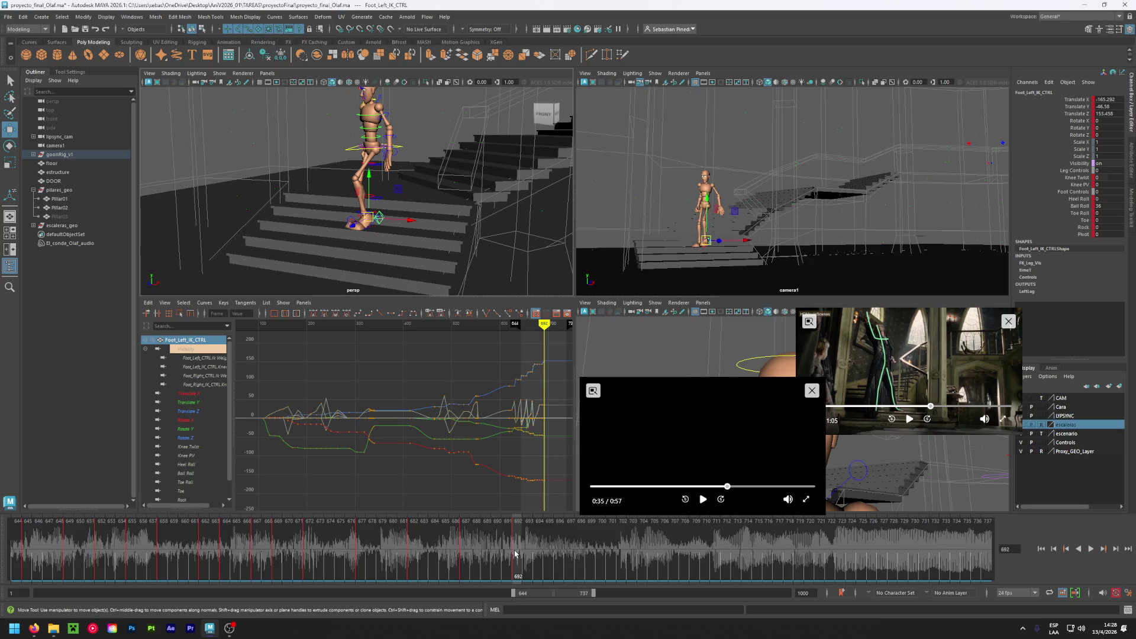
pyautogui.click(465, 542)
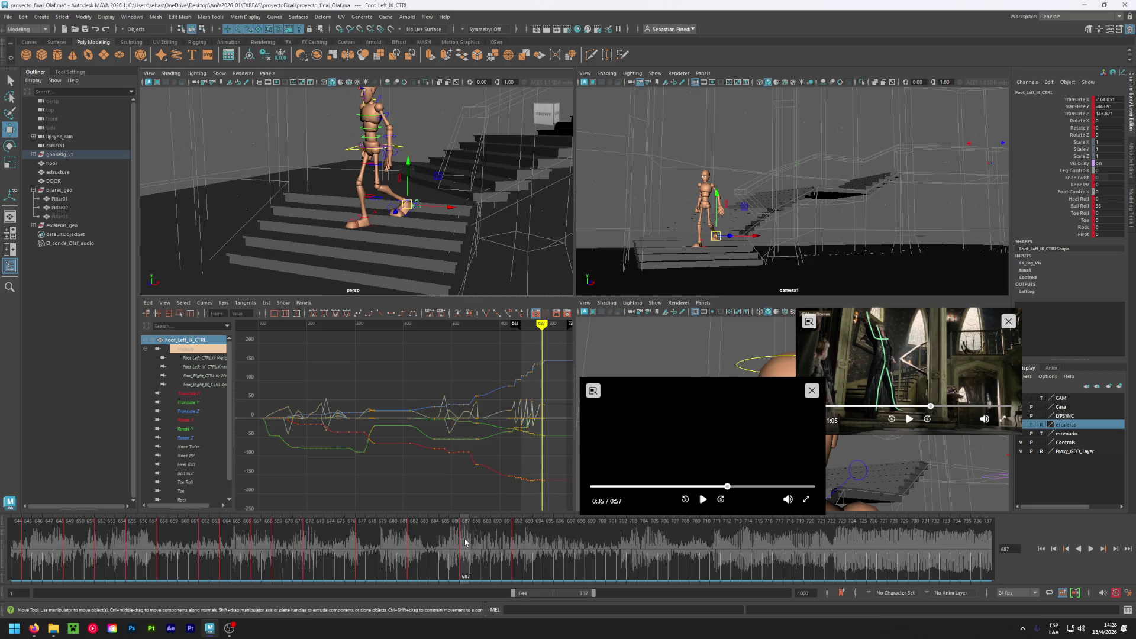
pyautogui.press('[')
pyautogui.moveTo(346, 244); pyautogui.dragTo(412, 127)
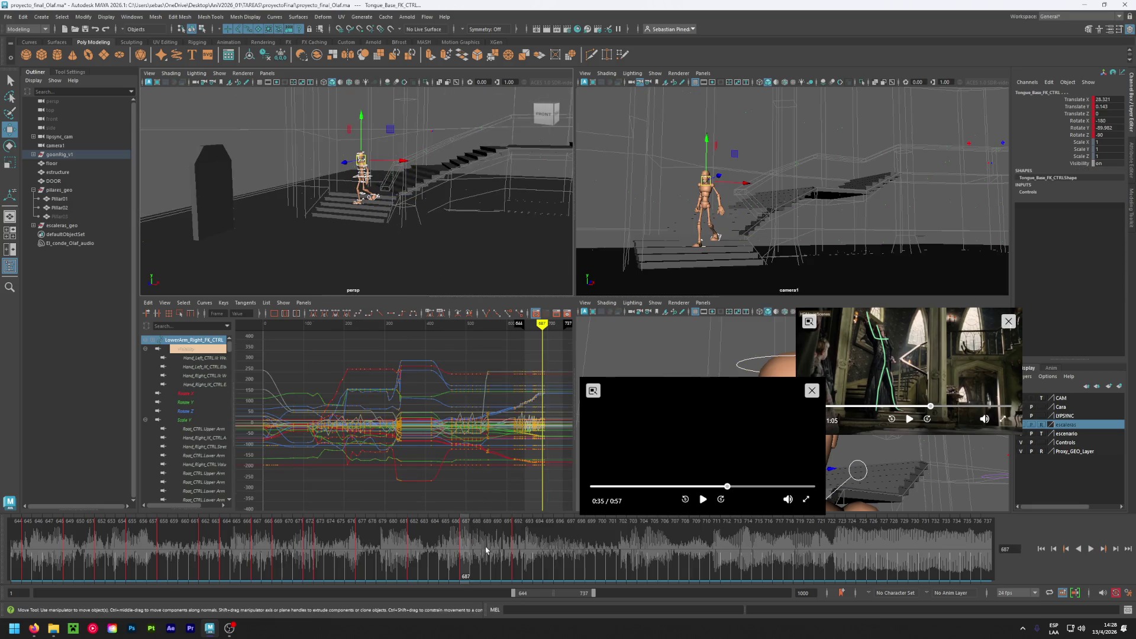
# - Copy the rig's keys from frame 687 and paste them at frame 692
pyautogui.rightClick(465, 548)
pyautogui.click(482, 377)
pyautogui.click(518, 548)
pyautogui.rightClick(519, 548)
pyautogui.moveTo(535, 385)
pyautogui.click(636, 386)
pyautogui.click(465, 545)
pyautogui.press(',')
pyautogui.press('.')
# - Play back and scrub frames 675–692 to review the pasted stair step
pyautogui.hotkey('alt', 'v')
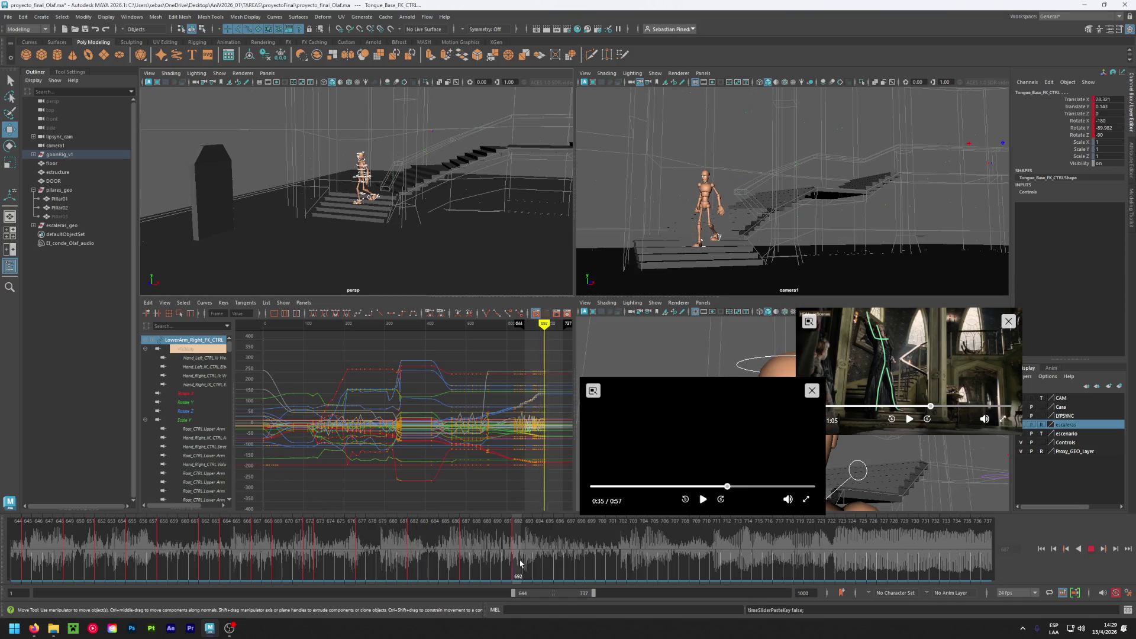
pyautogui.moveTo(521, 563)
pyautogui.mouseDown()
pyautogui.moveTo(260, 550)
pyautogui.moveTo(558, 553)
pyautogui.moveTo(411, 540)
pyautogui.mouseUp()
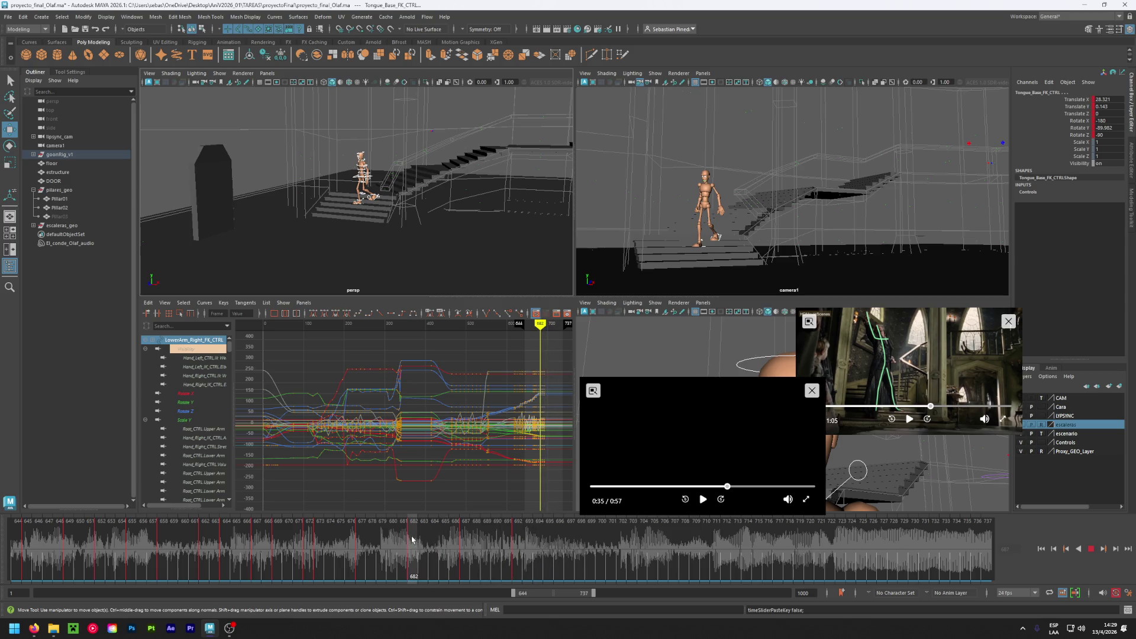
pyautogui.moveTo(412, 539)
pyautogui.mouseDown()
pyautogui.moveTo(592, 538)
pyautogui.moveTo(429, 543)
pyautogui.moveTo(464, 551)
pyautogui.mouseUp()
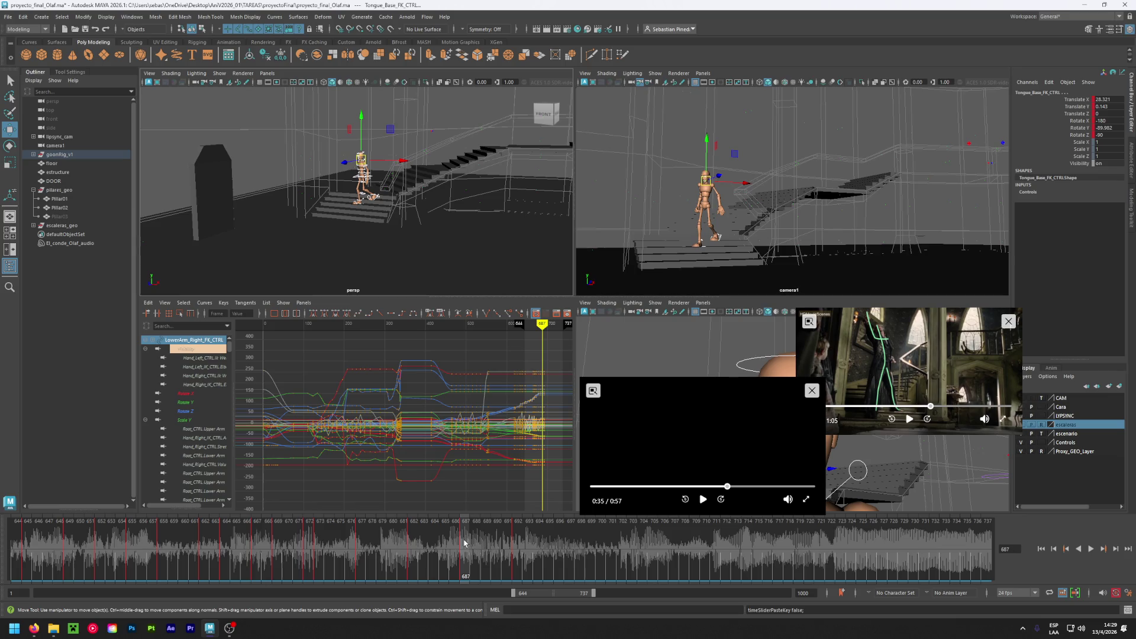
pyautogui.hotkey('alt', 'v')
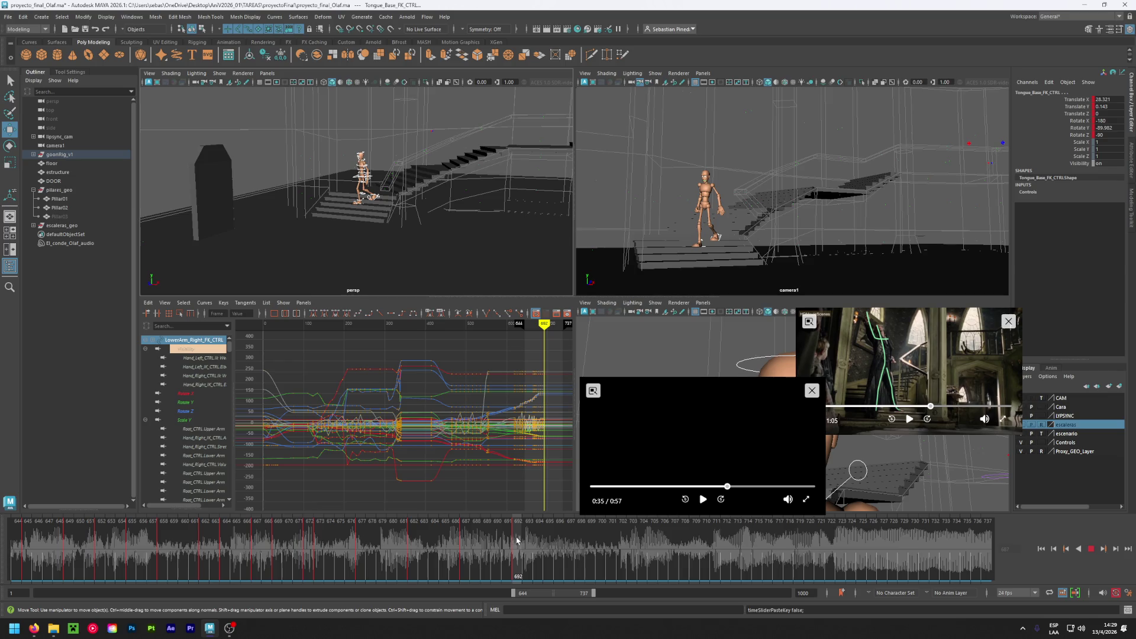
pyautogui.moveTo(564, 539); pyautogui.dragTo(517, 539)
pyautogui.keyDown('alt'); pyautogui.moveTo(402, 268); pyautogui.dragTo(406, 230); pyautogui.keyUp('alt')
pyautogui.moveTo(510, 542)
pyautogui.mouseDown()
pyautogui.moveTo(492, 542)
pyautogui.moveTo(519, 545)
pyautogui.moveTo(465, 544)
pyautogui.moveTo(518, 546)
pyautogui.mouseUp()
pyautogui.keyDown('alt'); pyautogui.moveTo(385, 248); pyautogui.dragTo(397, 267); pyautogui.keyUp('alt')
pyautogui.keyDown('alt'); pyautogui.moveTo(397, 267); pyautogui.dragTo(415, 243, button='right'); pyautogui.keyUp('alt')
# - Raise the left foot IK control onto the step and shift the center root forward
pyautogui.click(417, 221)
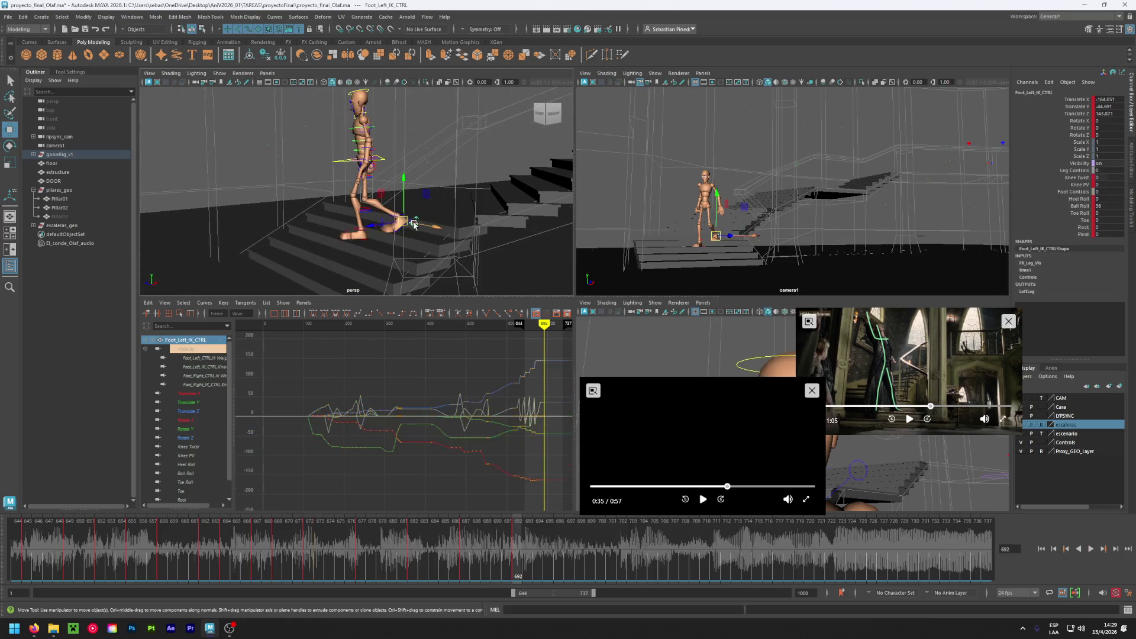
pyautogui.moveTo(418, 221)
pyautogui.mouseDown()
pyautogui.moveTo(354, 222)
pyautogui.moveTo(405, 244)
pyautogui.mouseUp()
pyautogui.moveTo(404, 244)
pyautogui.keyDown('alt'); pyautogui.mouseDown(button='right')
pyautogui.moveTo(381, 222)
pyautogui.moveTo(380, 169)
pyautogui.mouseUp(button='right'); pyautogui.keyUp('alt')
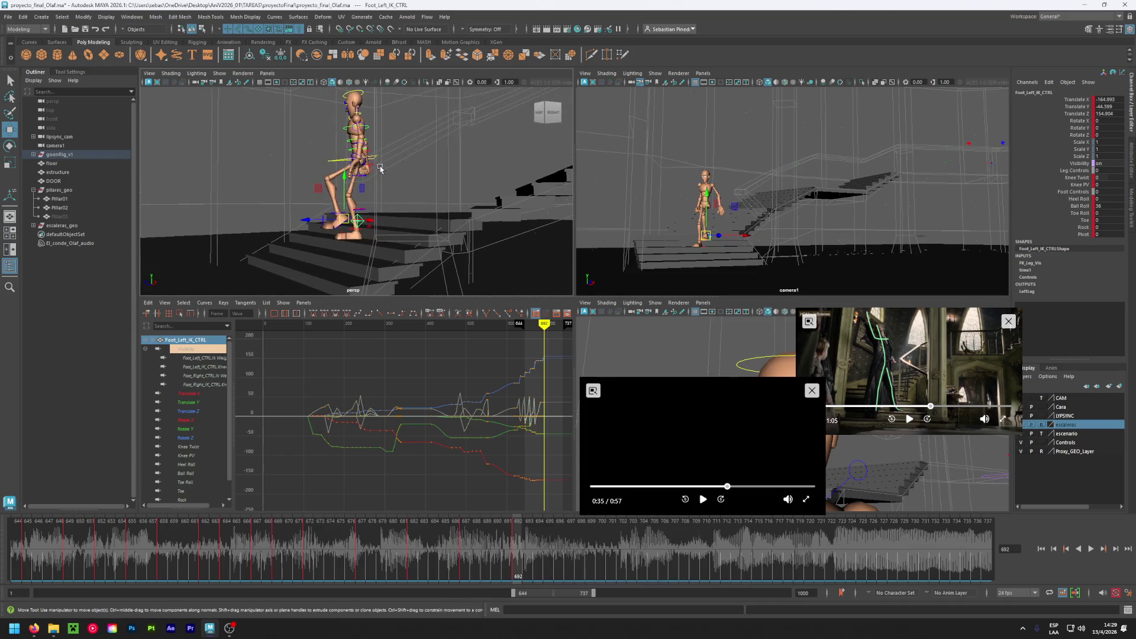
pyautogui.click(374, 160)
pyautogui.moveTo(374, 160); pyautogui.dragTo(344, 162)
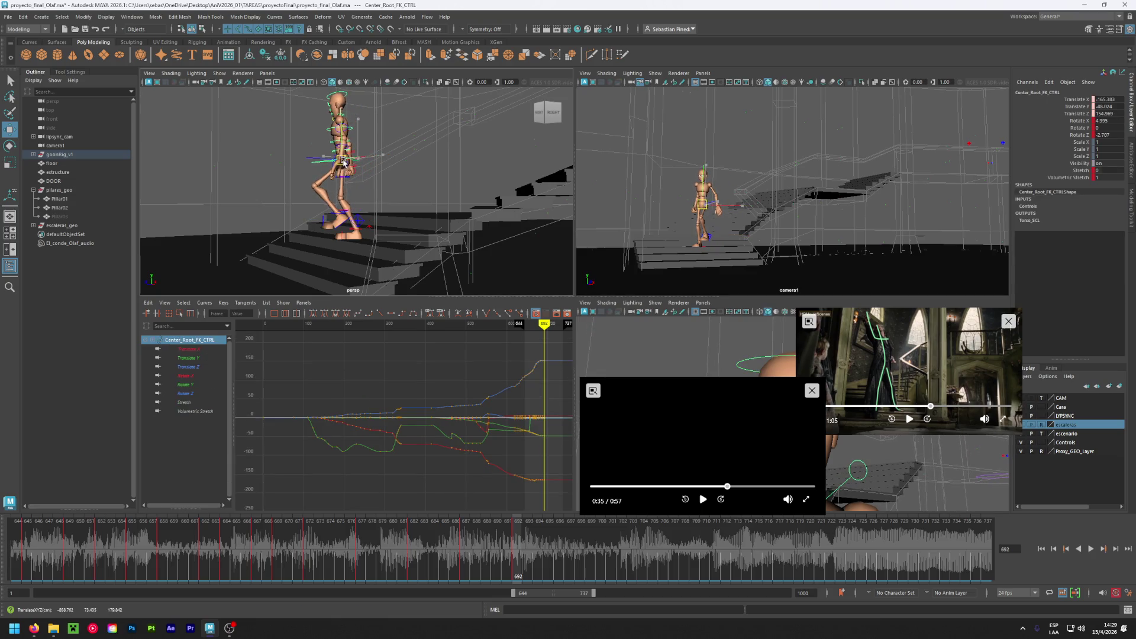
# - Review the step by scrubbing frames 684–697 with all rig controls selected
pyautogui.click(465, 526)
pyautogui.moveTo(465, 526)
pyautogui.mouseDown()
pyautogui.moveTo(446, 532)
pyautogui.moveTo(491, 535)
pyautogui.moveTo(446, 539)
pyautogui.moveTo(533, 543)
pyautogui.moveTo(299, 549)
pyautogui.moveTo(518, 556)
pyautogui.mouseUp()
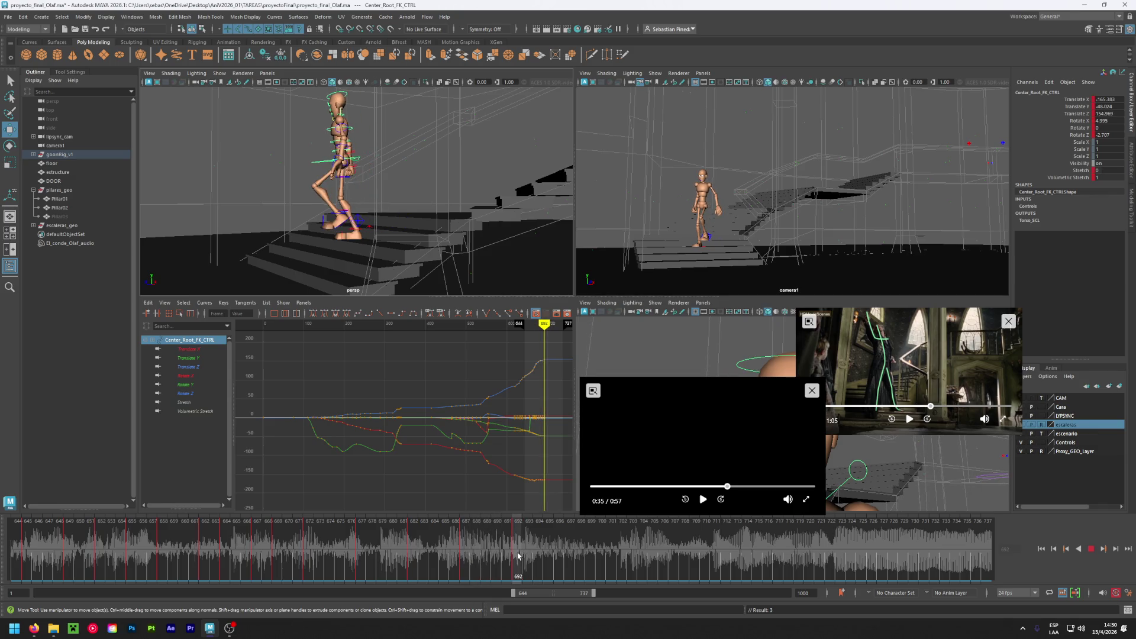
pyautogui.moveTo(280, 272)
pyautogui.mouseDown()
pyautogui.moveTo(340, 222)
pyautogui.moveTo(414, 99)
pyautogui.mouseUp()
pyautogui.click(466, 553)
pyautogui.moveTo(473, 547); pyautogui.dragTo(514, 393, button='right')
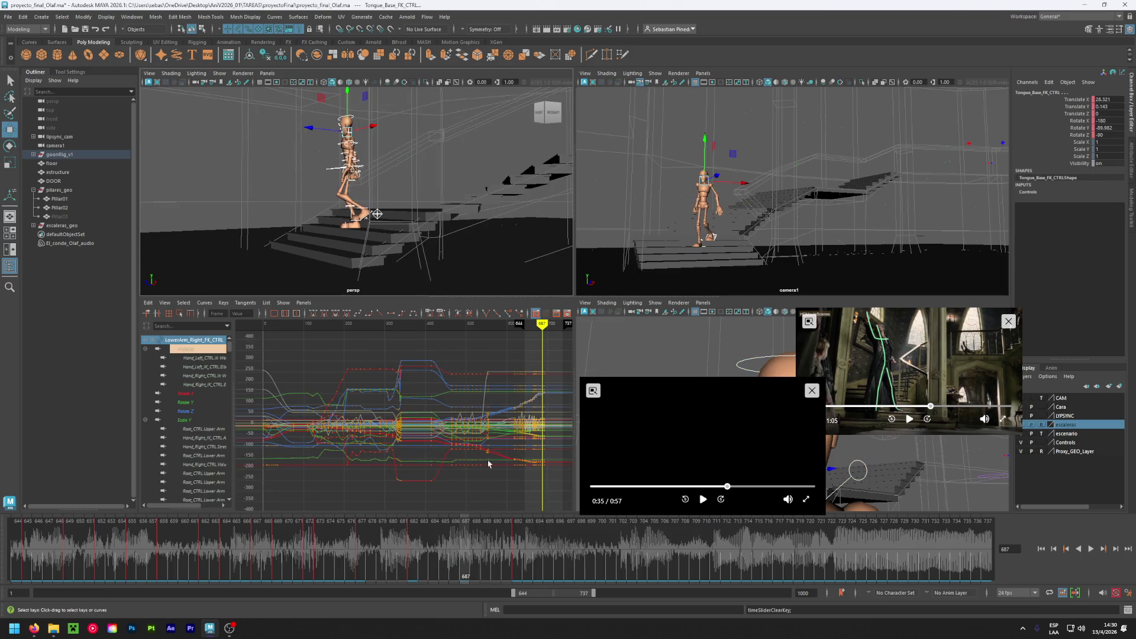
pyautogui.click(519, 544)
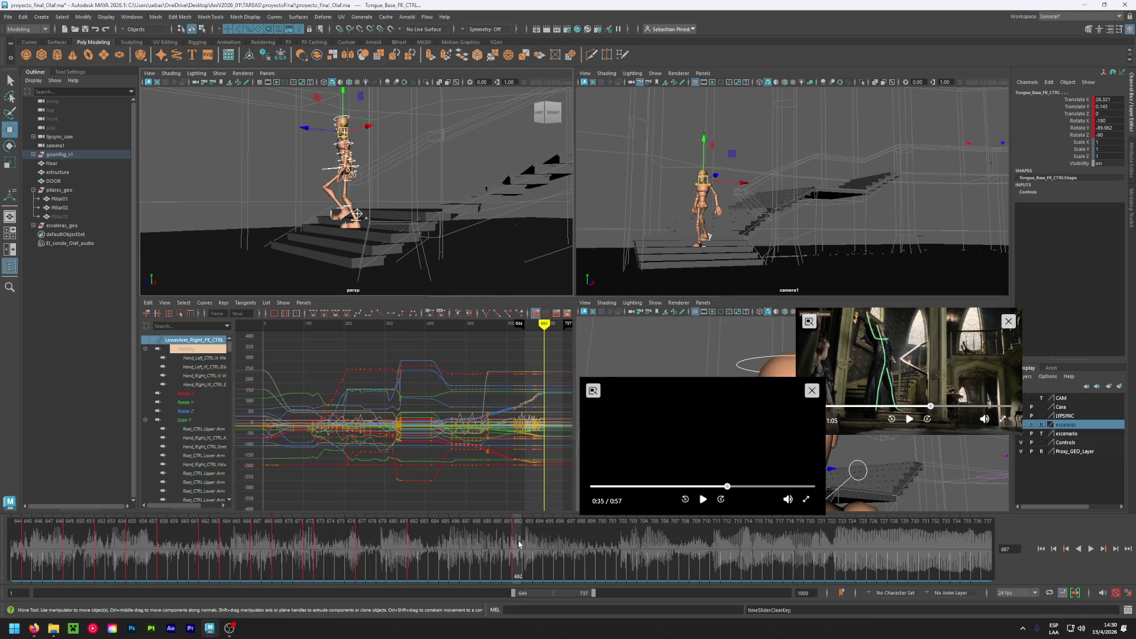
pyautogui.moveTo(519, 545); pyautogui.dragTo(571, 549)
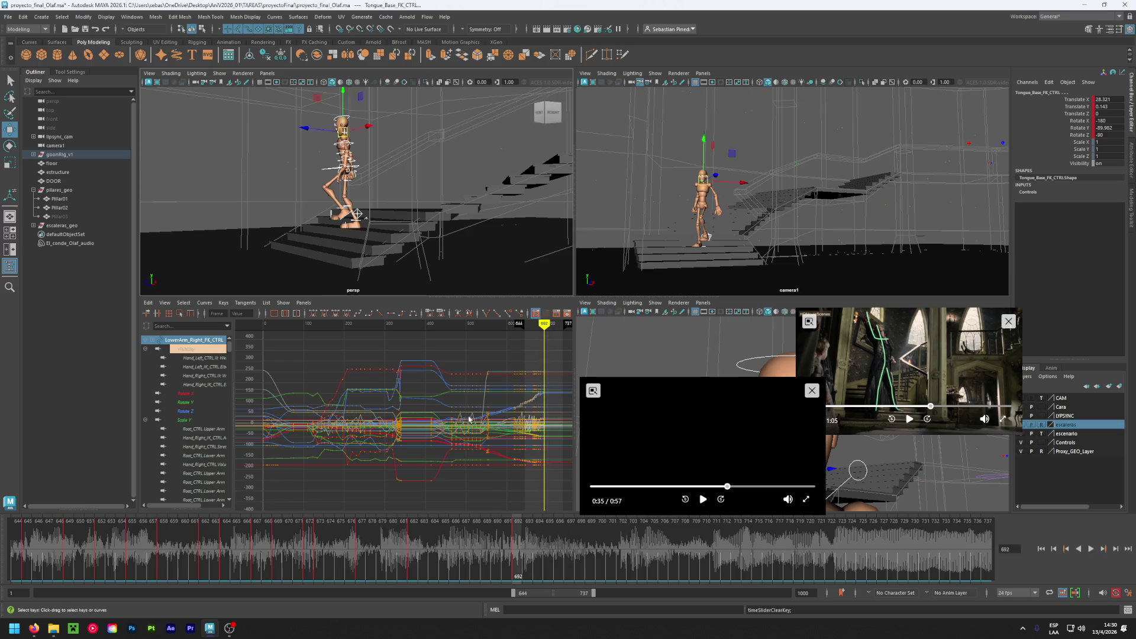
# - Deselect everything and save the scene as proyecto_final_Olaf.ma
pyautogui.click(232, 194)
pyautogui.scroll(5, 362, 217)
pyautogui.hotkey('ctrl', 's')
# - Inspect the left foot control from a new angle at frame 684 and select the hip root
pyautogui.click(409, 220)
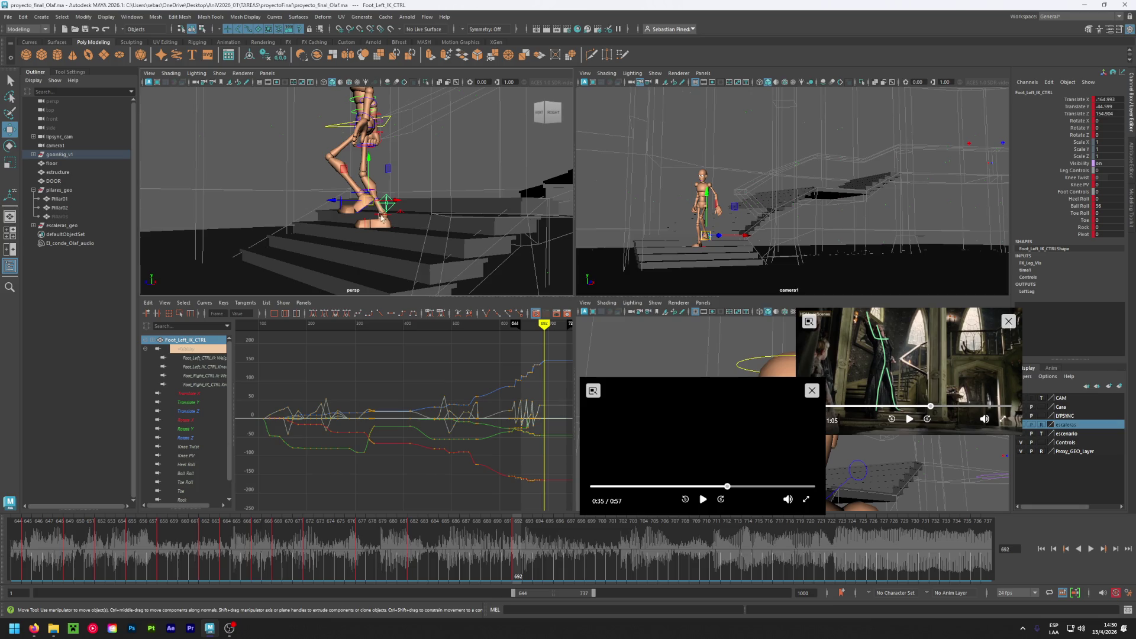
pyautogui.moveTo(381, 217)
pyautogui.keyDown('alt'); pyautogui.mouseDown()
pyautogui.moveTo(363, 244)
pyautogui.moveTo(331, 257)
pyautogui.moveTo(373, 237)
pyautogui.moveTo(413, 227)
pyautogui.moveTo(416, 243)
pyautogui.moveTo(460, 224)
pyautogui.mouseUp(); pyautogui.keyUp('alt')
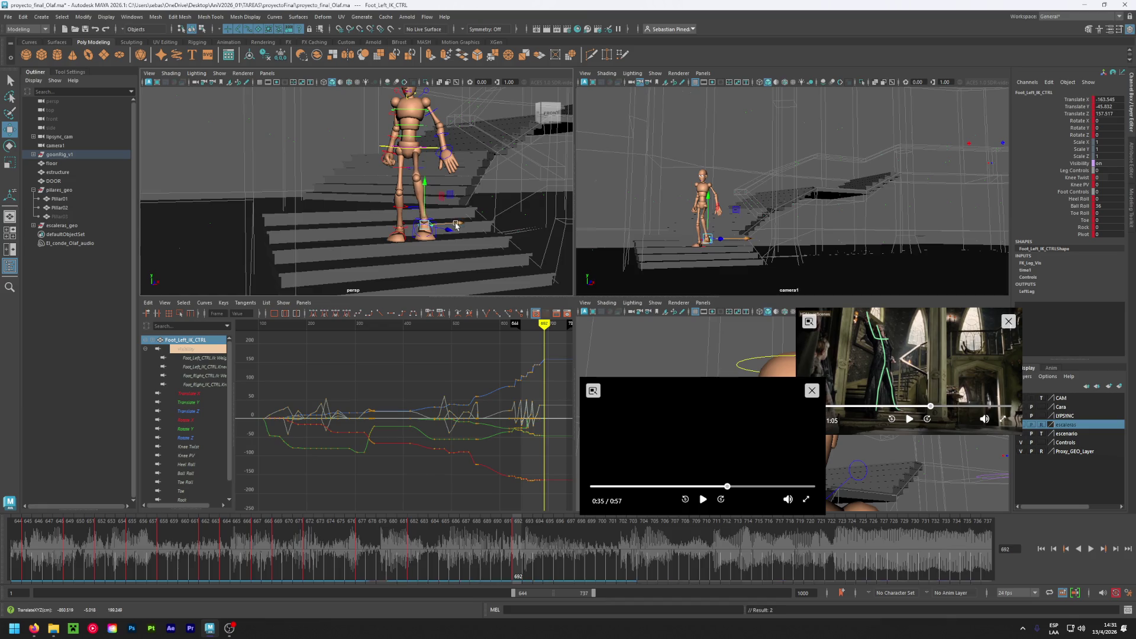
pyautogui.moveTo(506, 547)
pyautogui.mouseDown()
pyautogui.moveTo(414, 533)
pyautogui.moveTo(516, 526)
pyautogui.mouseUp()
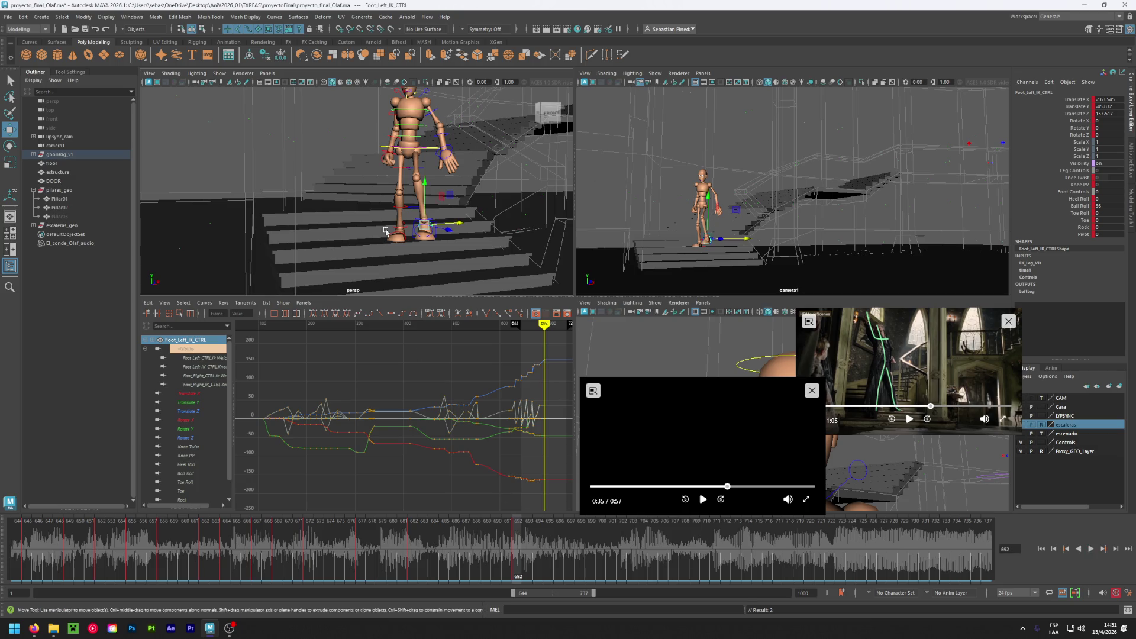
pyautogui.click(430, 152)
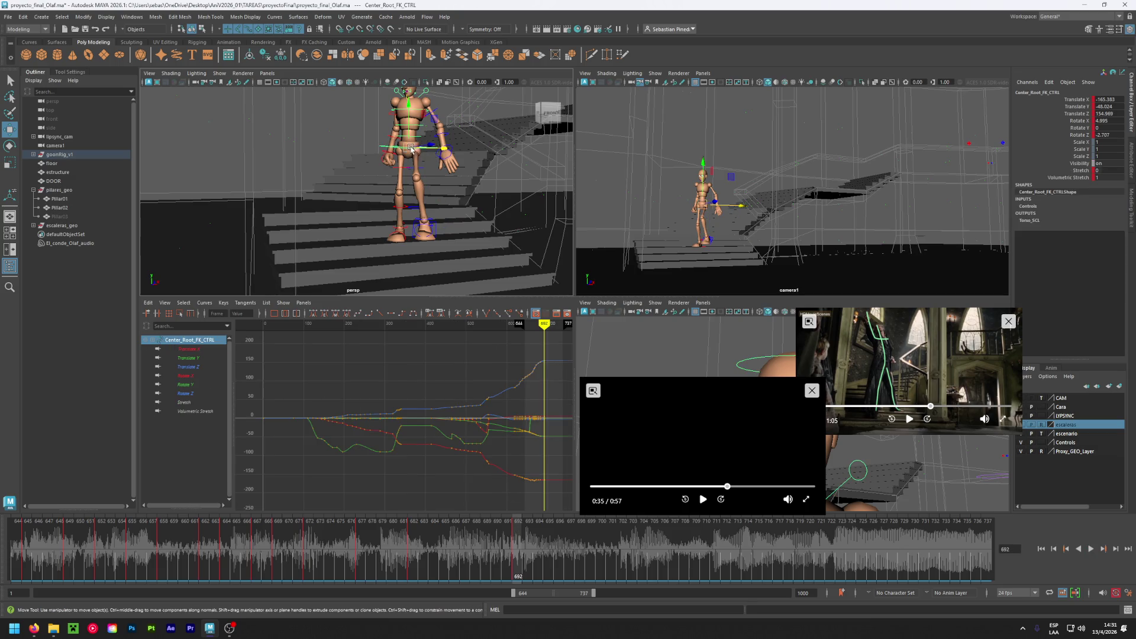
# - Nudge the hip root control slightly into place from a side view
pyautogui.moveTo(411, 149); pyautogui.dragTo(412, 149)
pyautogui.moveTo(459, 195)
pyautogui.keyDown('alt'); pyautogui.mouseDown()
pyautogui.moveTo(392, 192)
pyautogui.moveTo(364, 156)
pyautogui.mouseUp(); pyautogui.keyUp('alt')
pyautogui.click(361, 155)
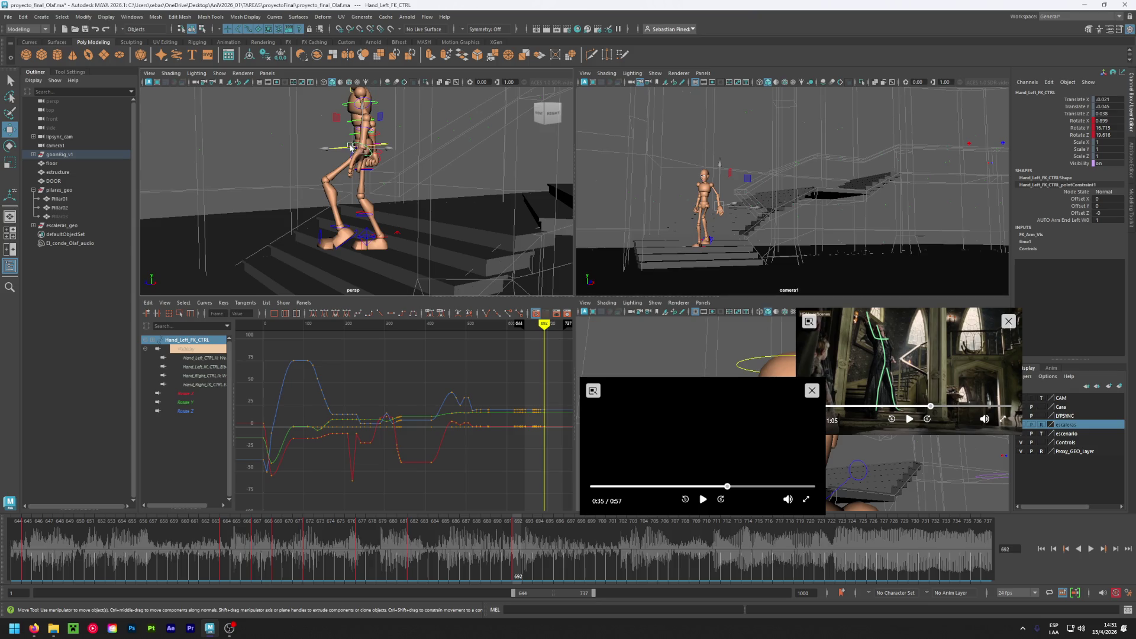
pyautogui.click(305, 170)
pyautogui.click(320, 157)
pyautogui.moveTo(355, 147)
pyautogui.mouseDown()
pyautogui.moveTo(447, 223)
pyautogui.moveTo(299, 229)
pyautogui.moveTo(379, 250)
pyautogui.mouseUp()
# - Lower the left foot onto its step with Ball Roll 0, adjusted Heel Roll and height
pyautogui.click(319, 222)
pyautogui.moveTo(422, 197)
pyautogui.mouseDown()
pyautogui.moveTo(421, 232)
pyautogui.moveTo(351, 200)
pyautogui.mouseUp()
pyautogui.moveTo(467, 547)
pyautogui.mouseDown()
pyautogui.moveTo(428, 547)
pyautogui.moveTo(513, 546)
pyautogui.mouseUp()
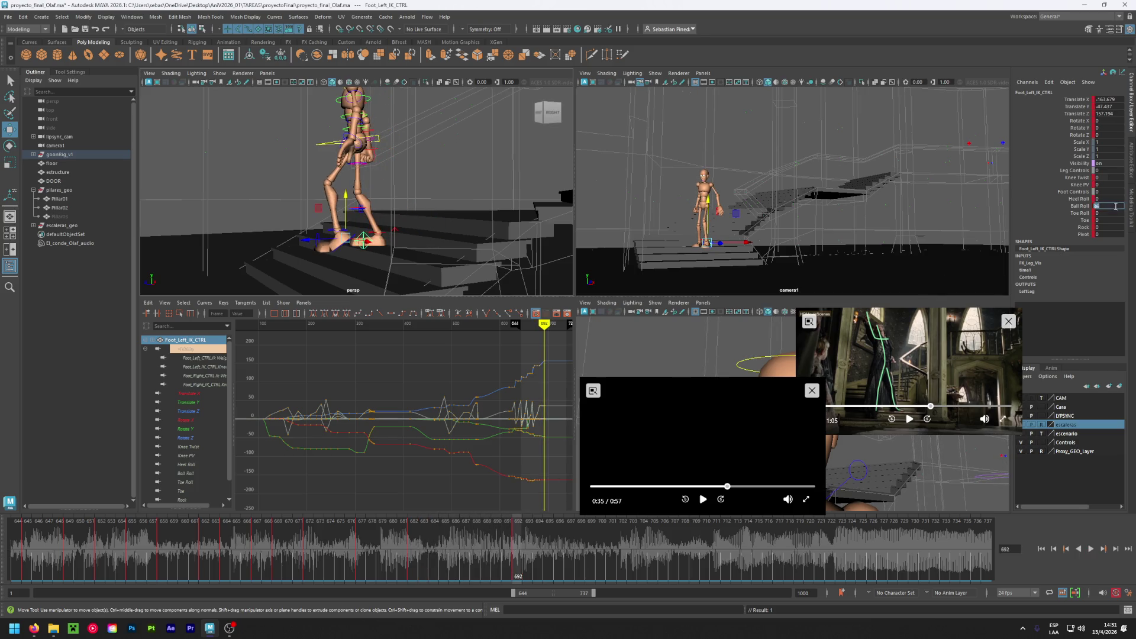
pyautogui.write('0')
pyautogui.press('Return')
pyautogui.moveTo(1102, 198); pyautogui.dragTo(1090, 198)
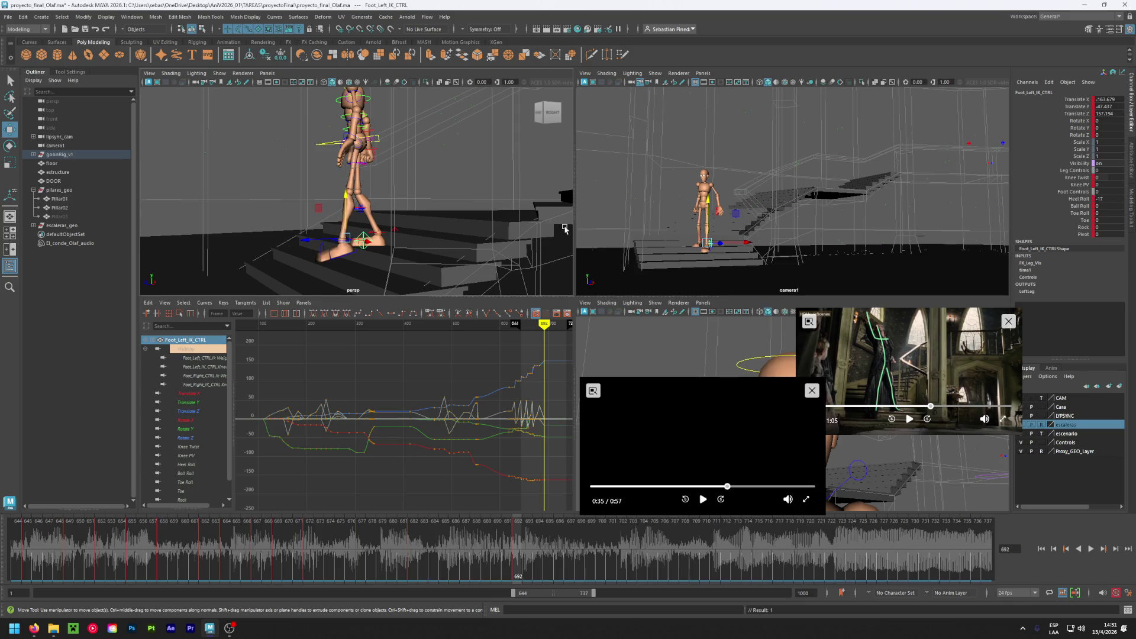
pyautogui.moveTo(354, 202); pyautogui.dragTo(353, 199)
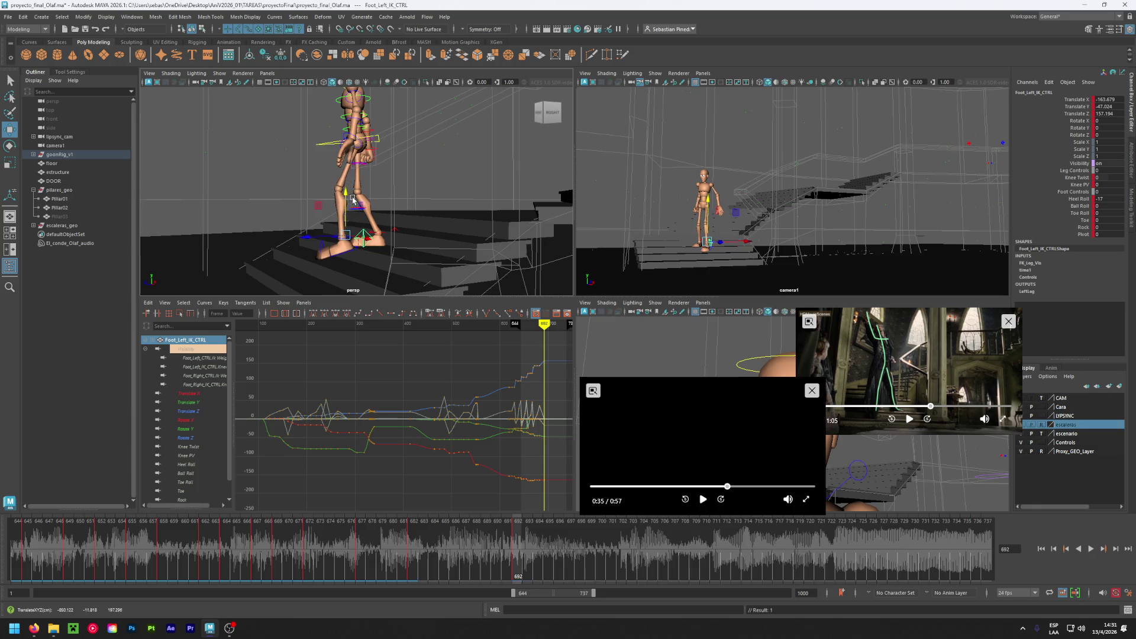
# - Review frames 677–697, then set the right foot's Ball Roll to 12 at frame 692
pyautogui.keyDown('alt'); pyautogui.moveTo(306, 242); pyautogui.dragTo(396, 241); pyautogui.keyUp('alt')
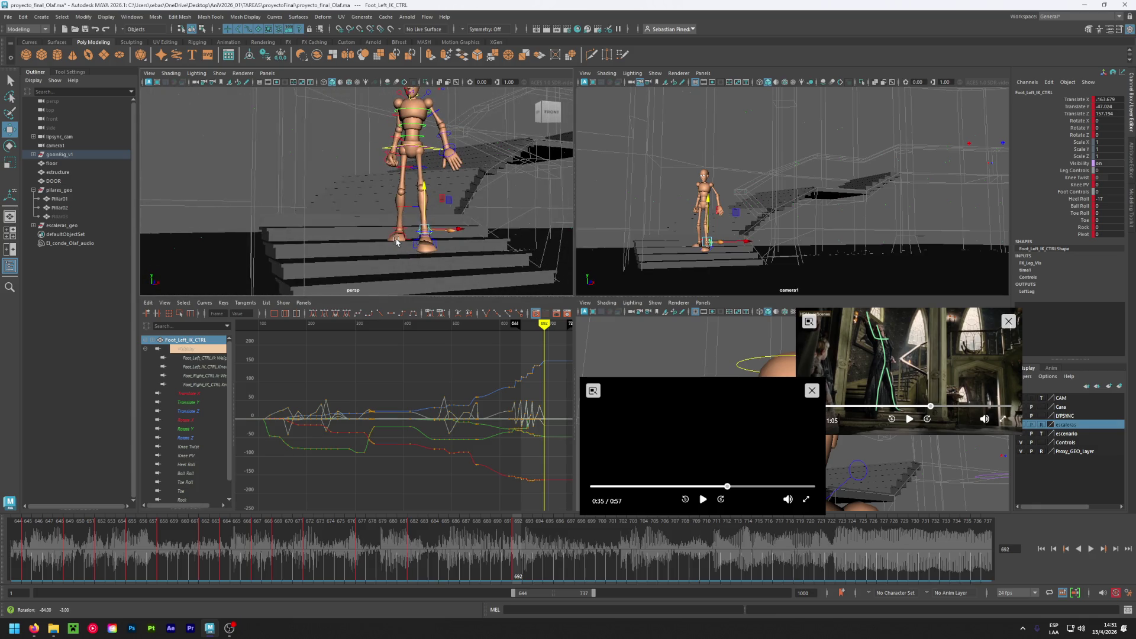
pyautogui.click(352, 553)
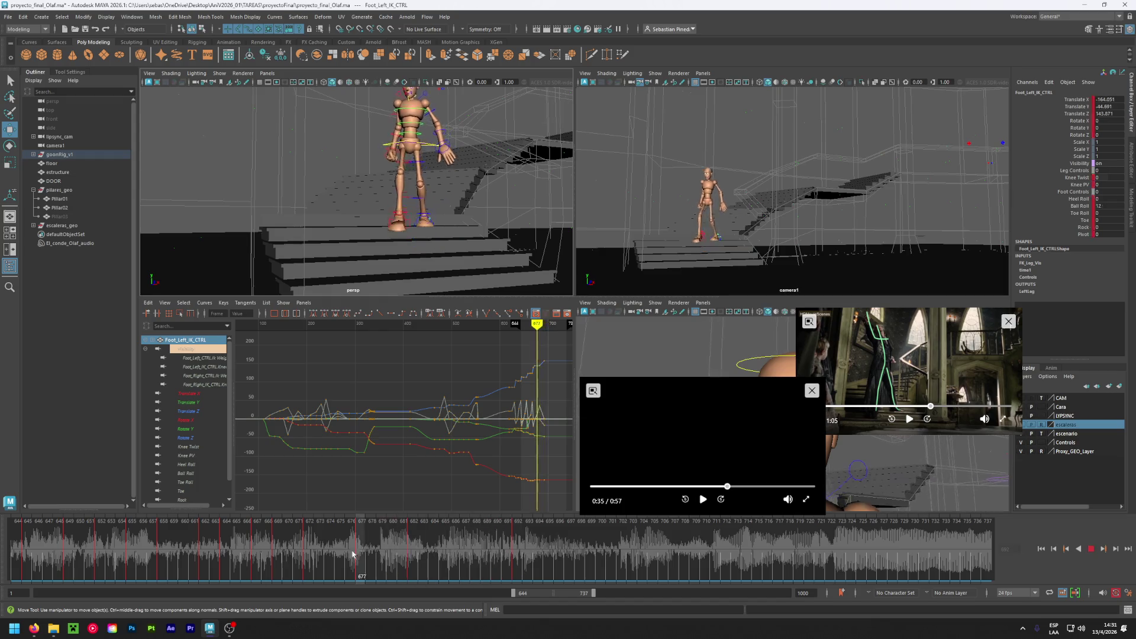
pyautogui.moveTo(417, 535); pyautogui.dragTo(572, 545)
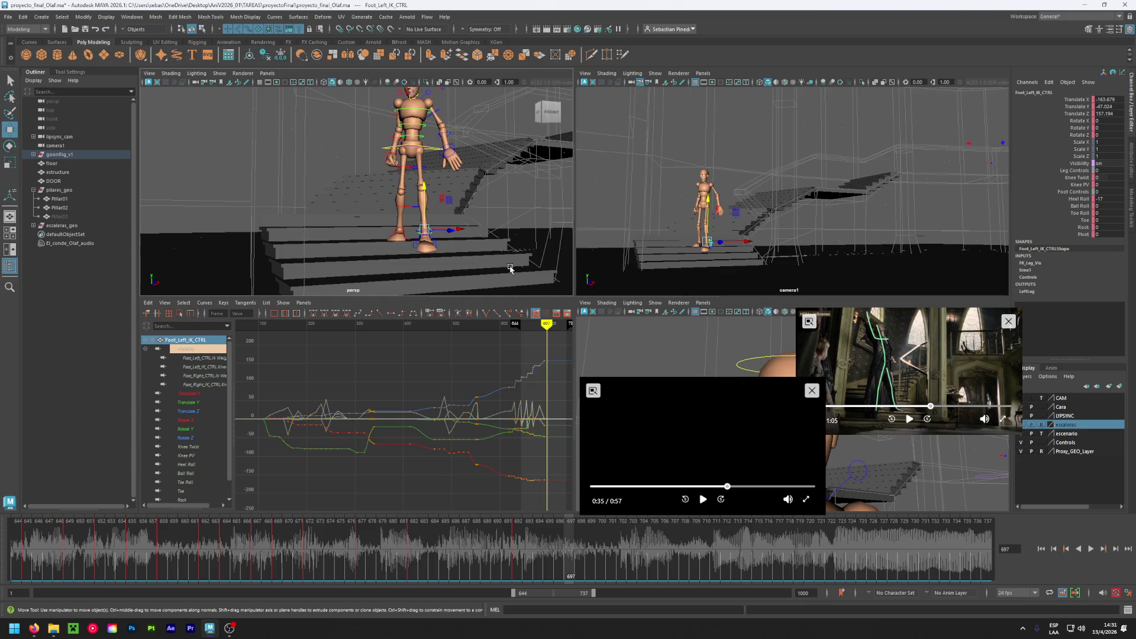
pyautogui.keyDown('alt'); pyautogui.moveTo(502, 274); pyautogui.dragTo(403, 279); pyautogui.keyUp('alt')
pyautogui.click(392, 240)
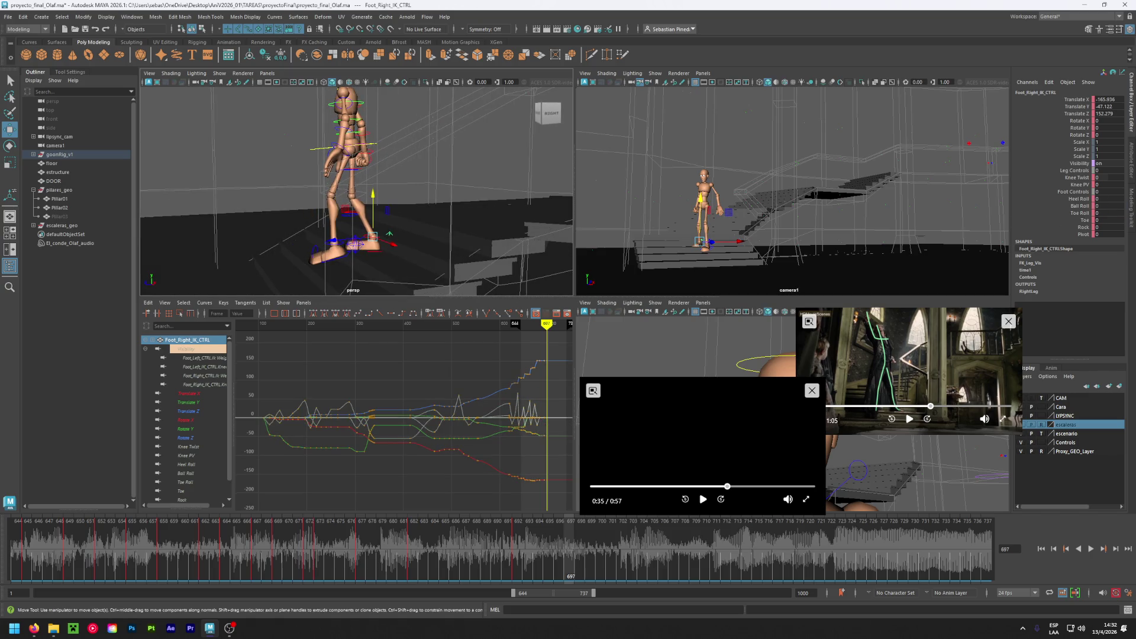
pyautogui.press('s')
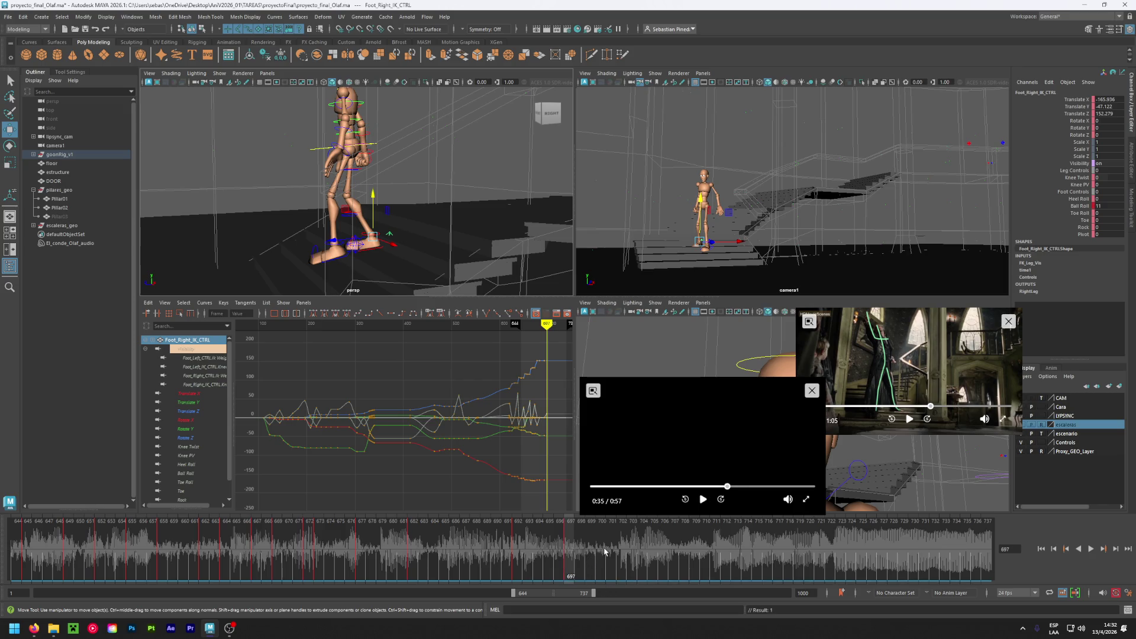
pyautogui.hotkey('ctrl', 'z')
pyautogui.click(521, 553)
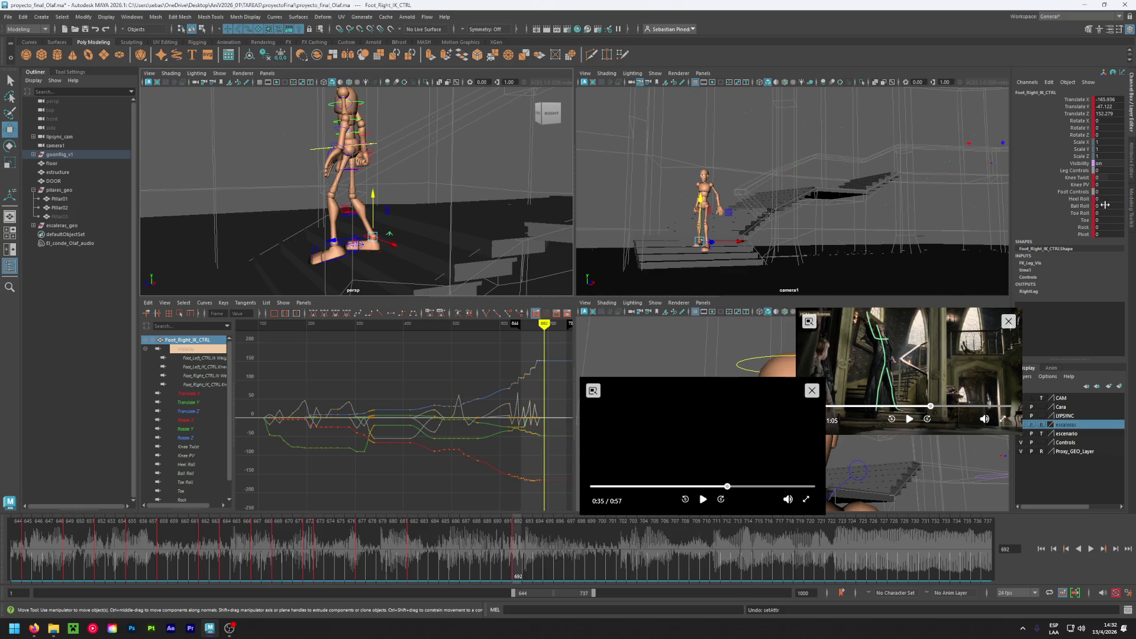
pyautogui.write('12')
pyautogui.press('Return')
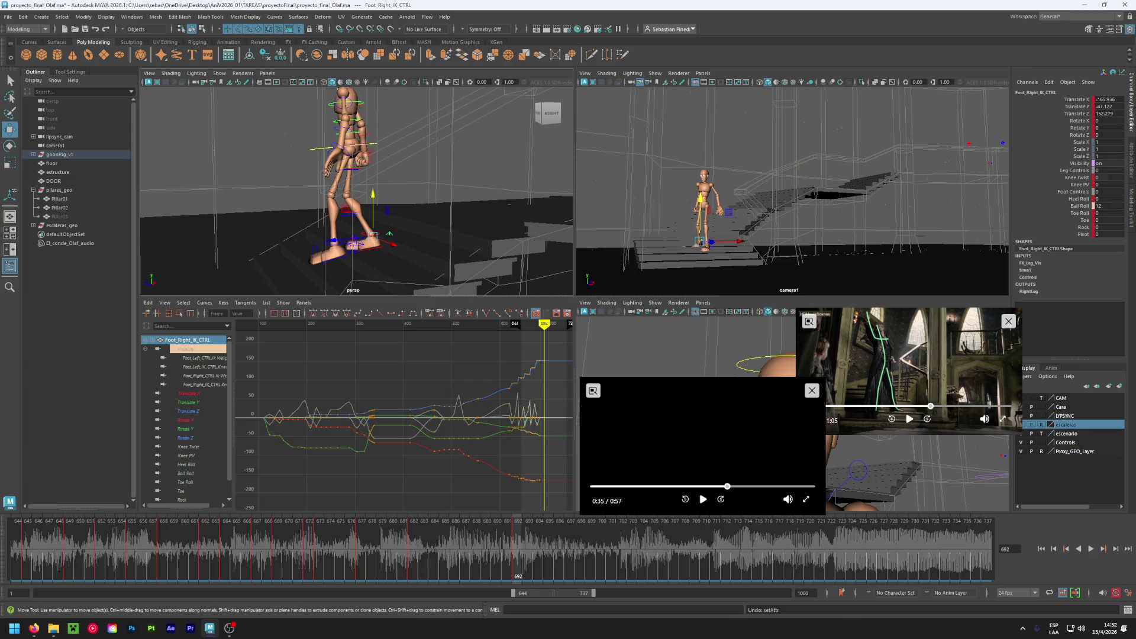
# - At frame 697, edit the left foot's Heel Roll and lower it further onto its step
pyautogui.click(571, 554)
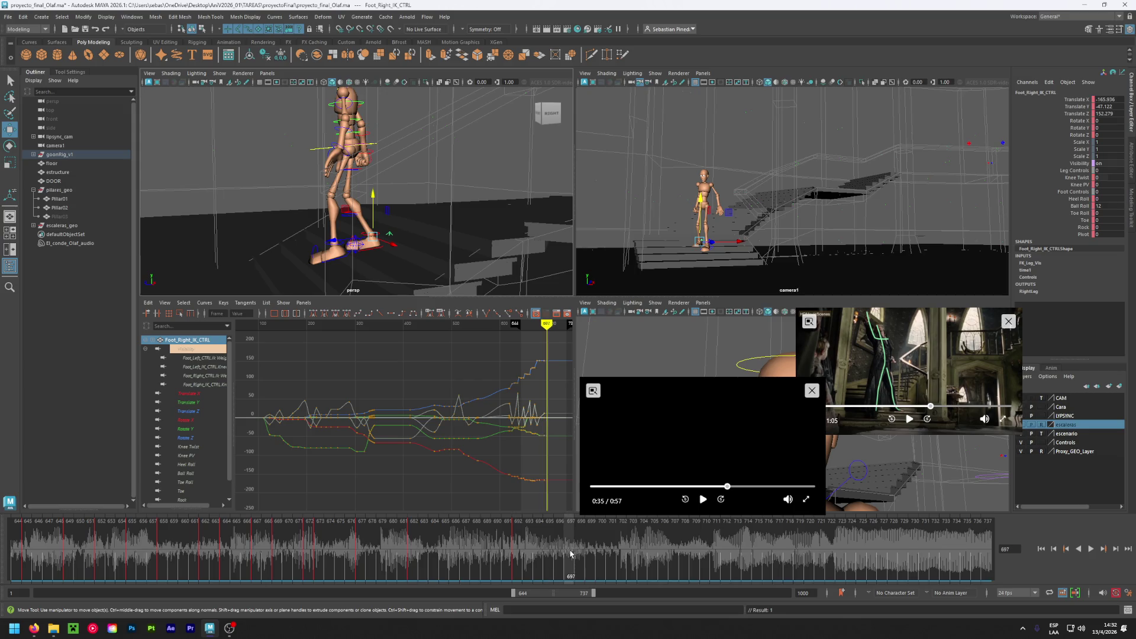
pyautogui.scroll(-5, 343, 225)
pyautogui.moveTo(304, 266); pyautogui.dragTo(343, 219)
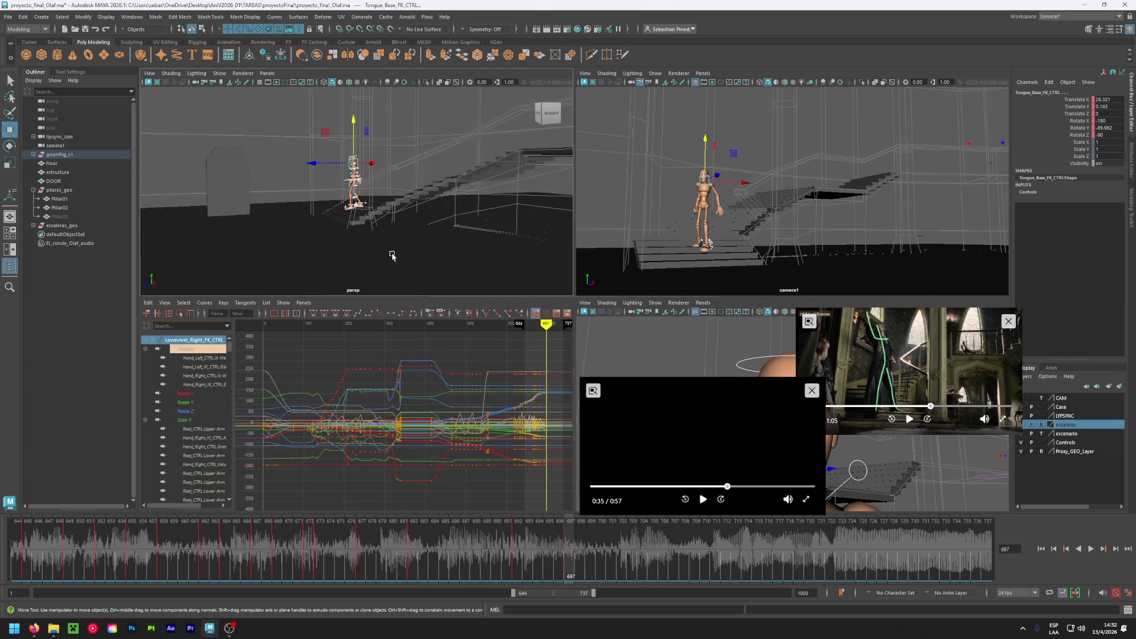
pyautogui.scroll(5, 360, 286)
pyautogui.moveTo(358, 229)
pyautogui.keyDown('alt'); pyautogui.mouseDown()
pyautogui.moveTo(343, 232)
pyautogui.moveTo(393, 232)
pyautogui.moveTo(369, 255)
pyautogui.mouseUp(); pyautogui.keyUp('alt')
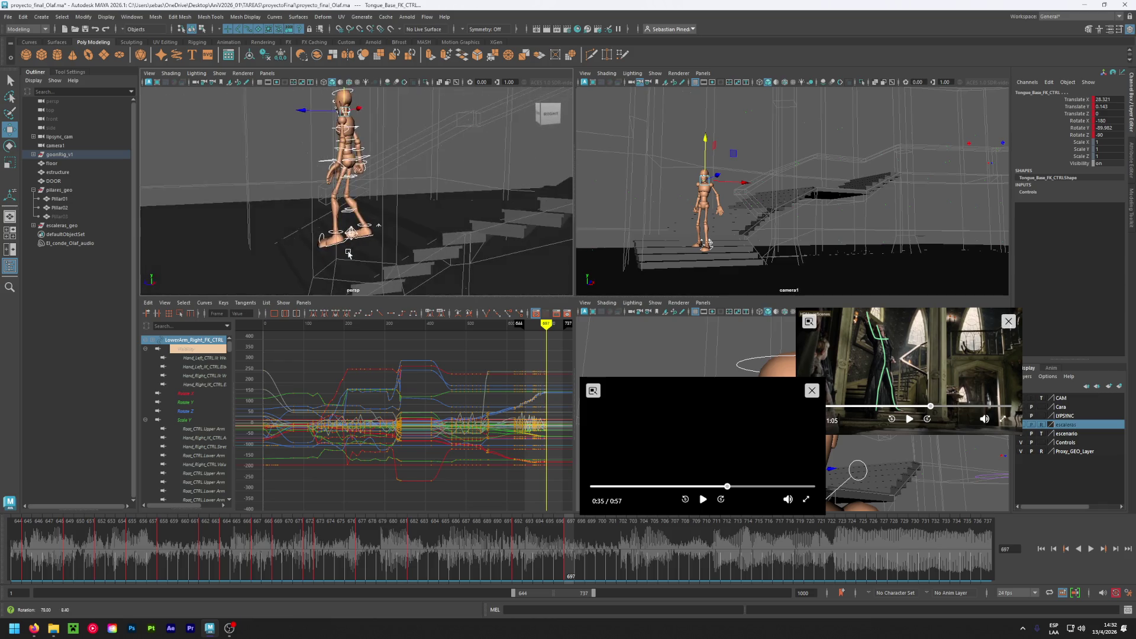
pyautogui.click(369, 255)
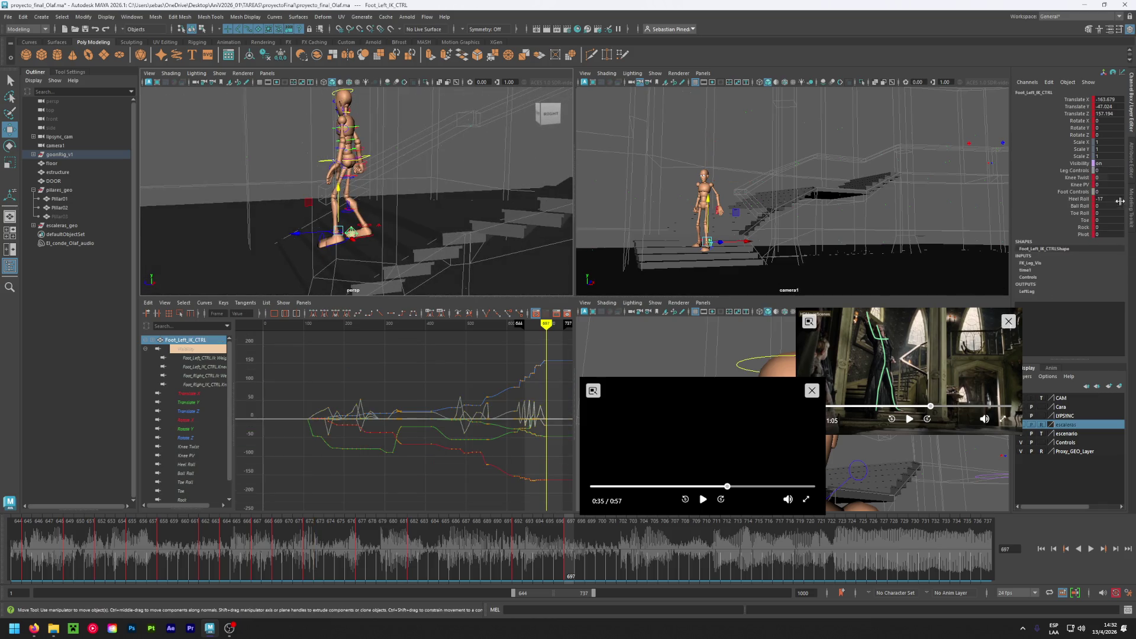
pyautogui.press('Return')
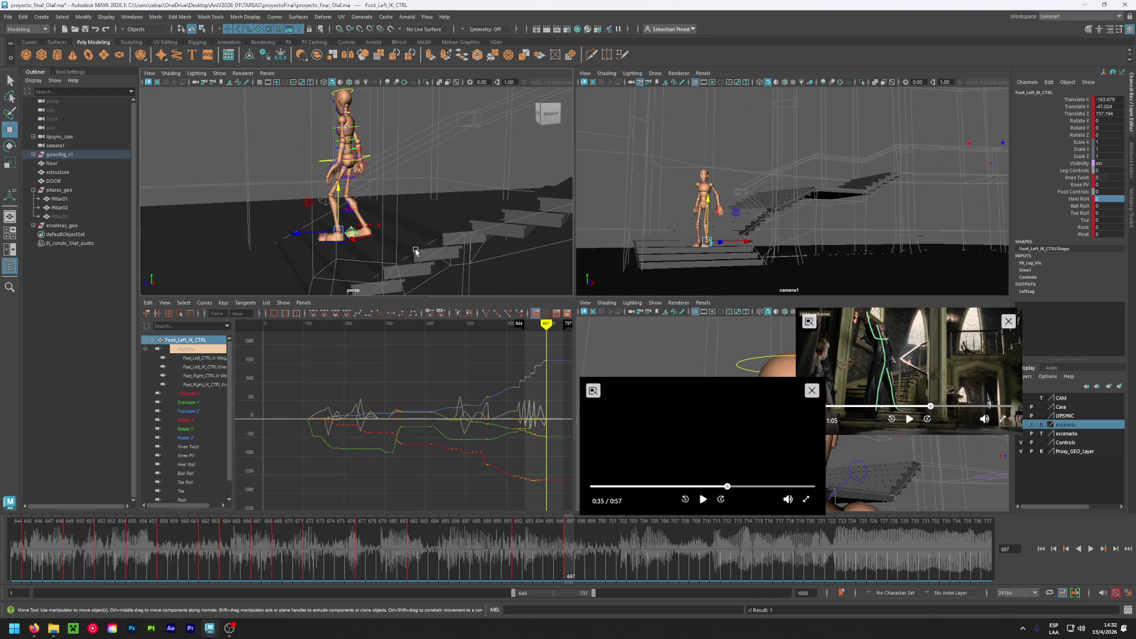
pyautogui.moveTo(333, 194); pyautogui.dragTo(356, 203)
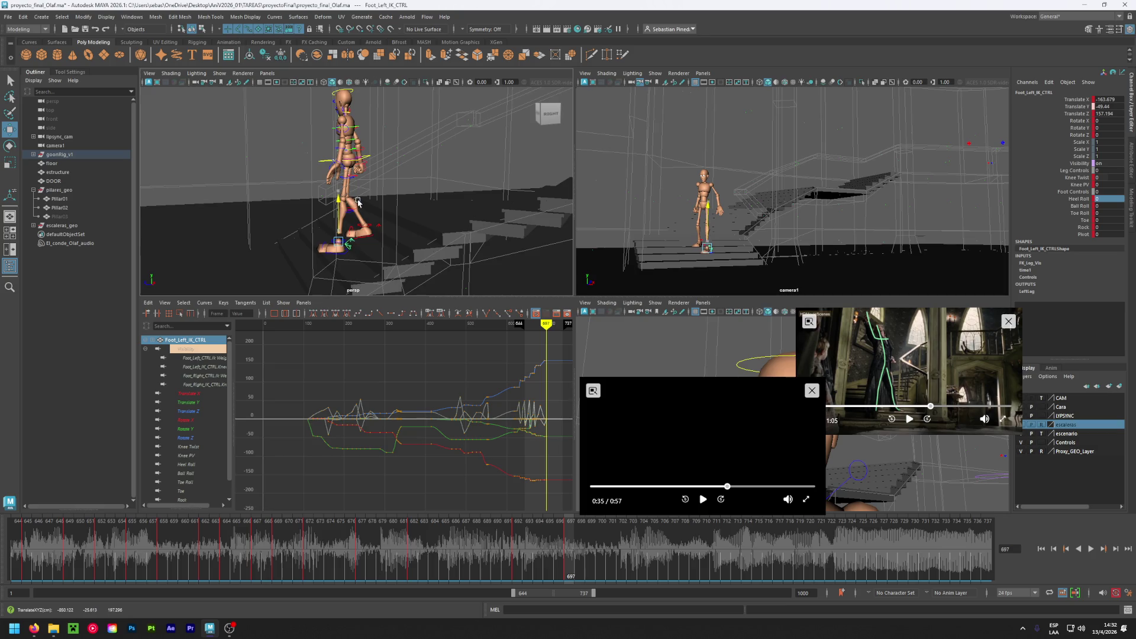
# - Shift the hip root slightly to suit the step
pyautogui.moveTo(356, 203)
pyautogui.keyDown('alt'); pyautogui.mouseDown()
pyautogui.moveTo(393, 246)
pyautogui.moveTo(373, 255)
pyautogui.moveTo(417, 248)
pyautogui.moveTo(389, 232)
pyautogui.mouseUp(); pyautogui.keyUp('alt')
pyautogui.click(389, 232)
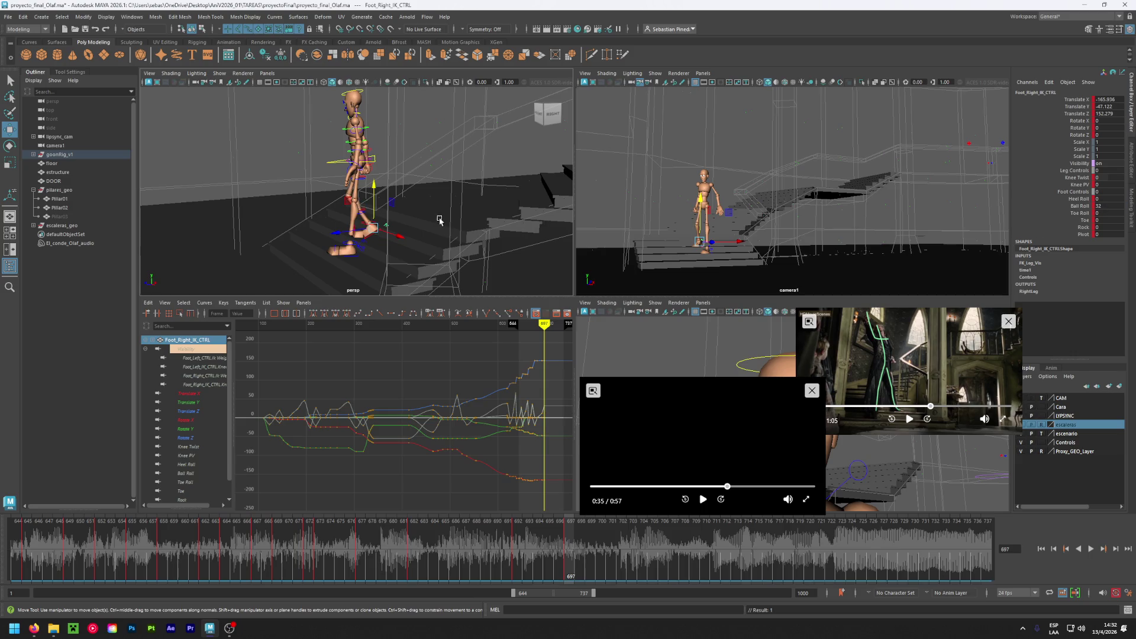
pyautogui.keyDown('alt'); pyautogui.moveTo(439, 220); pyautogui.dragTo(417, 211); pyautogui.keyUp('alt')
pyautogui.click(373, 156)
pyautogui.moveTo(355, 161)
pyautogui.mouseDown()
pyautogui.moveTo(339, 170)
pyautogui.moveTo(377, 213)
pyautogui.moveTo(410, 210)
pyautogui.mouseUp()
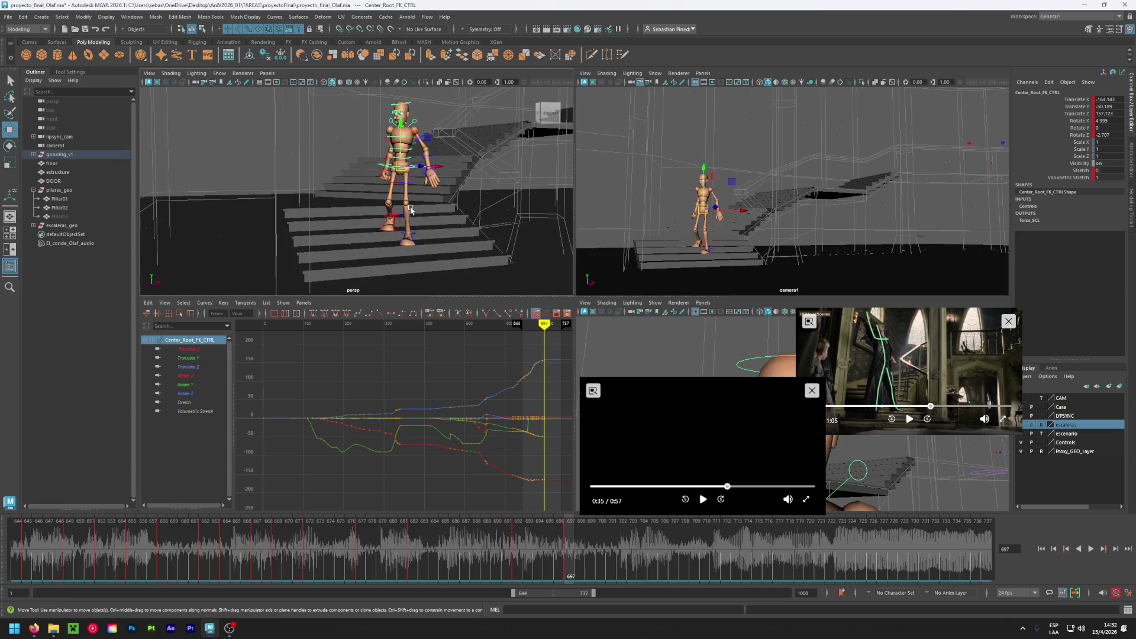
# - Lower the hips slightly while reviewing frames 688–696 from the side
pyautogui.scroll(3, 400, 178)
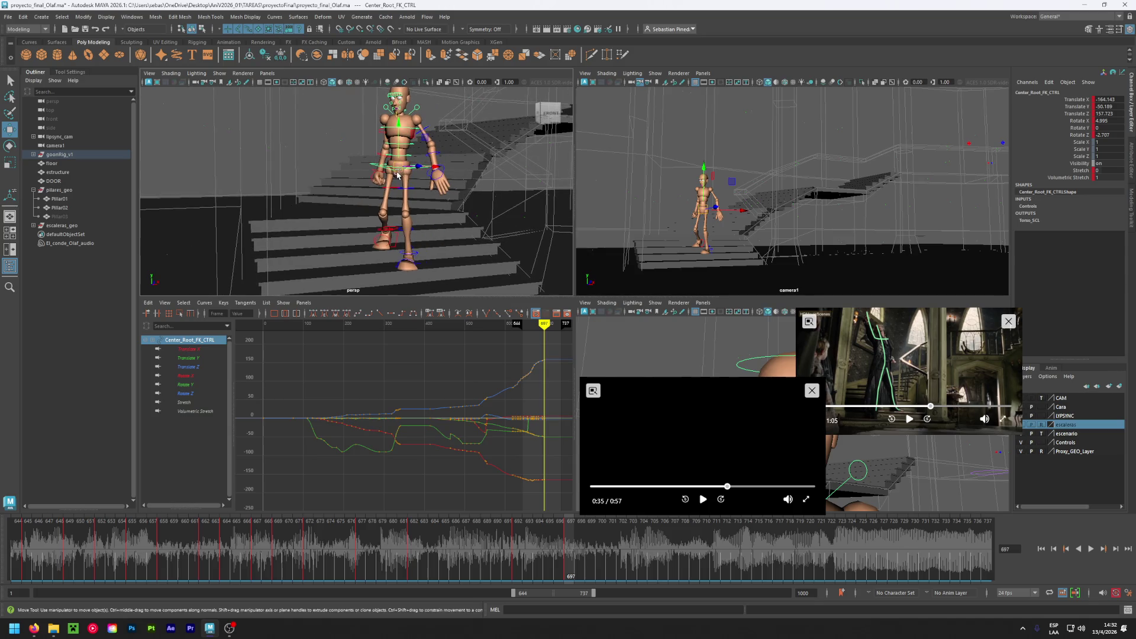
pyautogui.moveTo(400, 173); pyautogui.dragTo(402, 173)
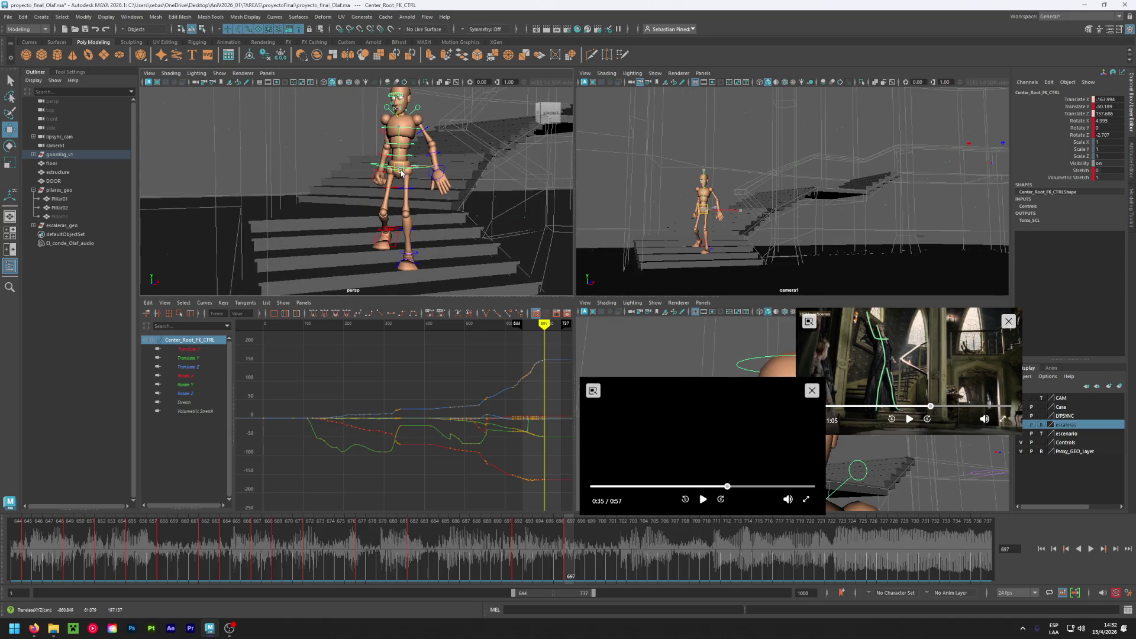
pyautogui.click(560, 554)
pyautogui.moveTo(561, 553)
pyautogui.mouseDown()
pyautogui.moveTo(355, 559)
pyautogui.moveTo(553, 572)
pyautogui.moveTo(415, 575)
pyautogui.moveTo(514, 571)
pyautogui.mouseUp()
pyautogui.keyDown('alt'); pyautogui.moveTo(331, 195); pyautogui.dragTo(381, 193); pyautogui.keyUp('alt')
pyautogui.moveTo(358, 120); pyautogui.dragTo(364, 124)
pyautogui.keyDown('alt'); pyautogui.moveTo(383, 192); pyautogui.dragTo(385, 172); pyautogui.keyUp('alt')
# - Play back from frame 682, lower the hips a bit more at 692, and stop at 697
pyautogui.click(413, 540)
pyautogui.hotkey('alt', 'v')
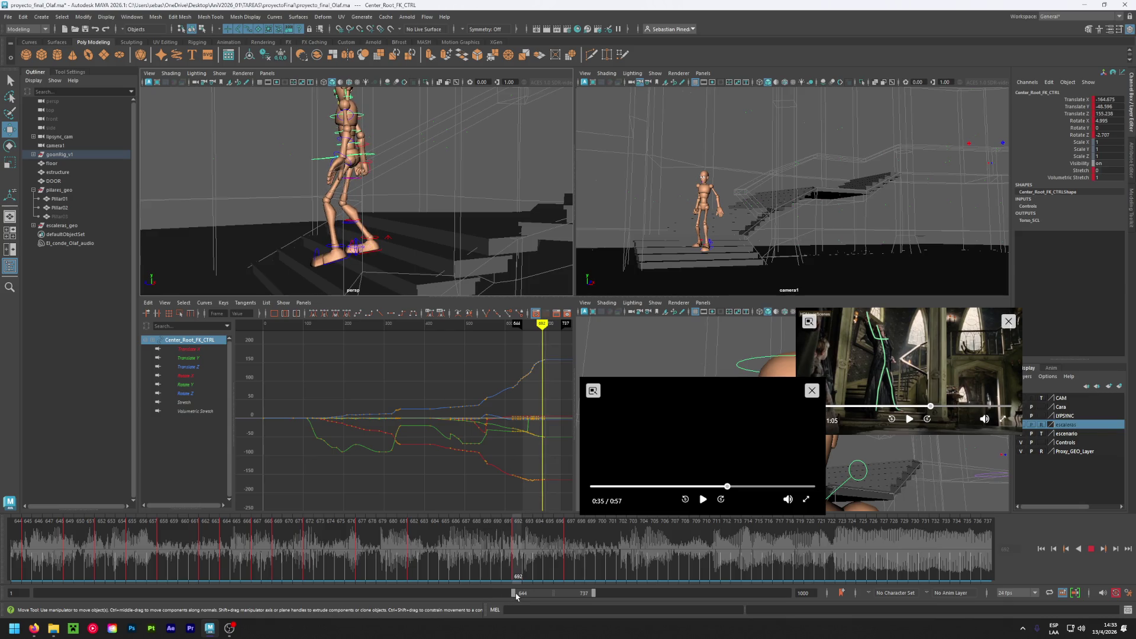
pyautogui.press('Escape')
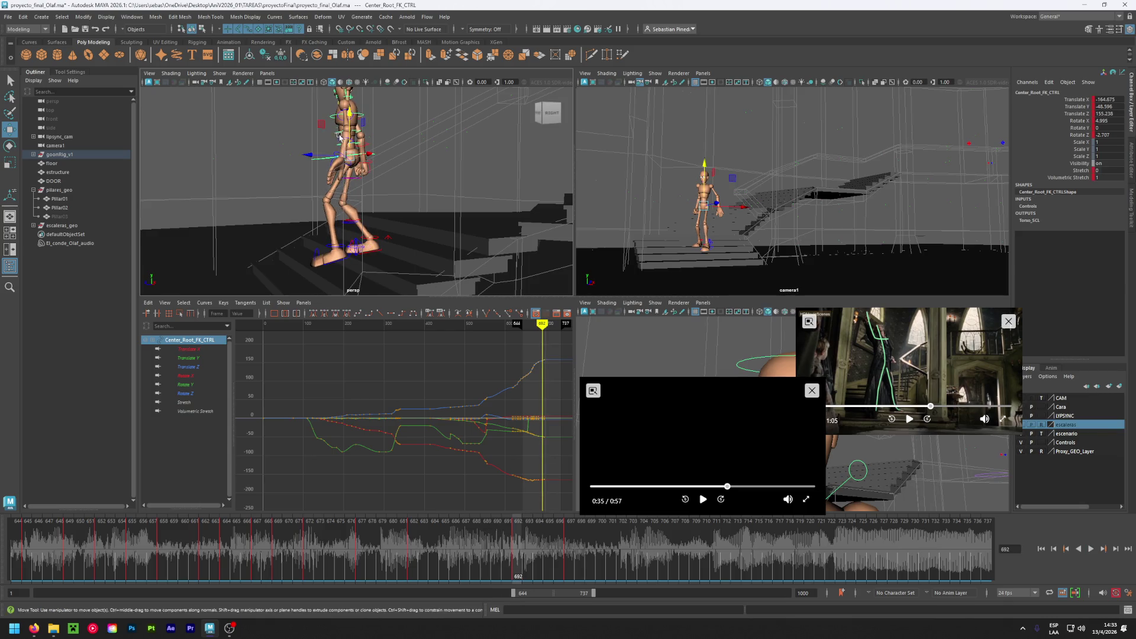
pyautogui.moveTo(352, 118); pyautogui.dragTo(353, 126, button='middle')
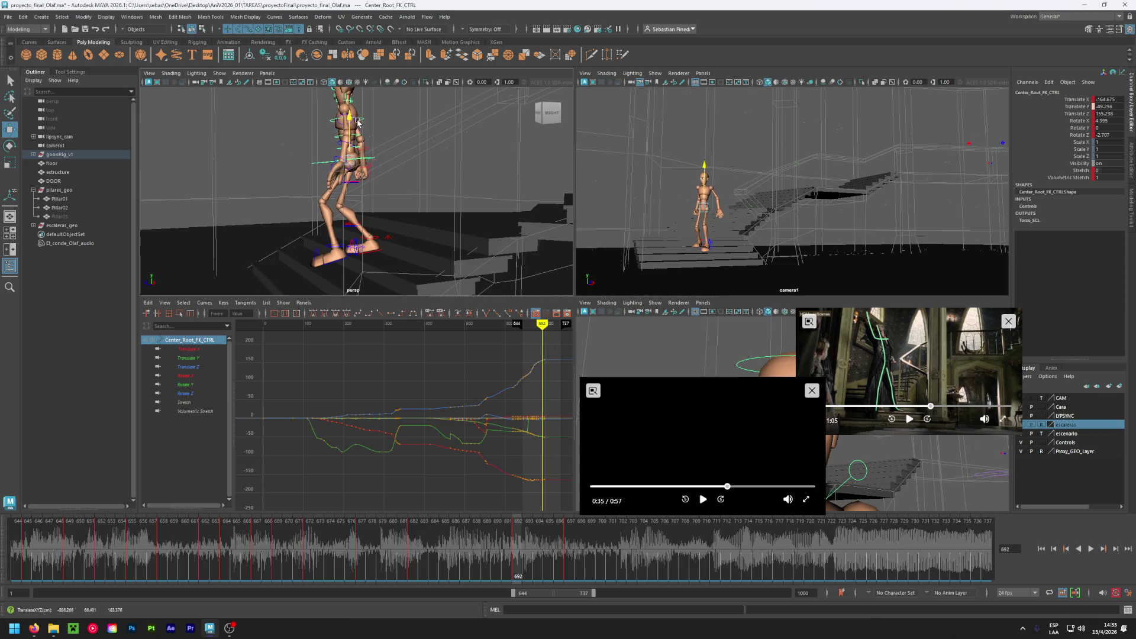
pyautogui.hotkey('alt', 'v')
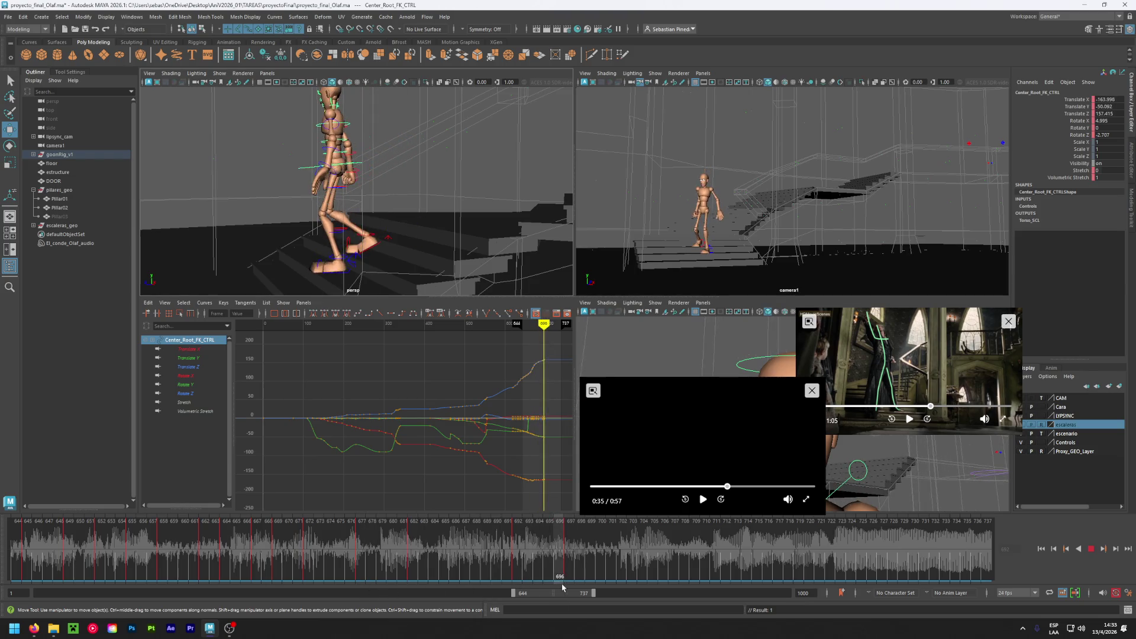
pyautogui.click(565, 585)
# - Save the scene, replay to frame 697, and rewind the reference clip to 0:30
pyautogui.hotkey('ctrl', 's')
pyautogui.press('w')
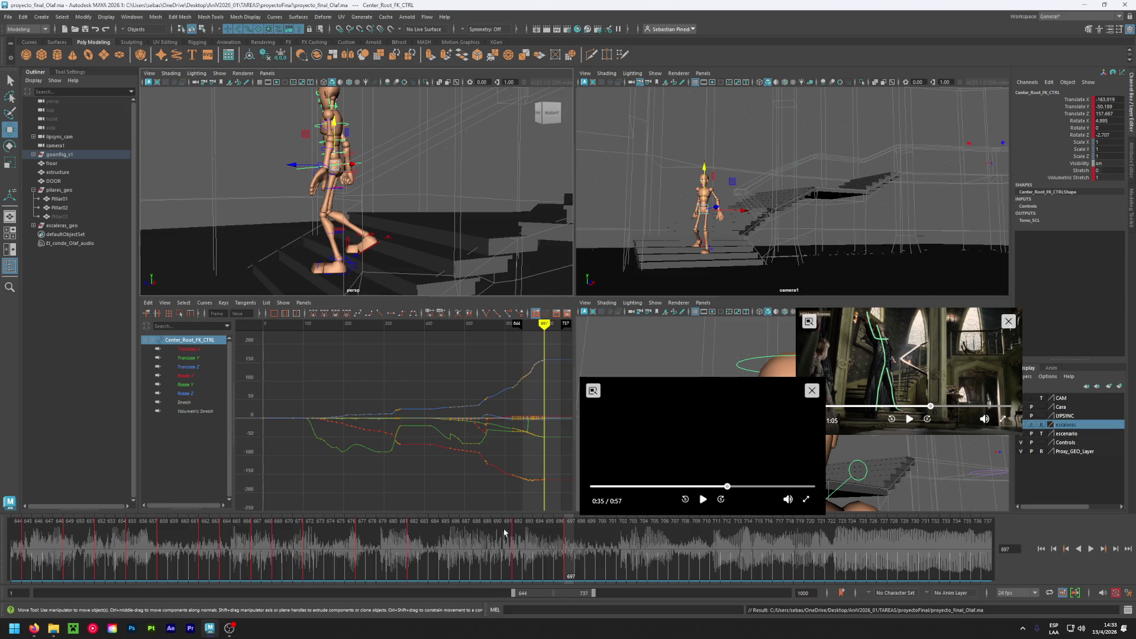
pyautogui.hotkey('alt', 'v')
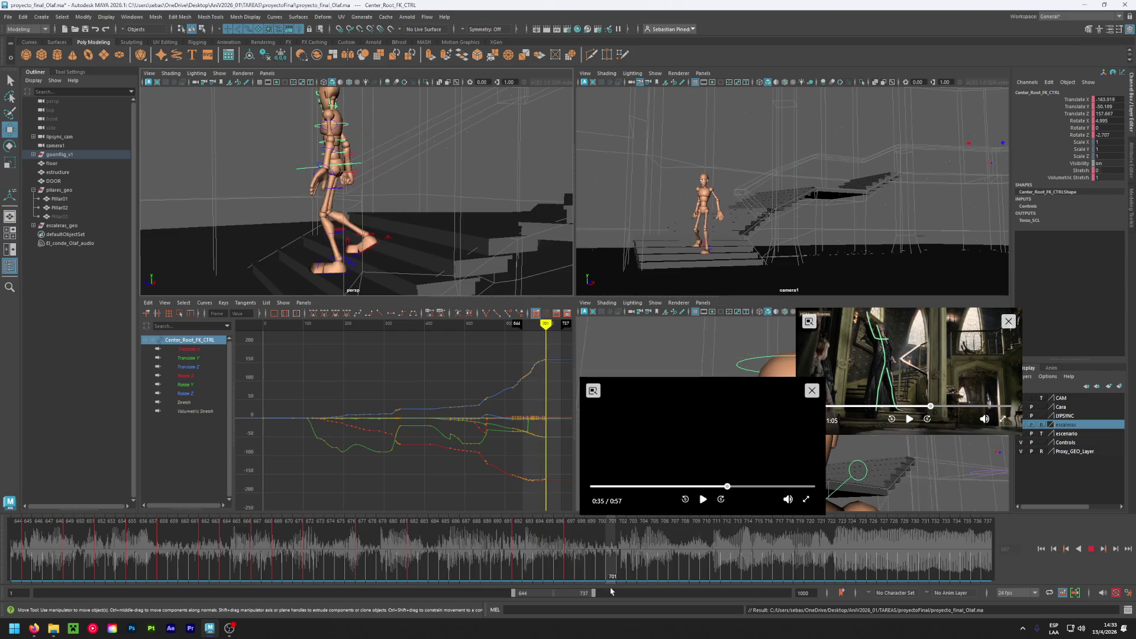
pyautogui.click(579, 577)
pyautogui.moveTo(355, 248)
pyautogui.keyDown('alt'); pyautogui.mouseDown()
pyautogui.moveTo(299, 268)
pyautogui.moveTo(274, 261)
pyautogui.moveTo(409, 274)
pyautogui.moveTo(473, 355)
pyautogui.mouseUp(); pyautogui.keyUp('alt')
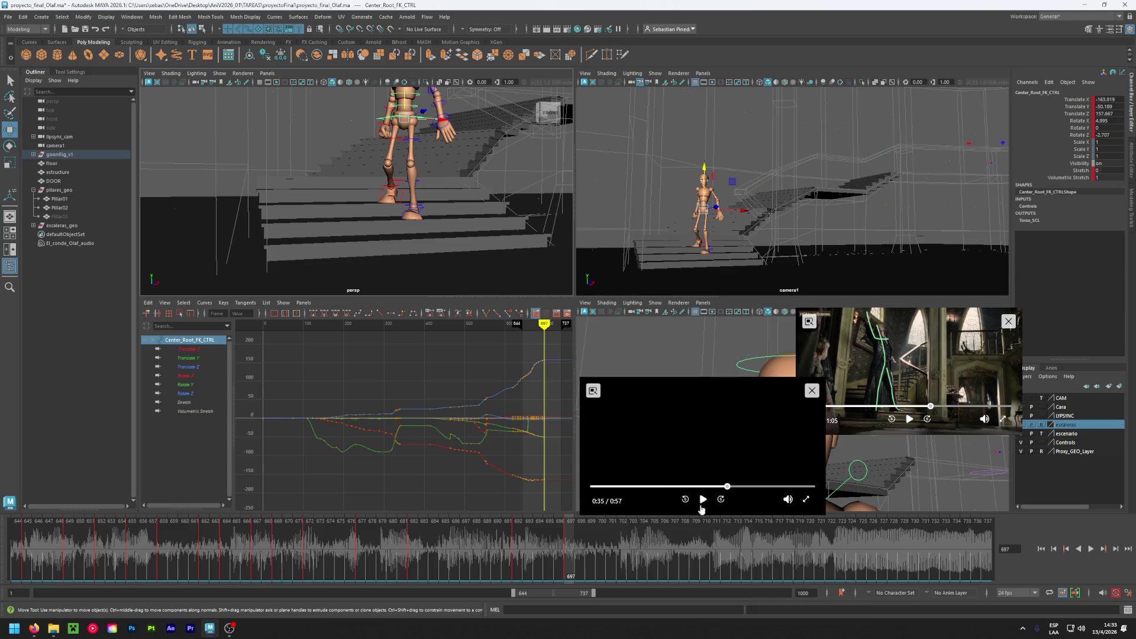
pyautogui.click(710, 487)
# - Play the reference clip from 0:30 and pause it at 0:31
pyautogui.click(703, 498)
pyautogui.click(705, 486)
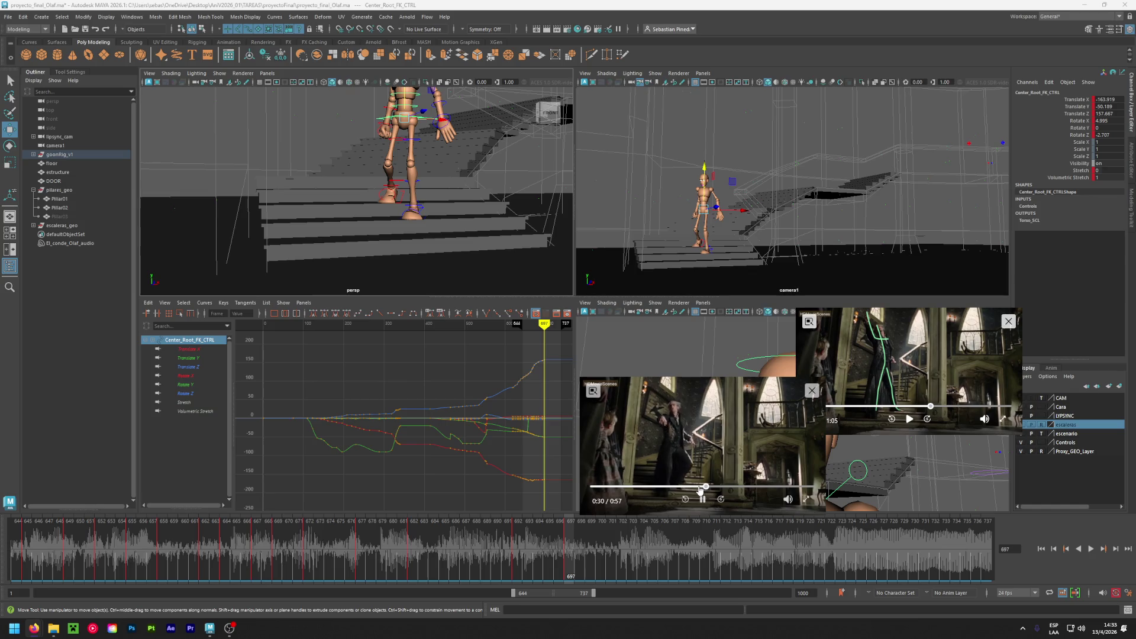
pyautogui.click(703, 498)
# - Move the animation to frame 702 and marquee-select all the character's rig controls
pyautogui.click(651, 569)
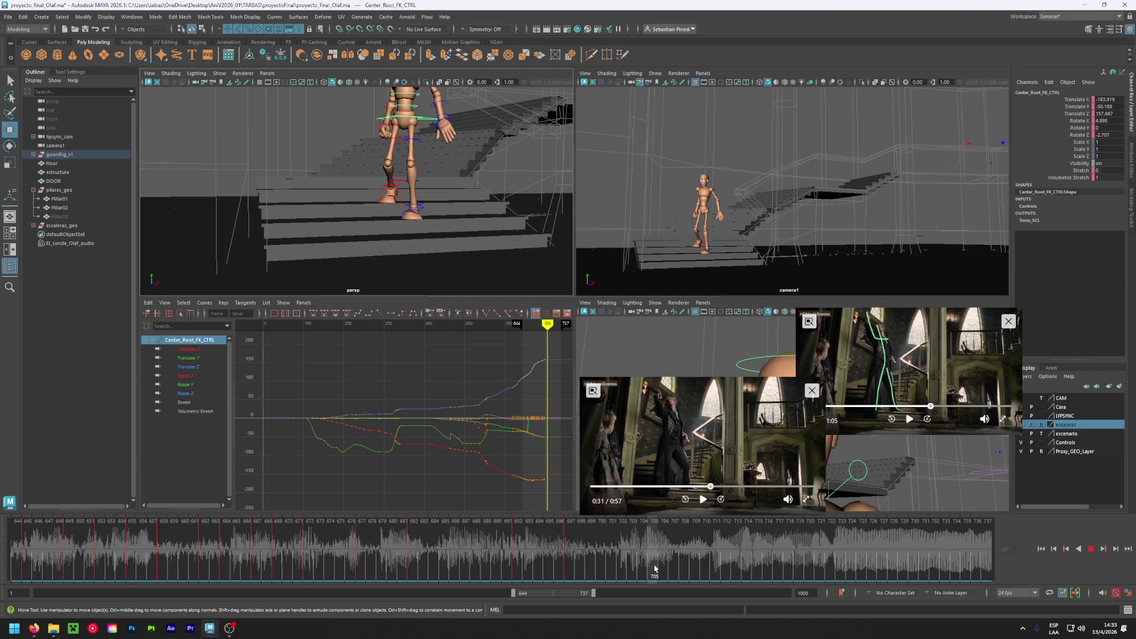
pyautogui.click(675, 568)
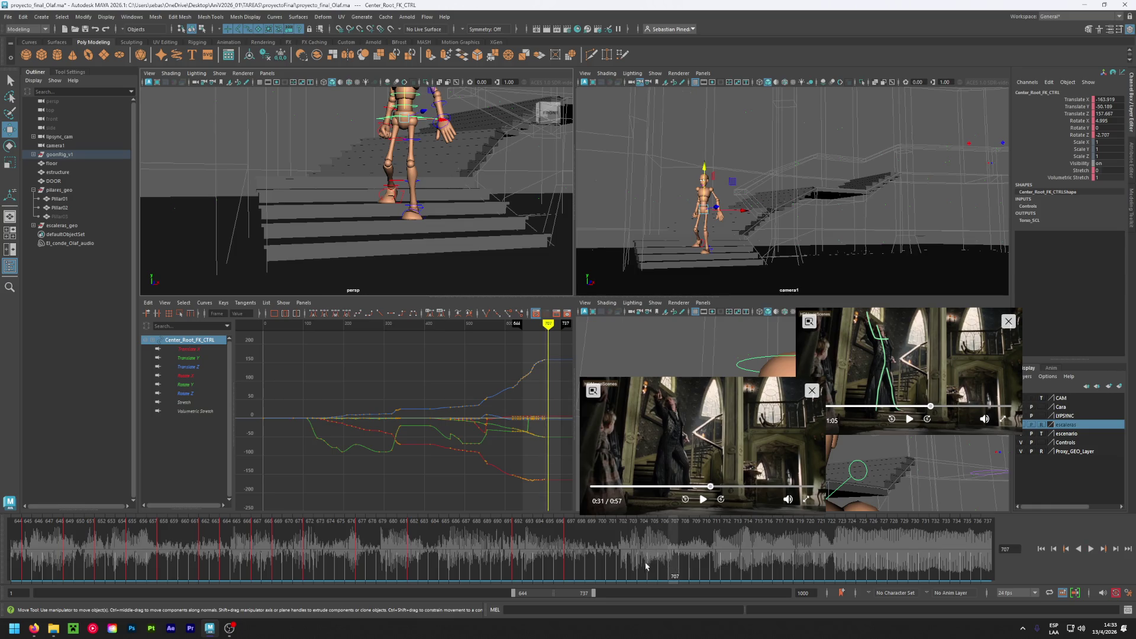
pyautogui.moveTo(508, 276)
pyautogui.keyDown('alt'); pyautogui.mouseDown()
pyautogui.moveTo(489, 254)
pyautogui.moveTo(451, 261)
pyautogui.mouseUp(); pyautogui.keyUp('alt')
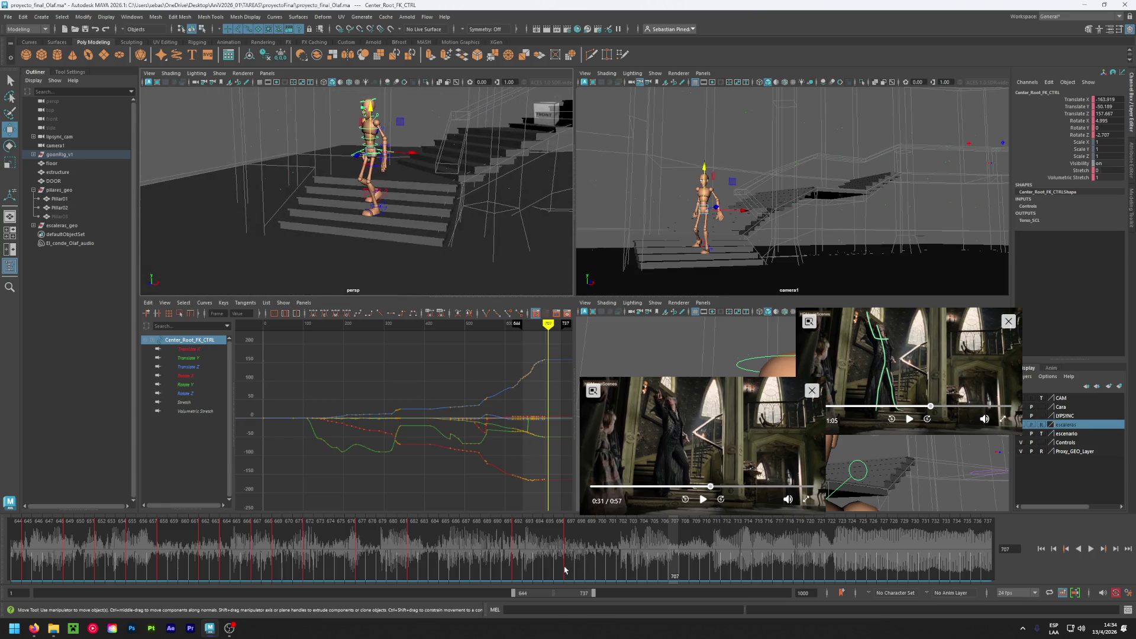
pyautogui.click(623, 542)
pyautogui.moveTo(323, 234)
pyautogui.mouseDown()
pyautogui.moveTo(395, 101)
pyautogui.moveTo(417, 92)
pyautogui.mouseUp()
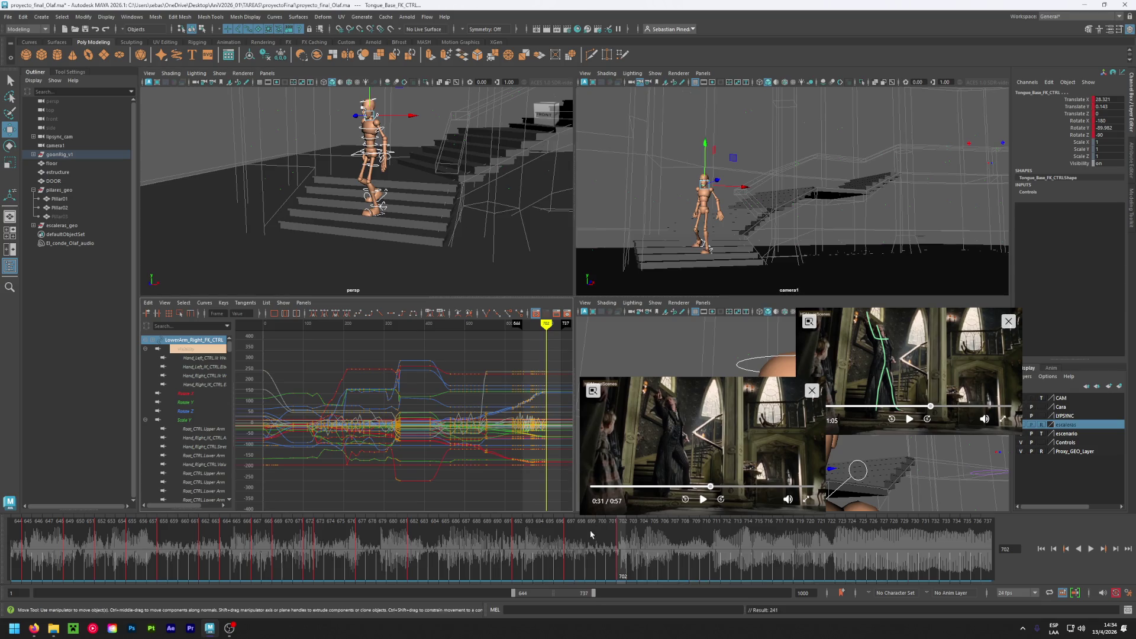
# - At frame 702, move the right foot IK control to the left and key it
pyautogui.moveTo(393, 254)
pyautogui.keyDown('alt'); pyautogui.mouseDown()
pyautogui.moveTo(373, 254)
pyautogui.moveTo(348, 214)
pyautogui.mouseUp(); pyautogui.keyUp('alt')
pyautogui.keyDown('alt'); pyautogui.moveTo(348, 214); pyautogui.dragTo(398, 246, button='right'); pyautogui.keyUp('alt')
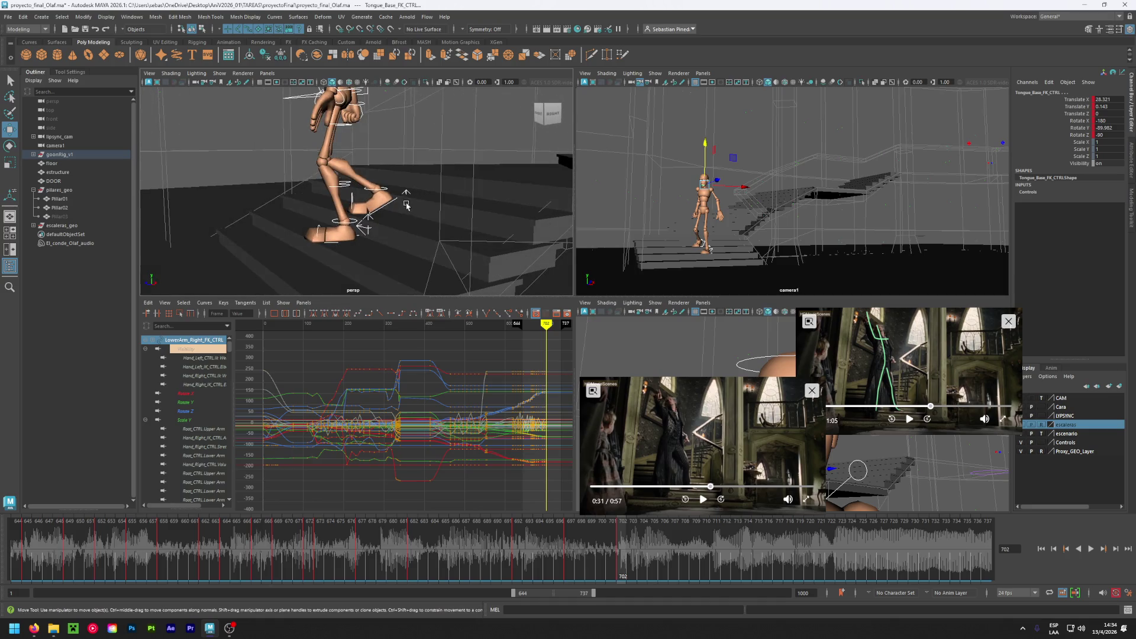
pyautogui.click(409, 202)
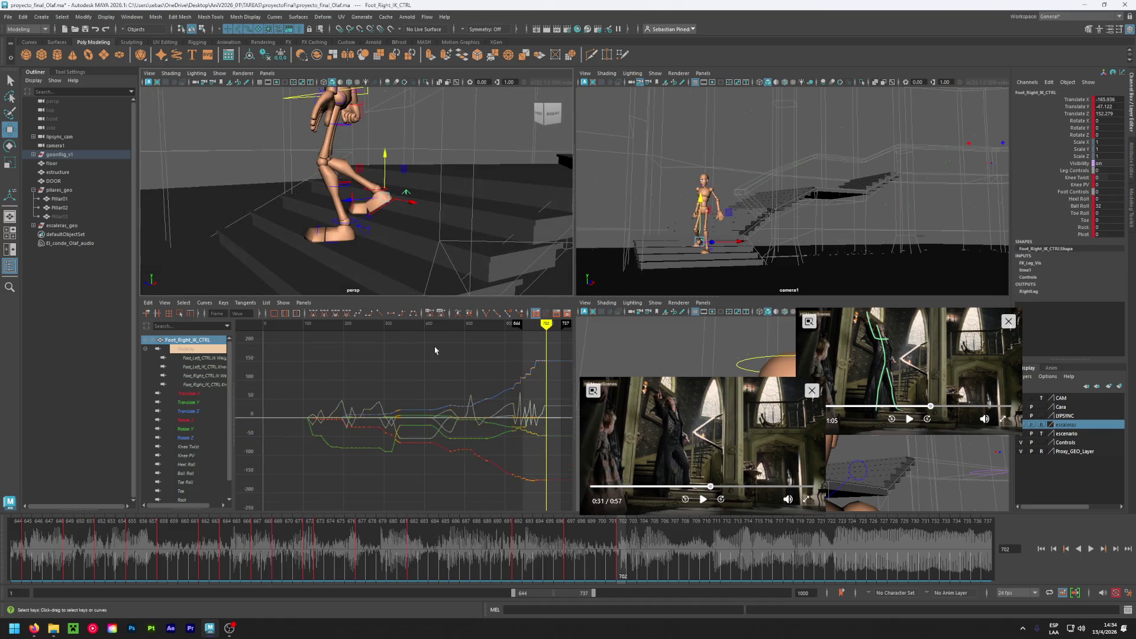
pyautogui.click(566, 545)
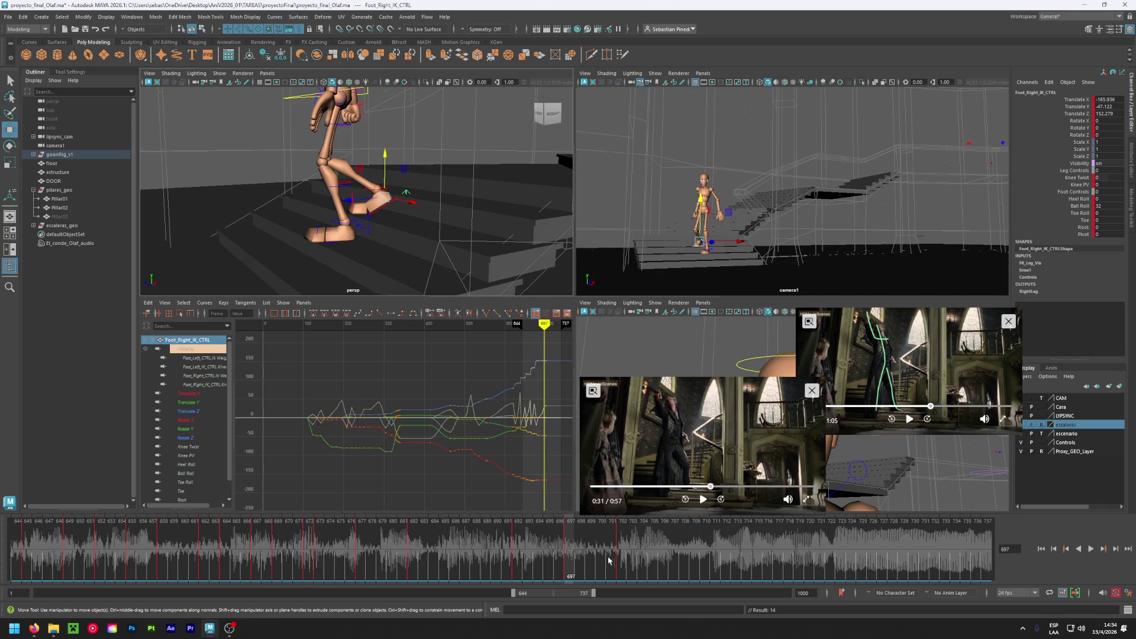
pyautogui.click(623, 555)
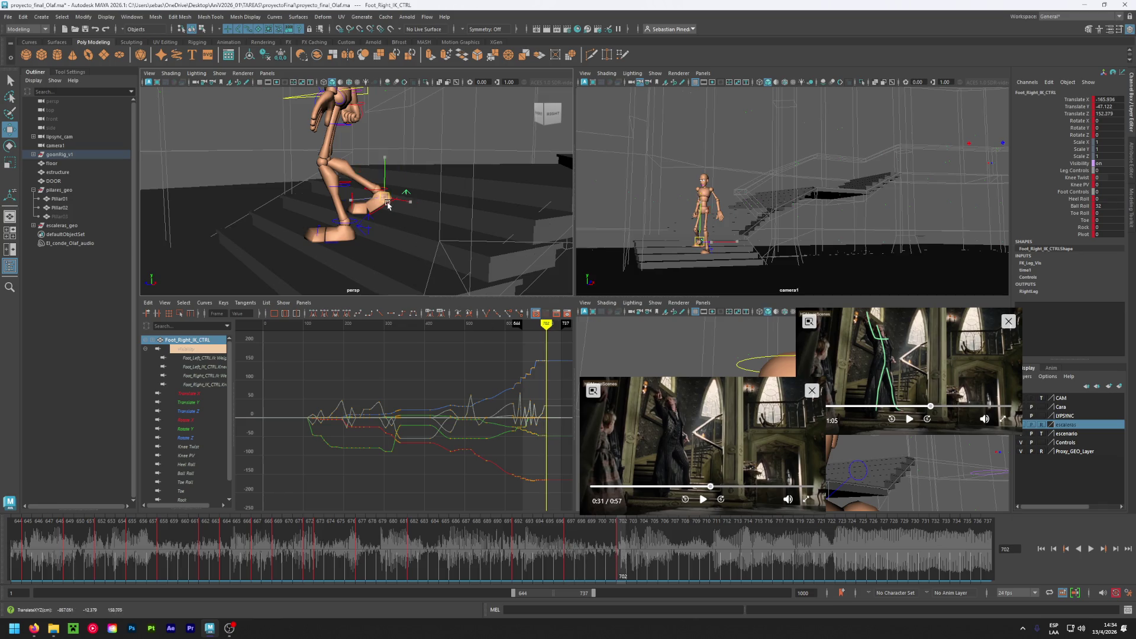
pyautogui.moveTo(323, 210); pyautogui.dragTo(294, 216)
pyautogui.press('s')
# - Shift the hips to the left with Center_Root_FK_CTRL
pyautogui.keyDown('alt'); pyautogui.moveTo(378, 168); pyautogui.dragTo(394, 201); pyautogui.keyUp('alt')
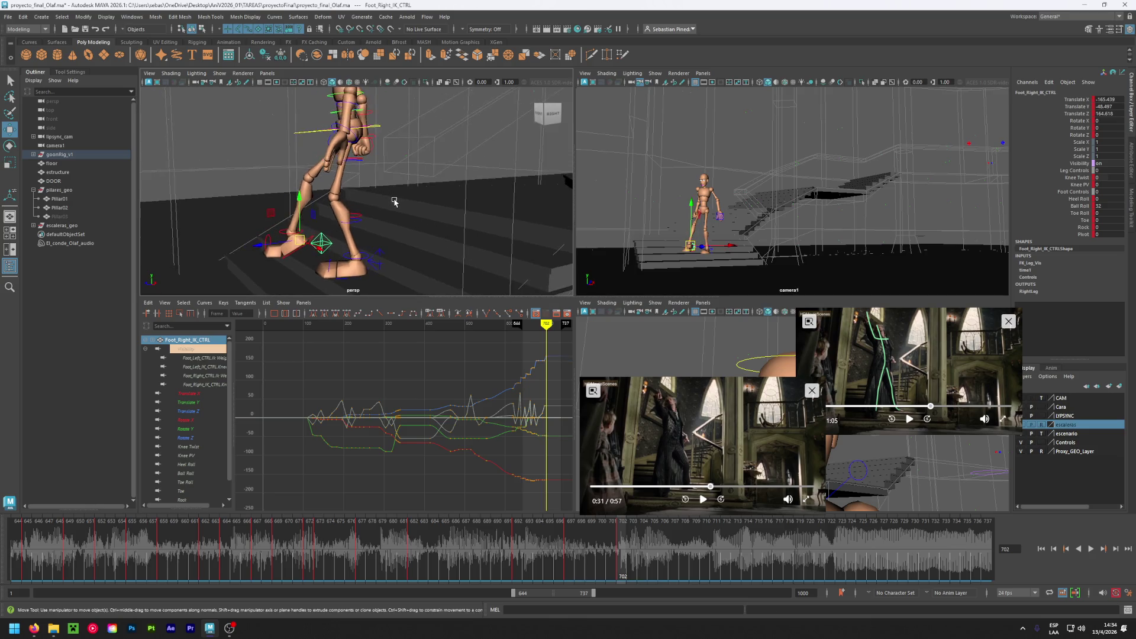
pyautogui.click(375, 130)
pyautogui.moveTo(352, 131)
pyautogui.mouseDown()
pyautogui.moveTo(308, 134)
pyautogui.moveTo(319, 136)
pyautogui.mouseUp()
# - Set the right foot's Ball Roll to 0 and roll it back to Heel Roll -21
pyautogui.click(344, 258)
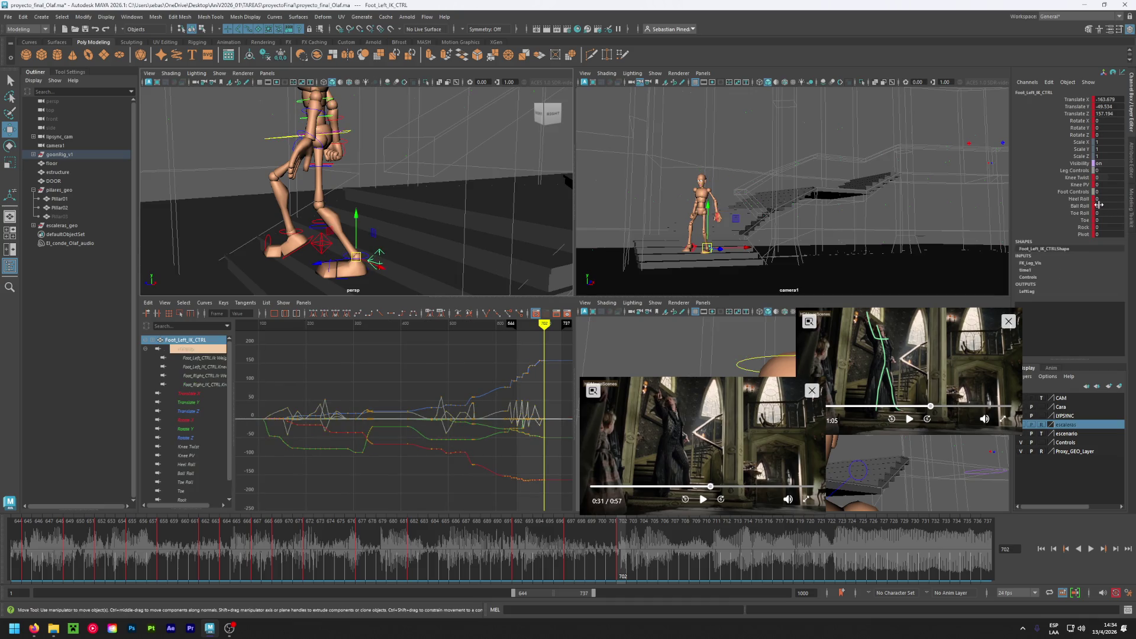
pyautogui.click(1098, 208)
pyautogui.moveTo(432, 238)
pyautogui.keyDown('alt'); pyautogui.mouseDown()
pyautogui.moveTo(461, 227)
pyautogui.moveTo(359, 242)
pyautogui.mouseUp(); pyautogui.keyUp('alt')
pyautogui.click(359, 244)
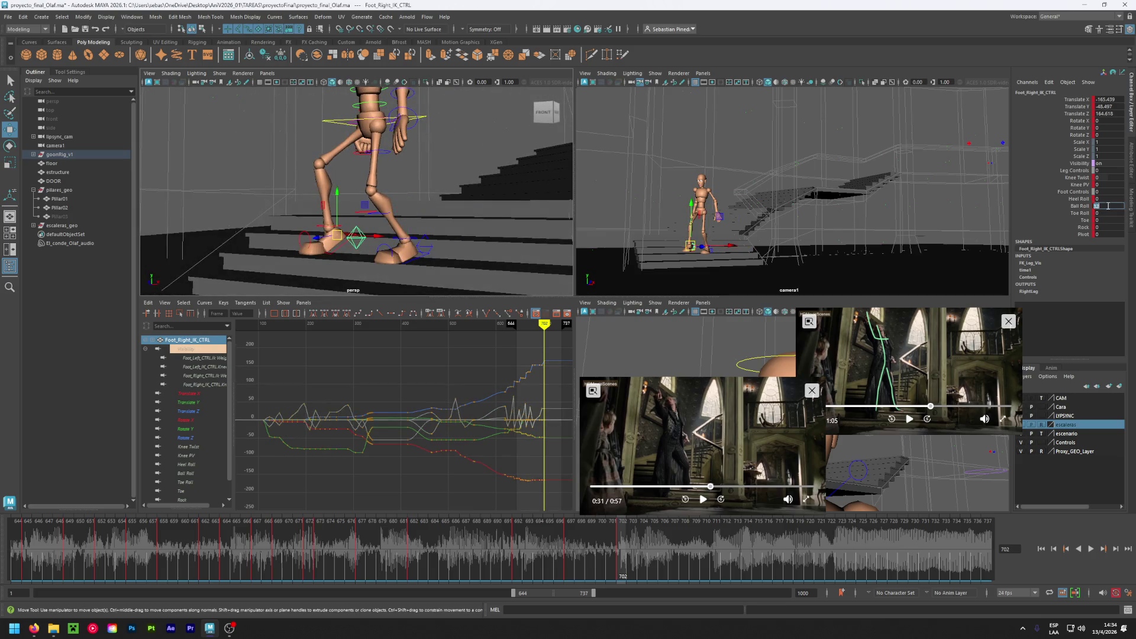
pyautogui.write('0')
pyautogui.press('Return')
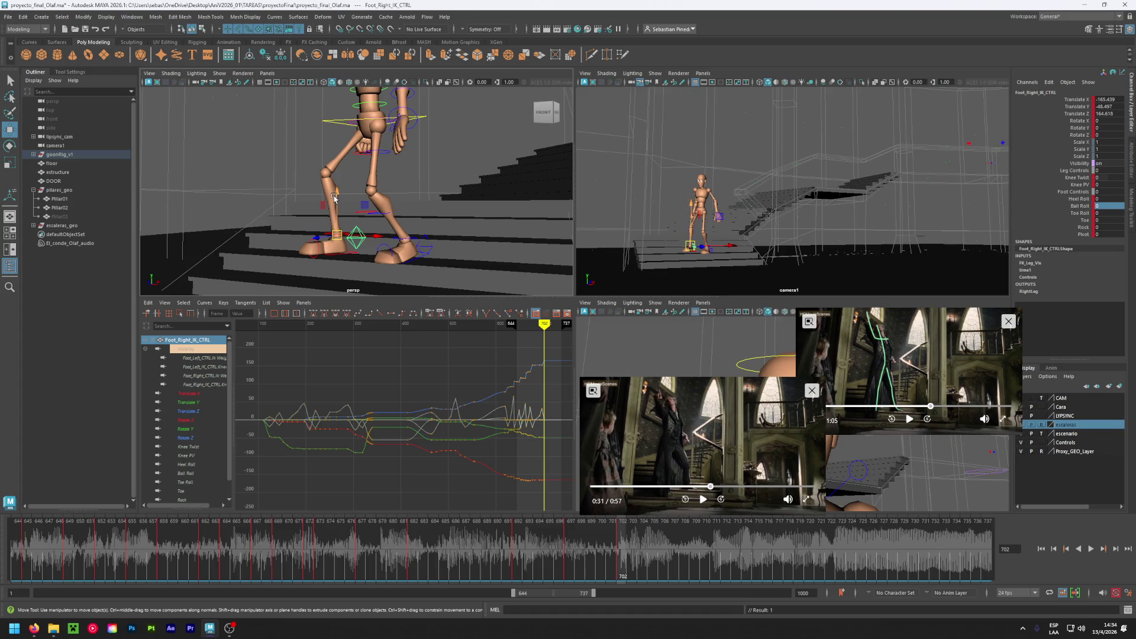
pyautogui.keyDown('ctrl'); pyautogui.moveTo(1105, 200); pyautogui.dragTo(1091, 200); pyautogui.keyUp('ctrl')
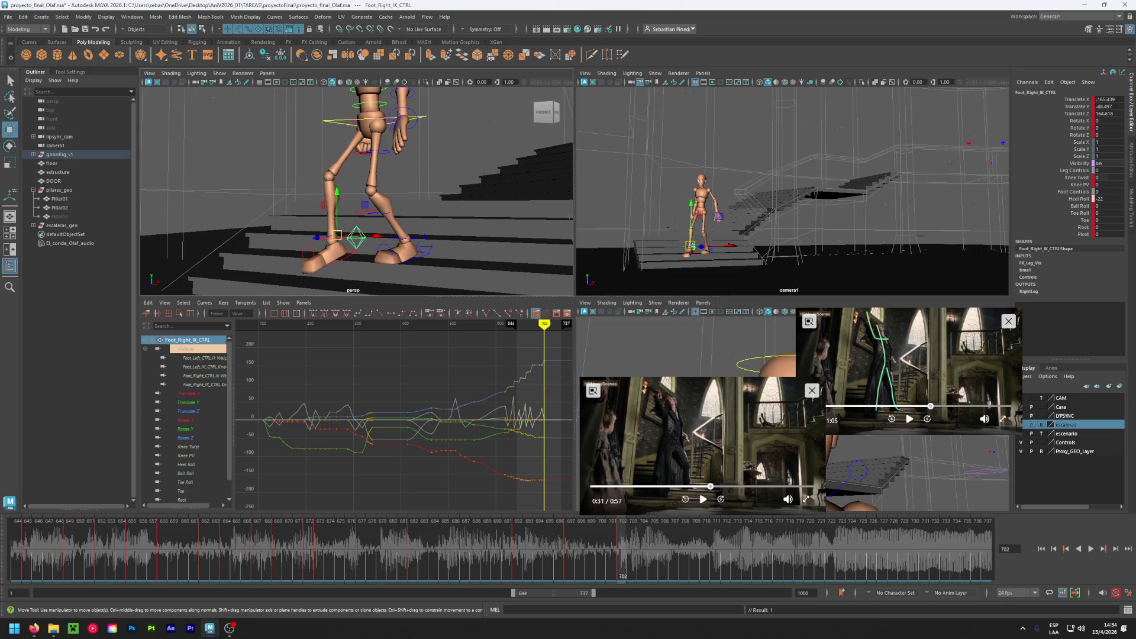
pyautogui.keyDown('alt'); pyautogui.moveTo(563, 200); pyautogui.dragTo(489, 249); pyautogui.keyUp('alt')
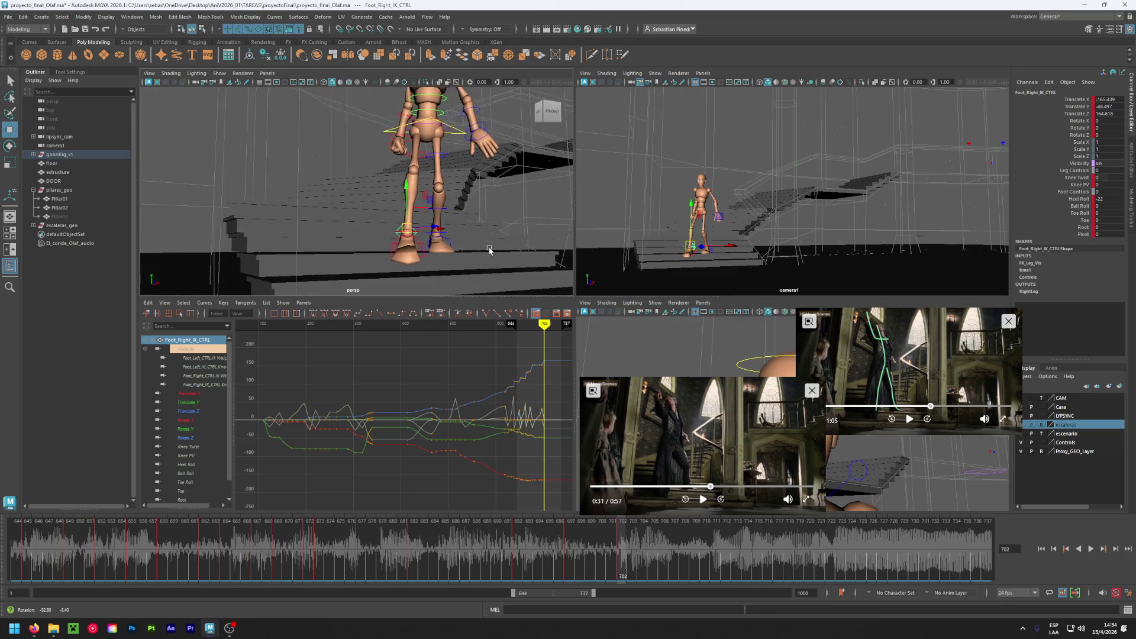
pyautogui.click(459, 133)
pyautogui.moveTo(476, 164)
pyautogui.keyDown('alt'); pyautogui.mouseDown()
pyautogui.moveTo(466, 197)
pyautogui.moveTo(429, 145)
pyautogui.moveTo(346, 145)
pyautogui.moveTo(330, 134)
pyautogui.moveTo(415, 146)
pyautogui.mouseUp(); pyautogui.keyUp('alt')
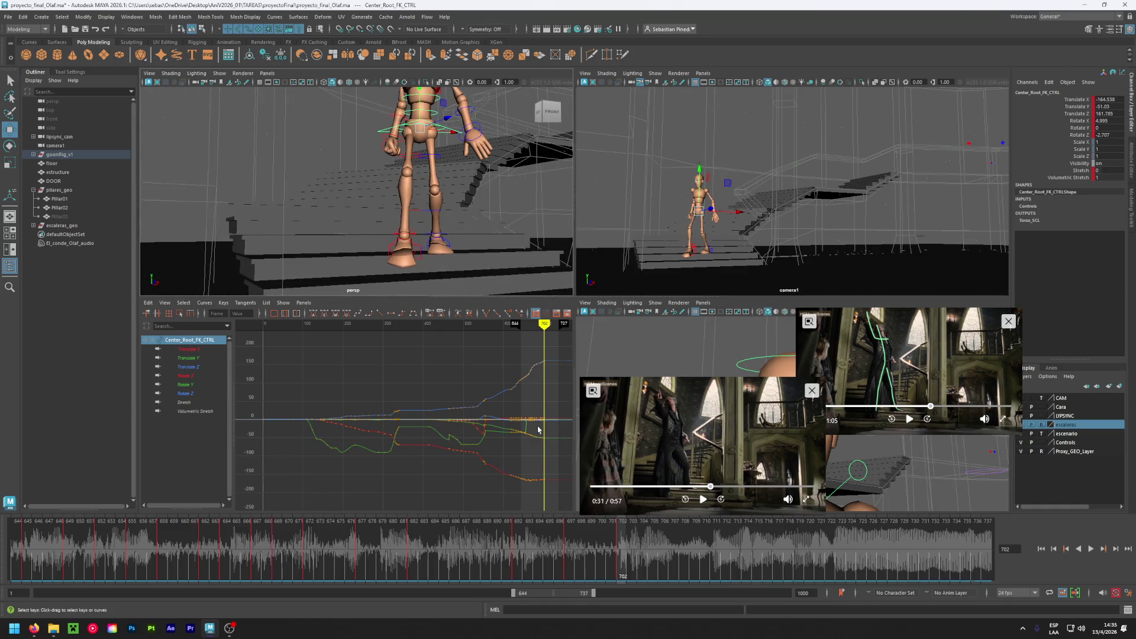
pyautogui.moveTo(606, 566)
pyautogui.mouseDown()
pyautogui.moveTo(445, 558)
pyautogui.moveTo(617, 580)
pyautogui.mouseUp()
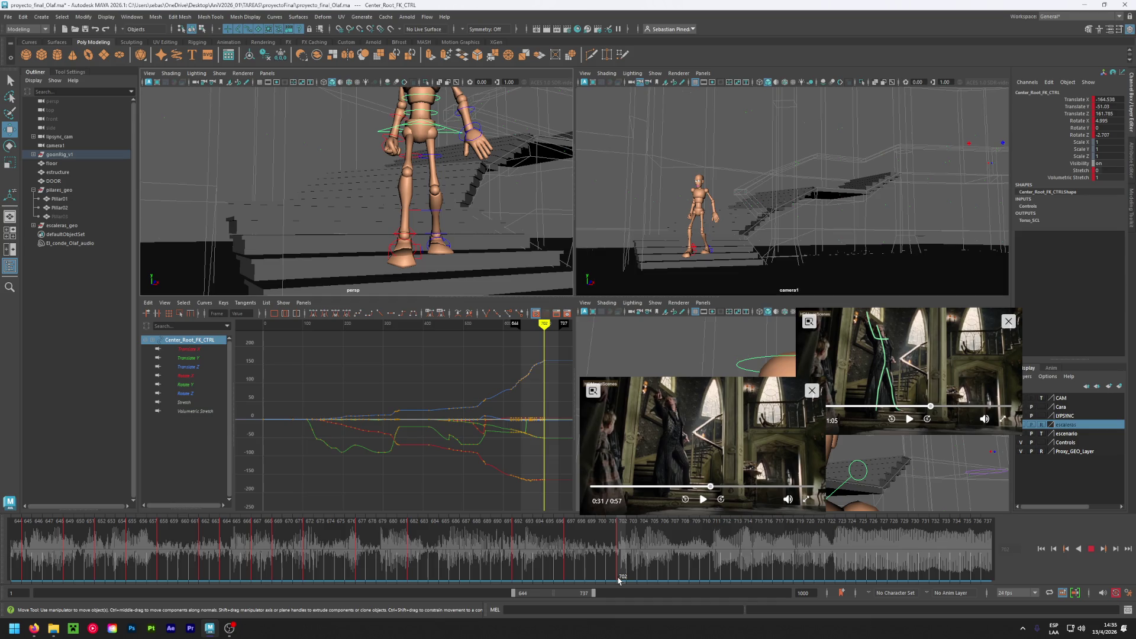
pyautogui.moveTo(619, 580)
pyautogui.mouseDown()
pyautogui.moveTo(642, 580)
pyautogui.moveTo(619, 580)
pyautogui.mouseUp()
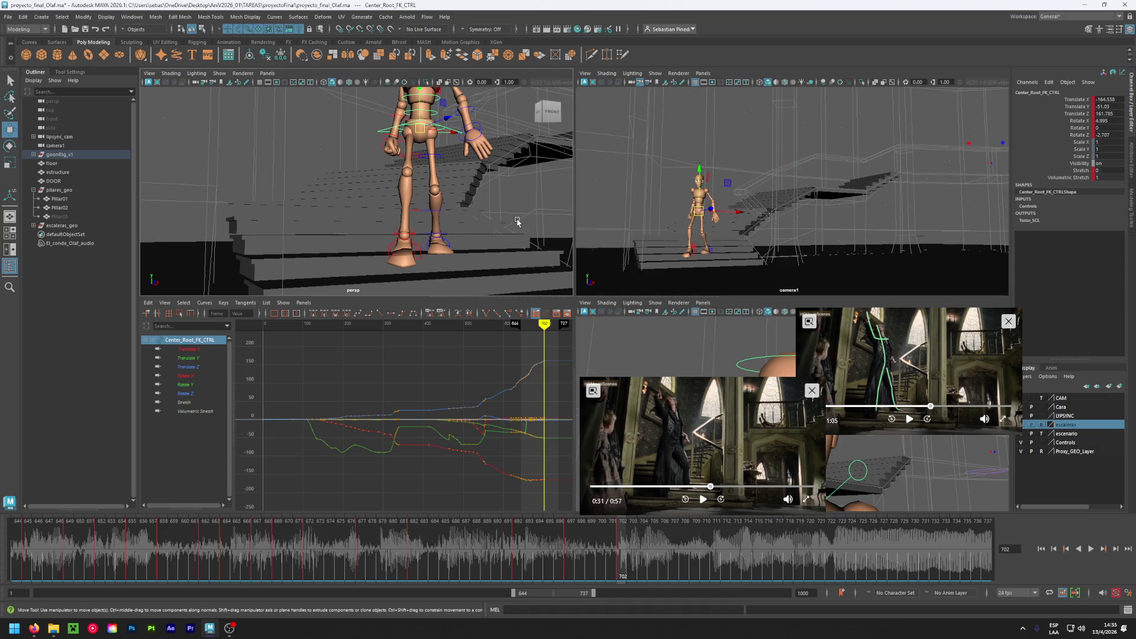
pyautogui.click(702, 499)
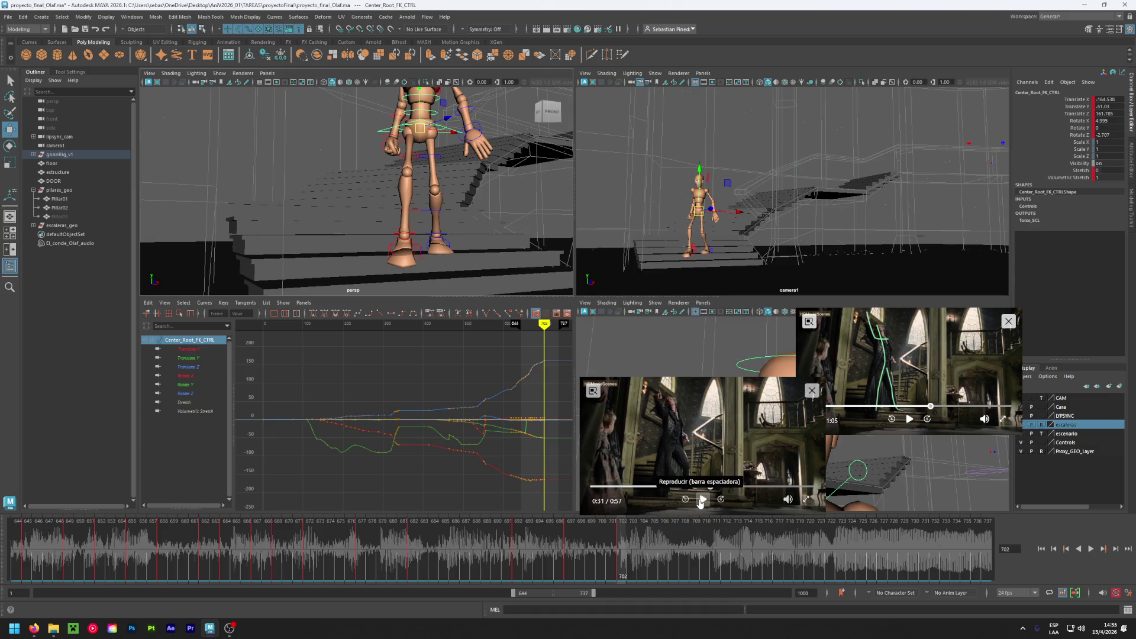
pyautogui.click(703, 487)
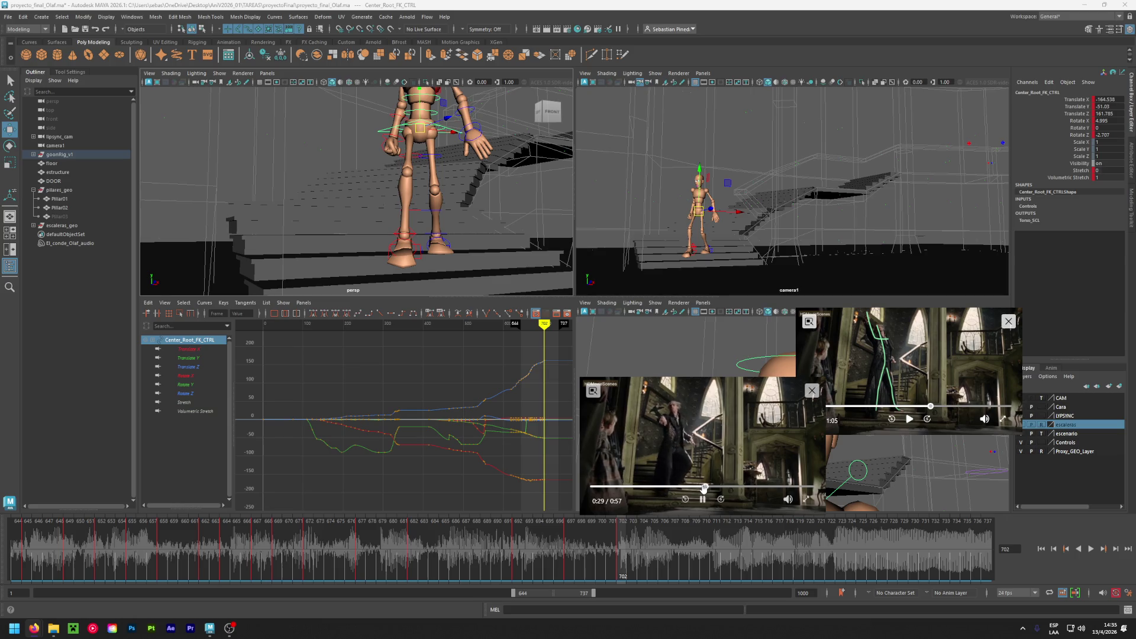
pyautogui.click(702, 500)
pyautogui.click(697, 486)
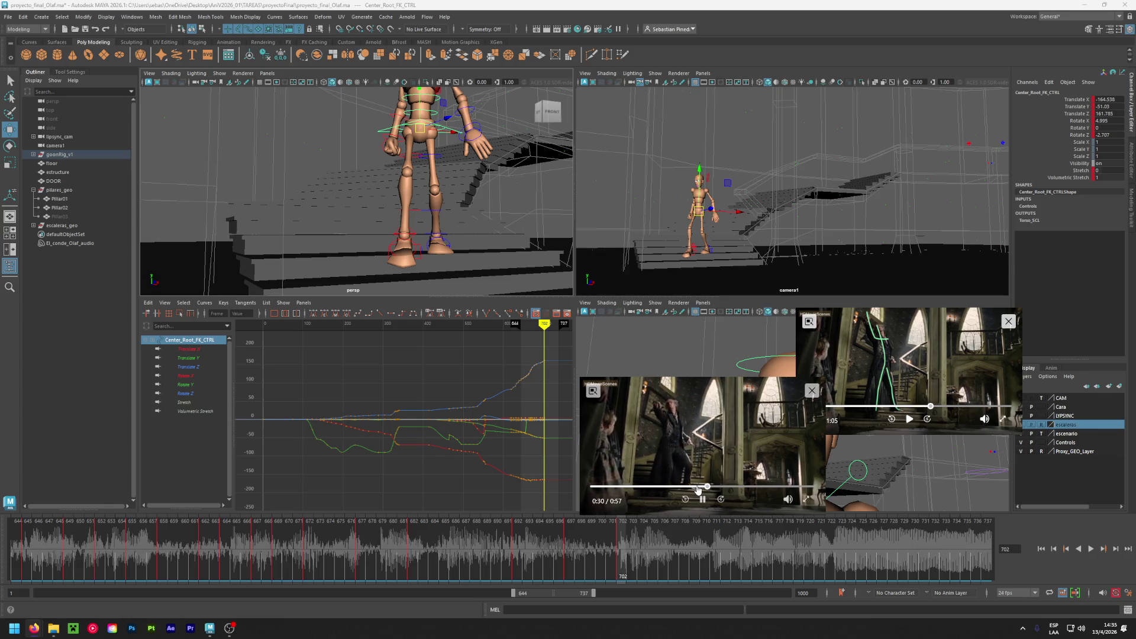
pyautogui.click(701, 499)
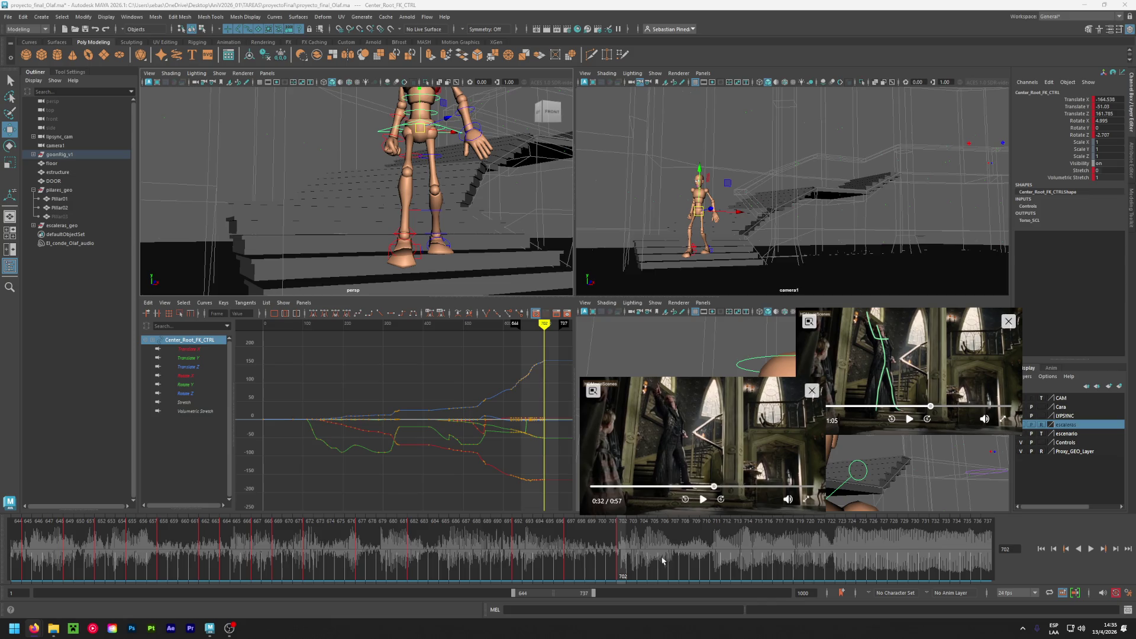
pyautogui.hotkey('alt', 'v')
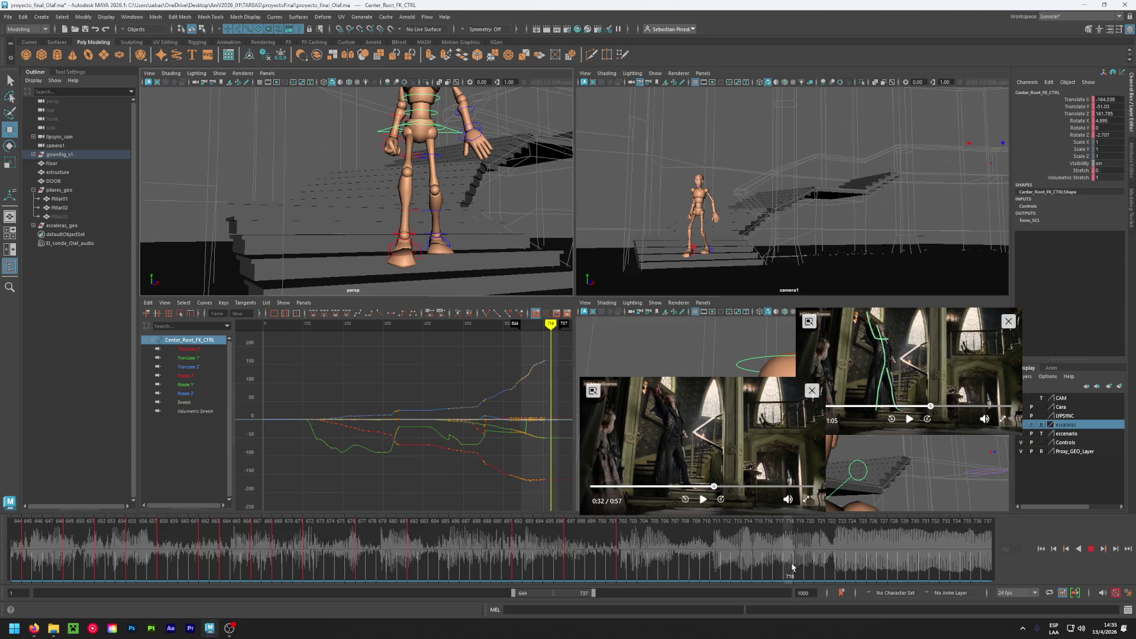
pyautogui.moveTo(714, 562); pyautogui.dragTo(830, 567)
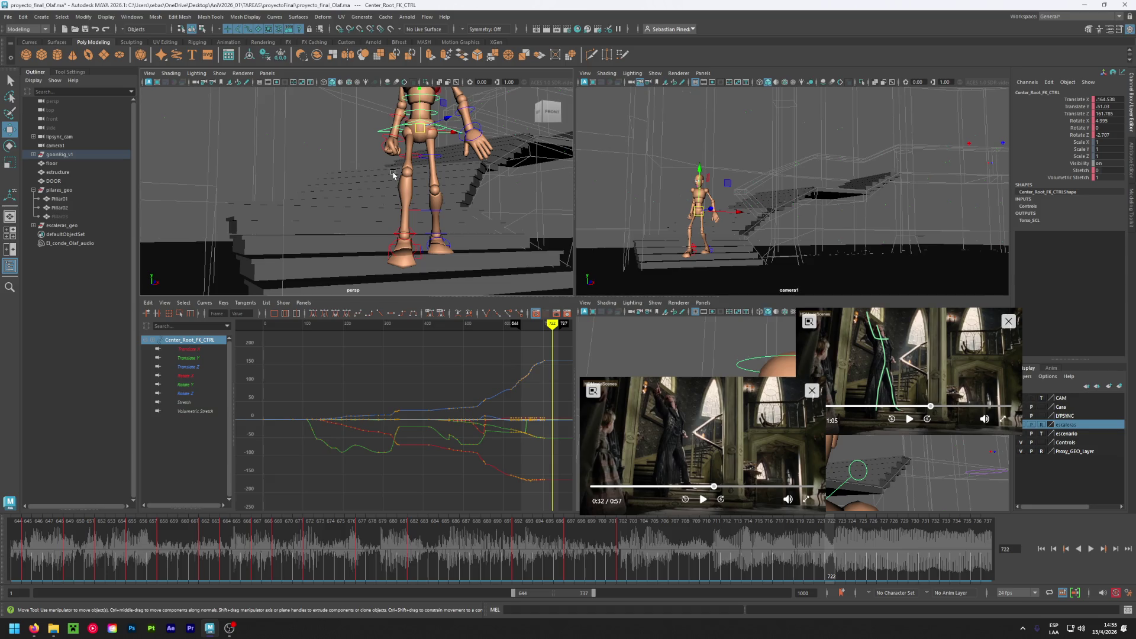
pyautogui.keyDown('alt'); pyautogui.moveTo(468, 214); pyautogui.dragTo(390, 256); pyautogui.keyUp('alt')
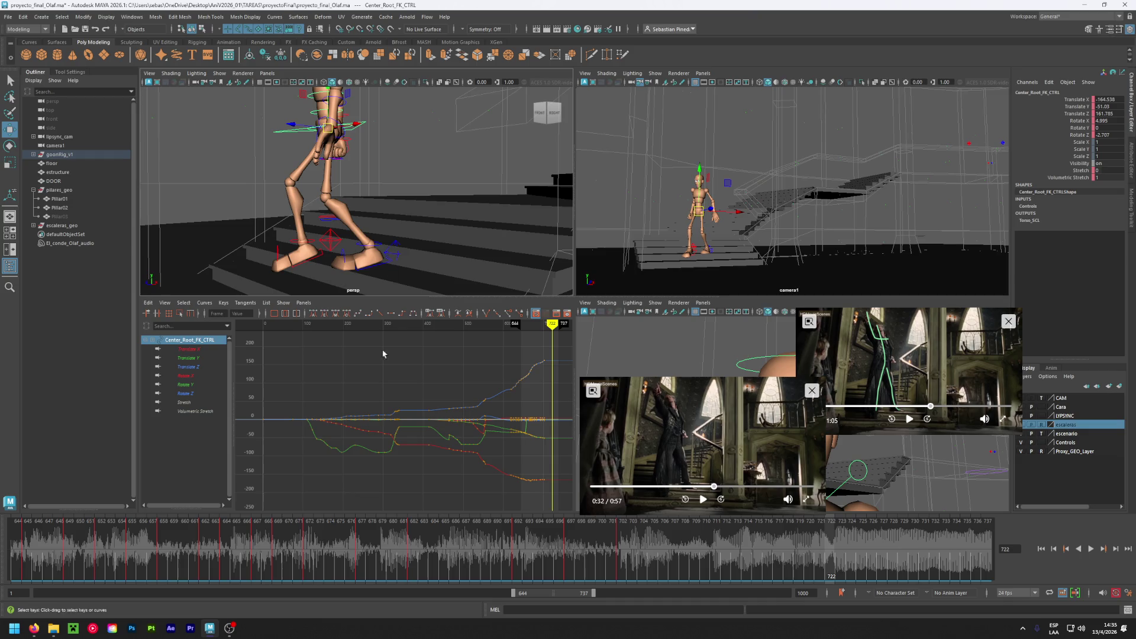
pyautogui.click(580, 548)
pyautogui.moveTo(581, 548); pyautogui.dragTo(620, 551)
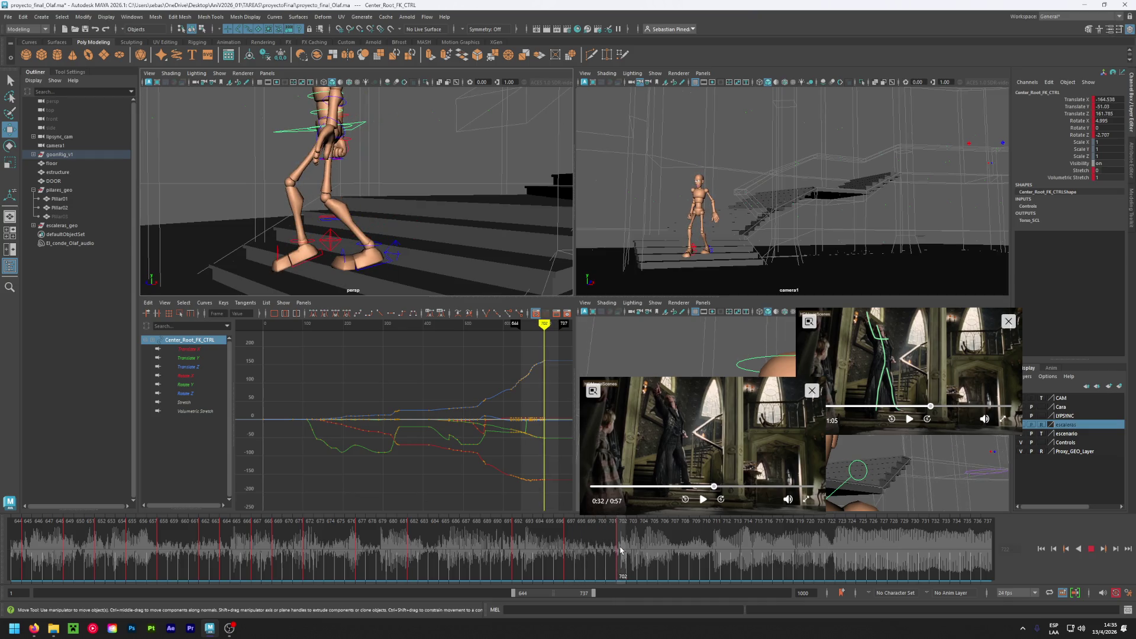
pyautogui.press('Escape')
pyautogui.scroll(-5, 367, 175)
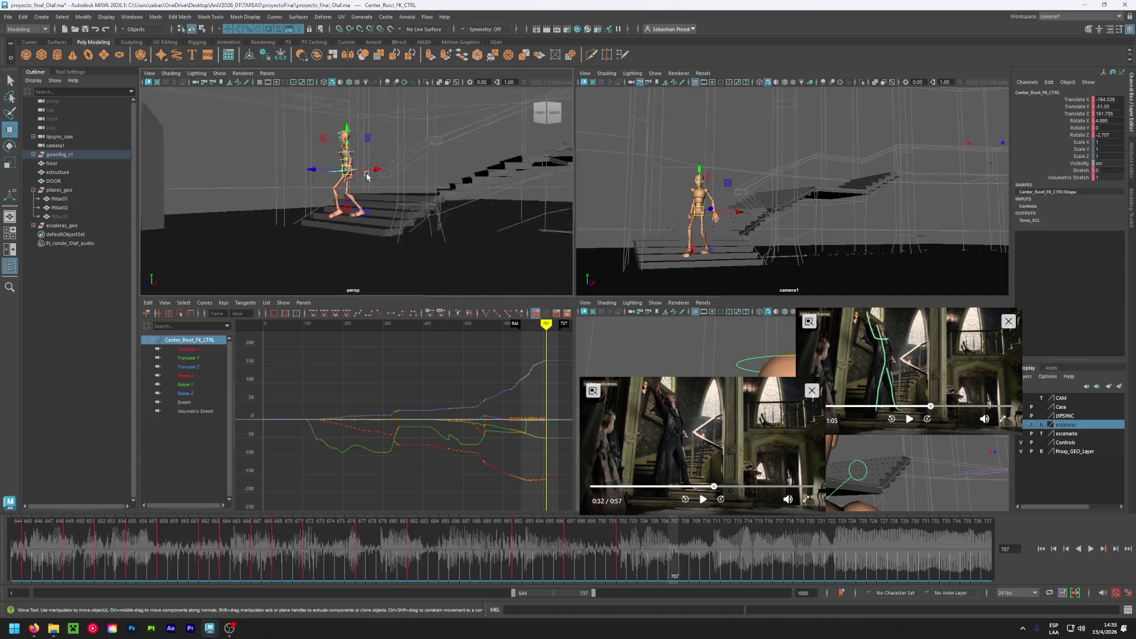
# - Marquee-select all rig controls and key them at frame 707
pyautogui.scroll(2, 366, 176)
pyautogui.moveTo(308, 197); pyautogui.dragTo(406, 217)
pyautogui.press('s')
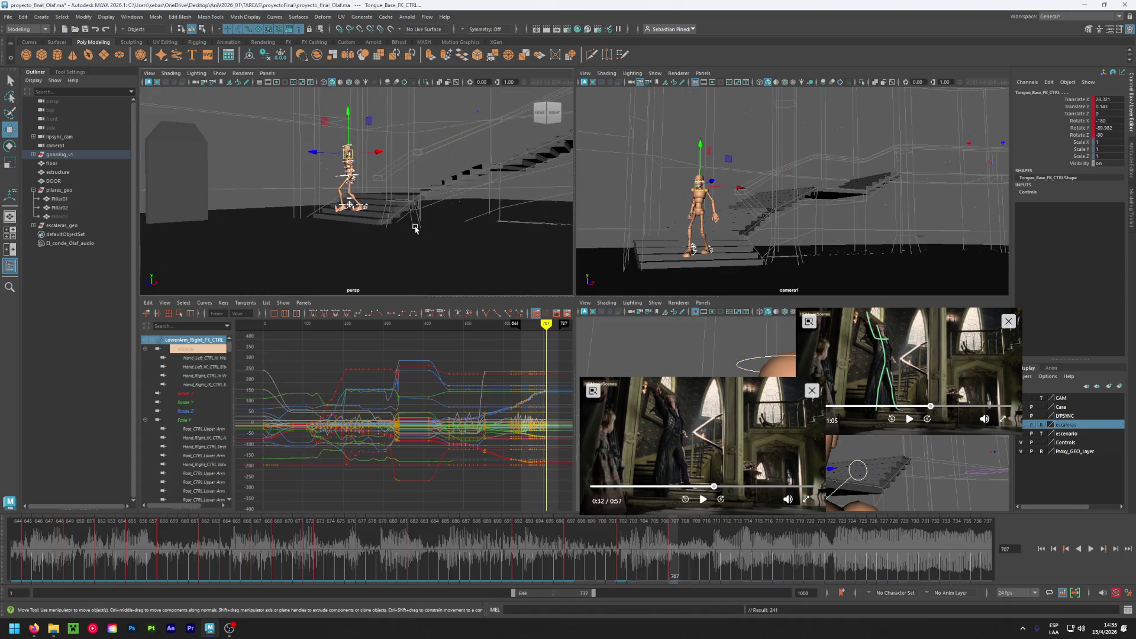
pyautogui.click(341, 207)
pyautogui.scroll(3, 346, 195)
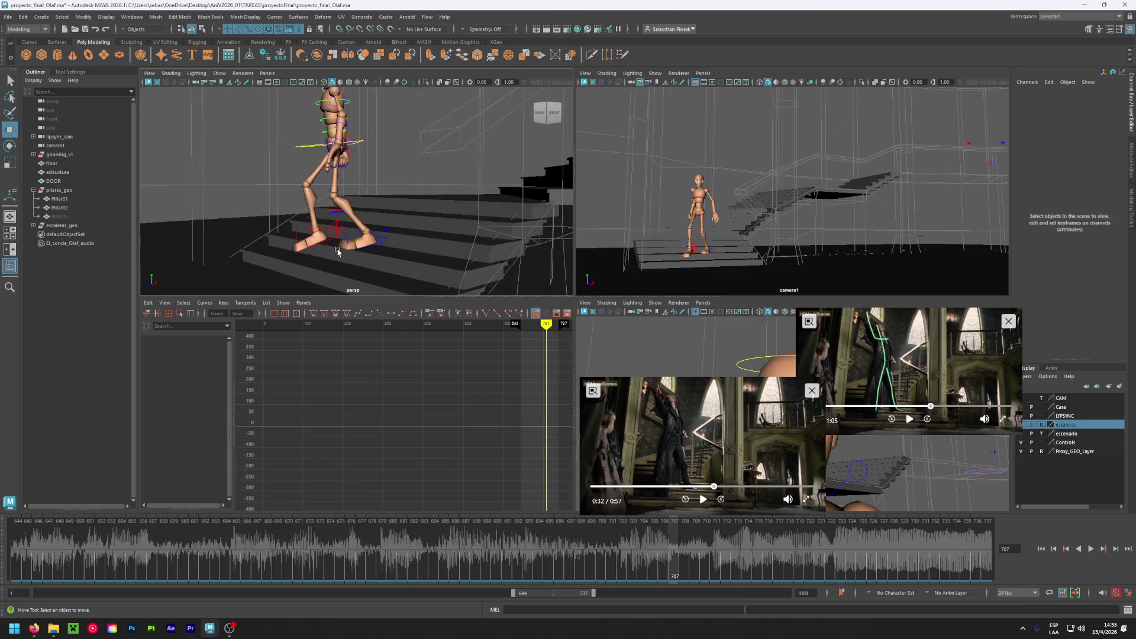
pyautogui.keyDown('alt'); pyautogui.moveTo(358, 253); pyautogui.dragTo(335, 253); pyautogui.keyUp('alt')
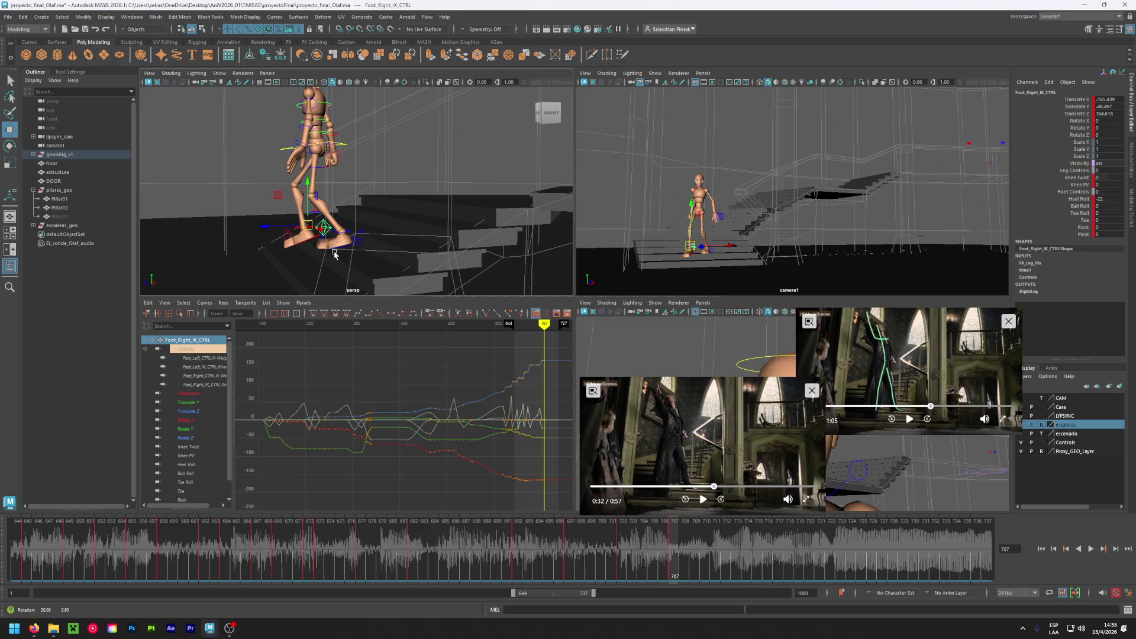
# - Scrub the reference footage back to 0:30 and play it through 0:31
pyautogui.click(710, 486)
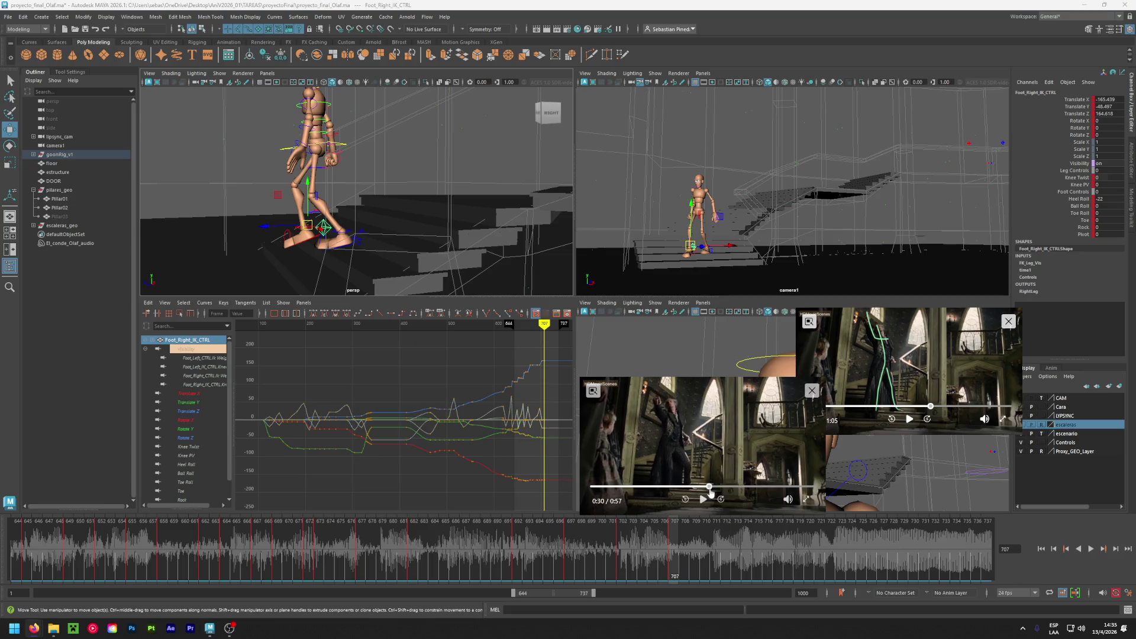
pyautogui.moveTo(710, 496); pyautogui.dragTo(706, 499)
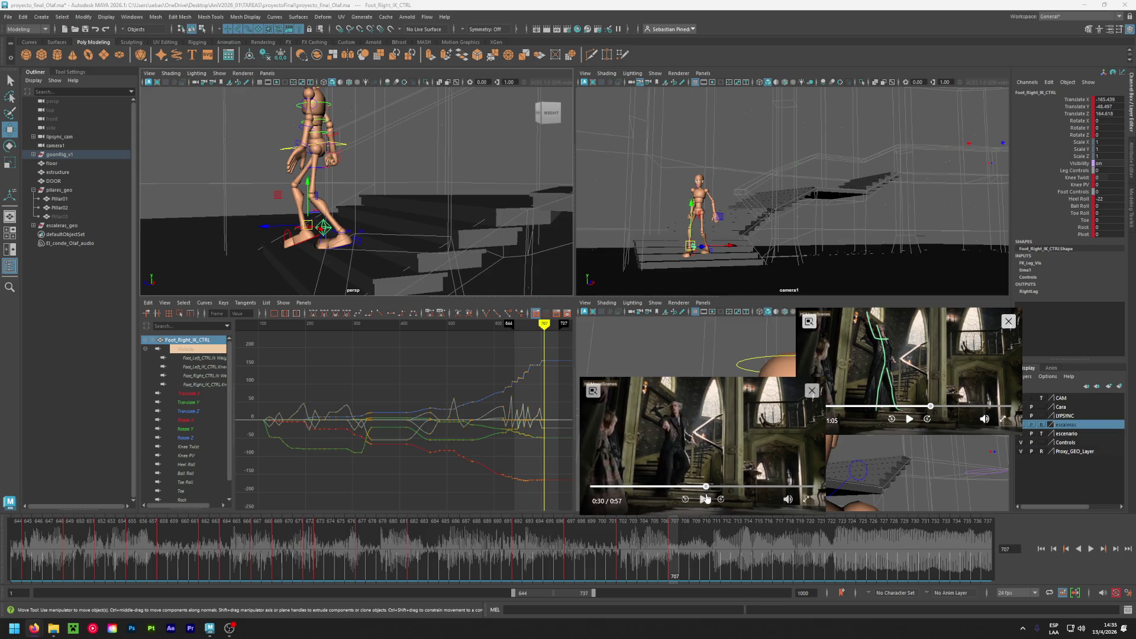
pyautogui.click(707, 499)
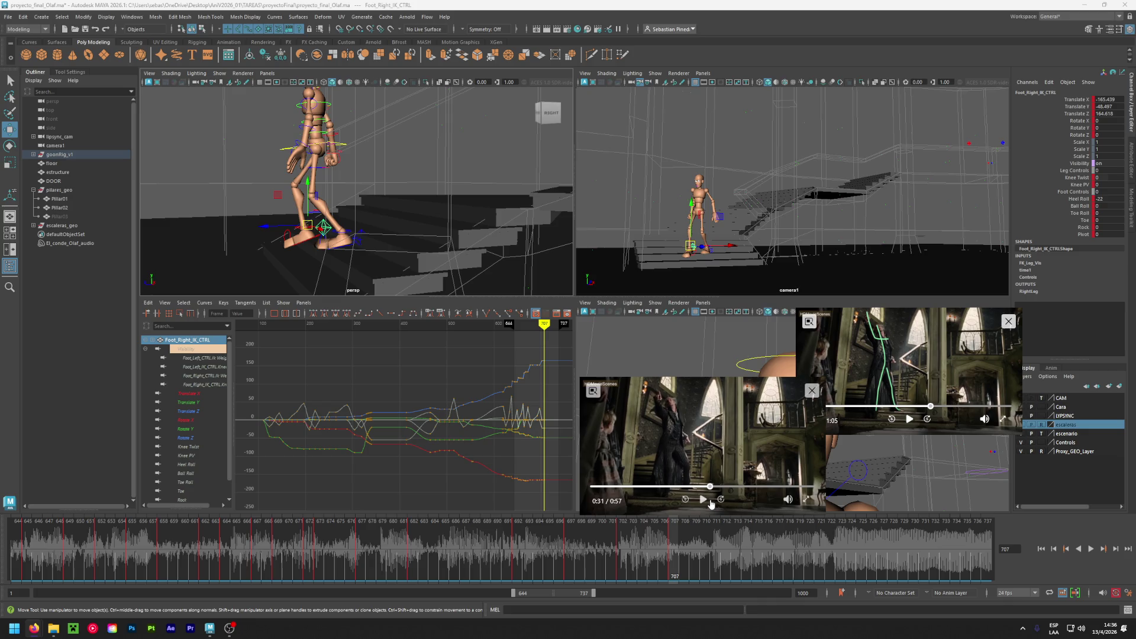
# - Flatten the right foot with Heel Roll 0, then lower it and nudge it forward onto the step
pyautogui.keyDown('alt'); pyautogui.moveTo(307, 248); pyautogui.dragTo(284, 246); pyautogui.keyUp('alt')
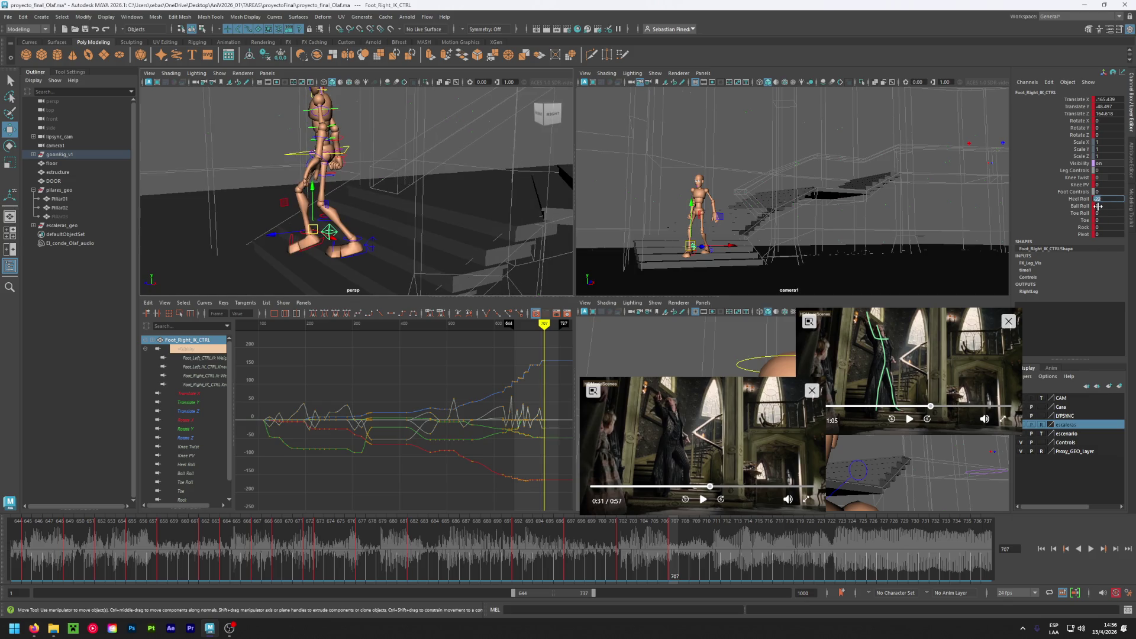
pyautogui.write('0')
pyautogui.press('Return')
pyautogui.moveTo(315, 200); pyautogui.dragTo(332, 216)
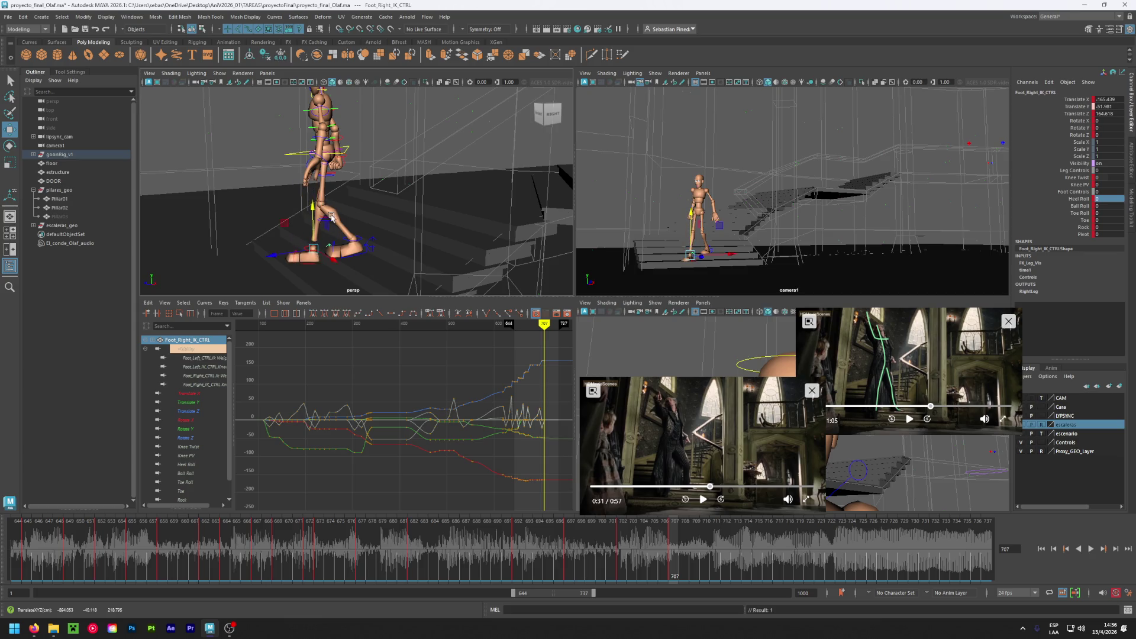
pyautogui.moveTo(306, 261)
pyautogui.mouseDown()
pyautogui.moveTo(322, 284)
pyautogui.moveTo(331, 264)
pyautogui.moveTo(394, 268)
pyautogui.moveTo(430, 249)
pyautogui.moveTo(305, 263)
pyautogui.moveTo(298, 242)
pyautogui.moveTo(364, 266)
pyautogui.mouseUp()
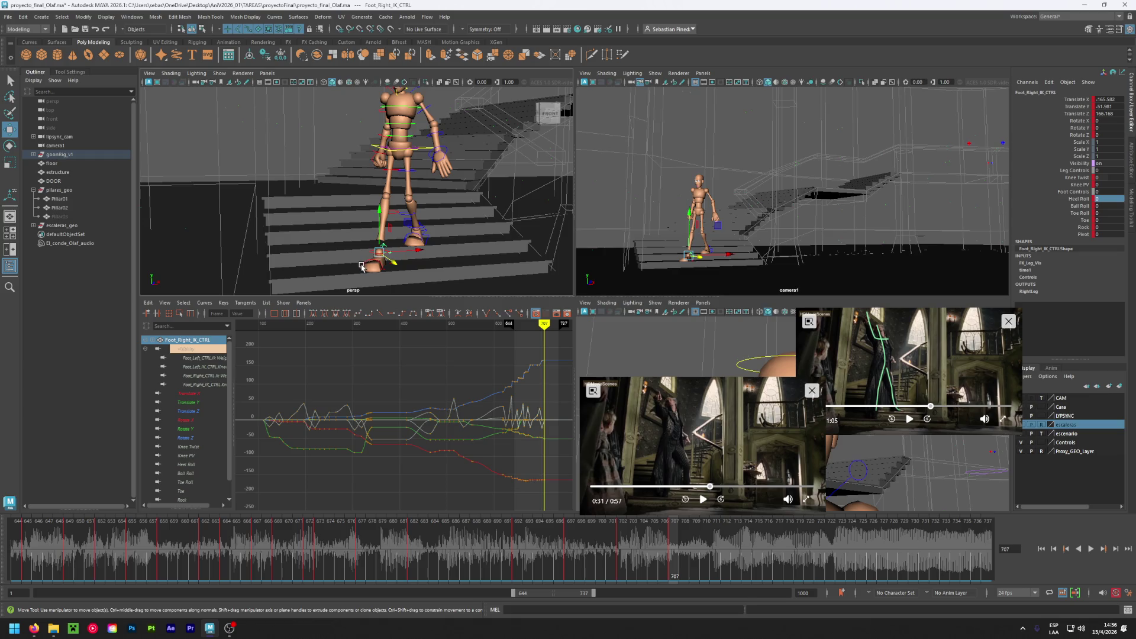
pyautogui.moveTo(444, 235)
pyautogui.keyDown('alt'); pyautogui.mouseDown()
pyautogui.moveTo(367, 219)
pyautogui.moveTo(314, 150)
pyautogui.moveTo(329, 154)
pyautogui.moveTo(315, 161)
pyautogui.mouseUp(); pyautogui.keyUp('alt')
pyautogui.click(313, 149)
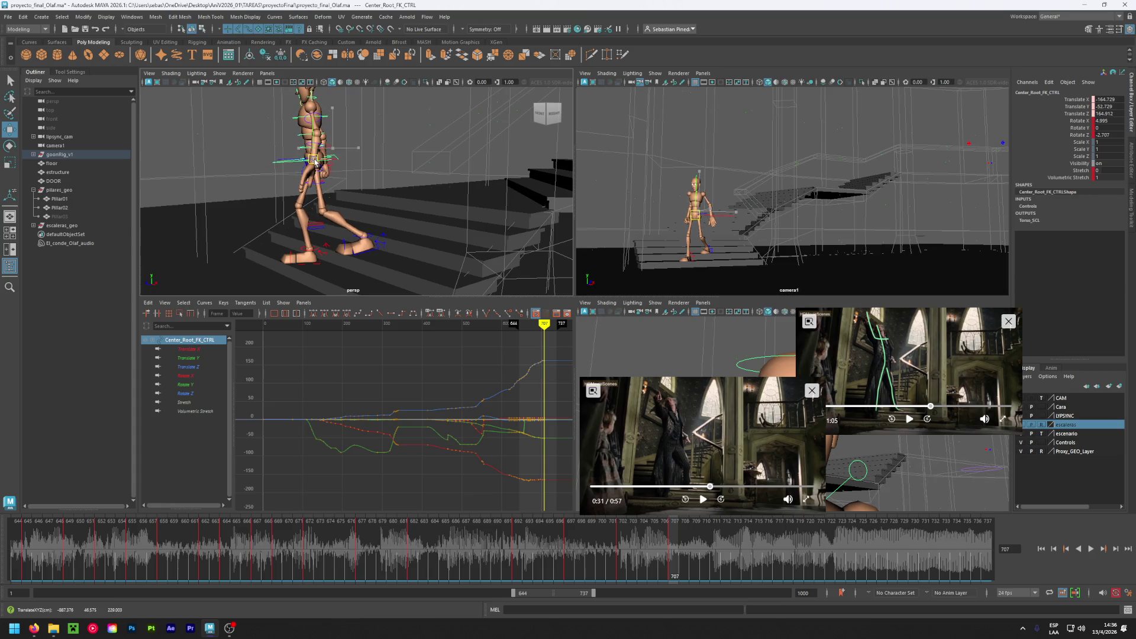
# - Key the hip control's position and scrub the reference footage around 0:29
pyautogui.hotkey('shift', 'w')
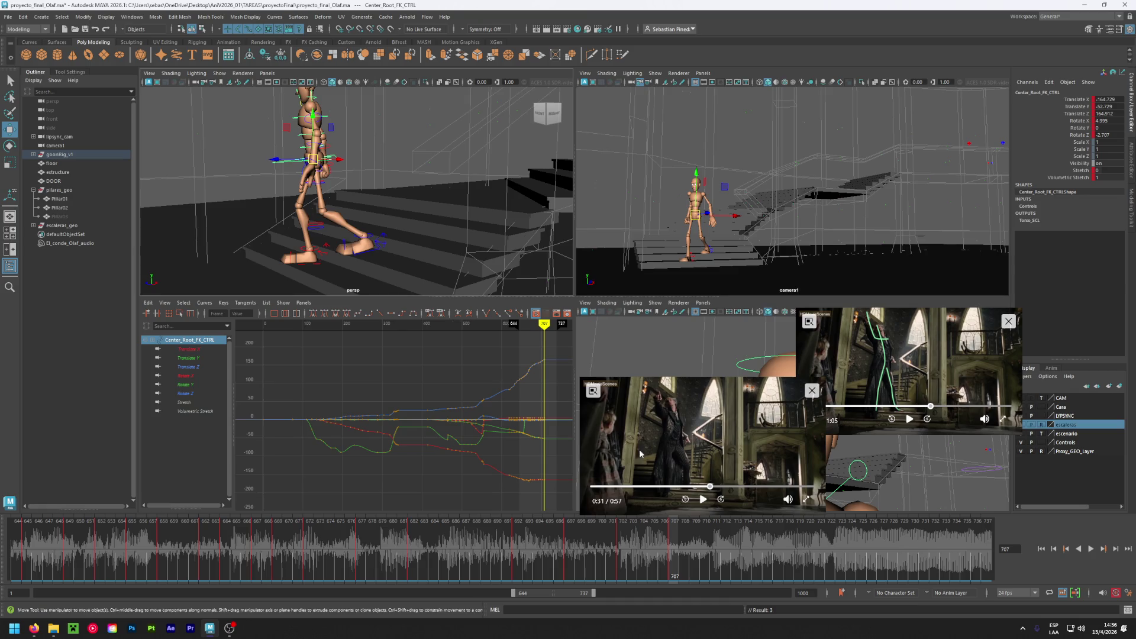
pyautogui.click(704, 486)
pyautogui.moveTo(704, 486); pyautogui.dragTo(704, 491)
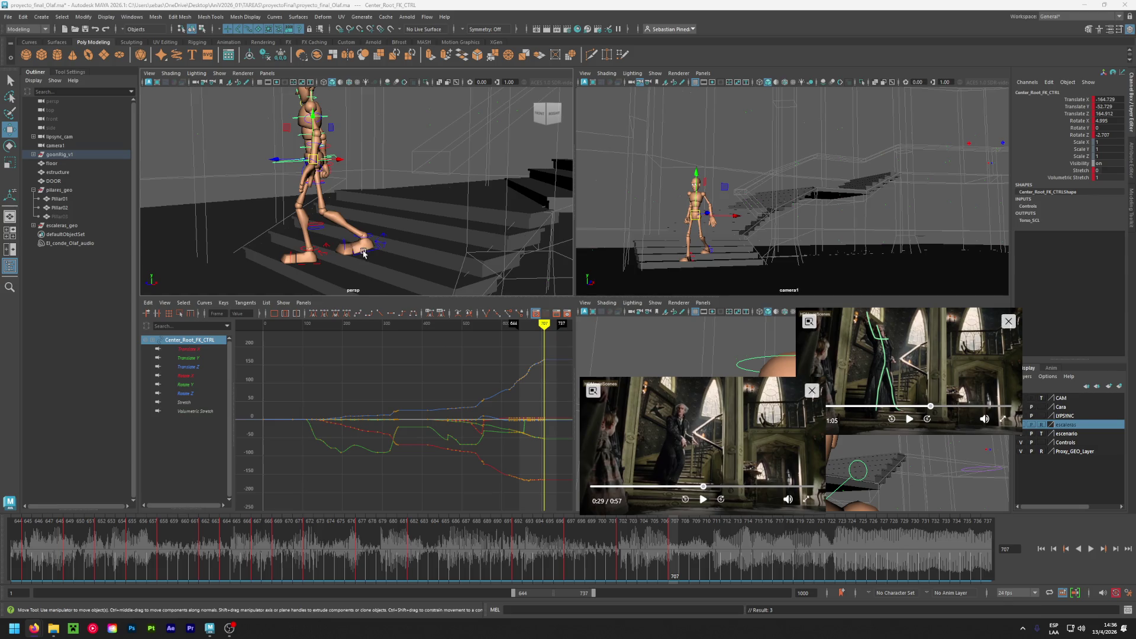
# - Turn the left foot outward about 63° and slide it slightly forward on the step
pyautogui.keyDown('alt'); pyautogui.moveTo(321, 236); pyautogui.dragTo(415, 250); pyautogui.keyUp('alt')
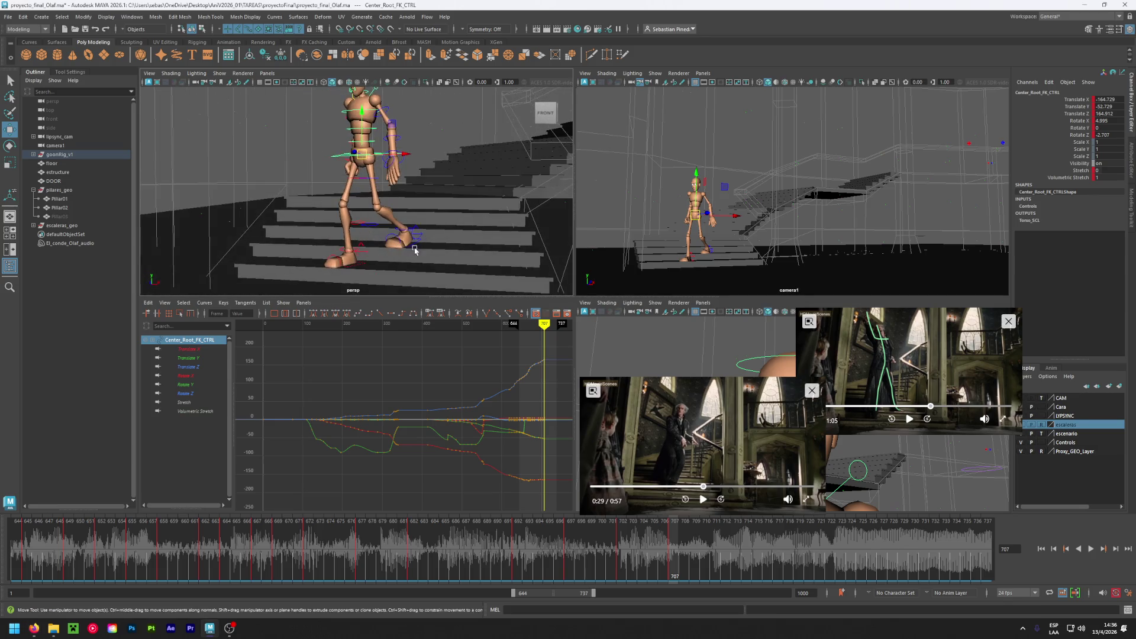
pyautogui.click(418, 239)
pyautogui.press('e')
pyautogui.moveTo(420, 240); pyautogui.dragTo(441, 251)
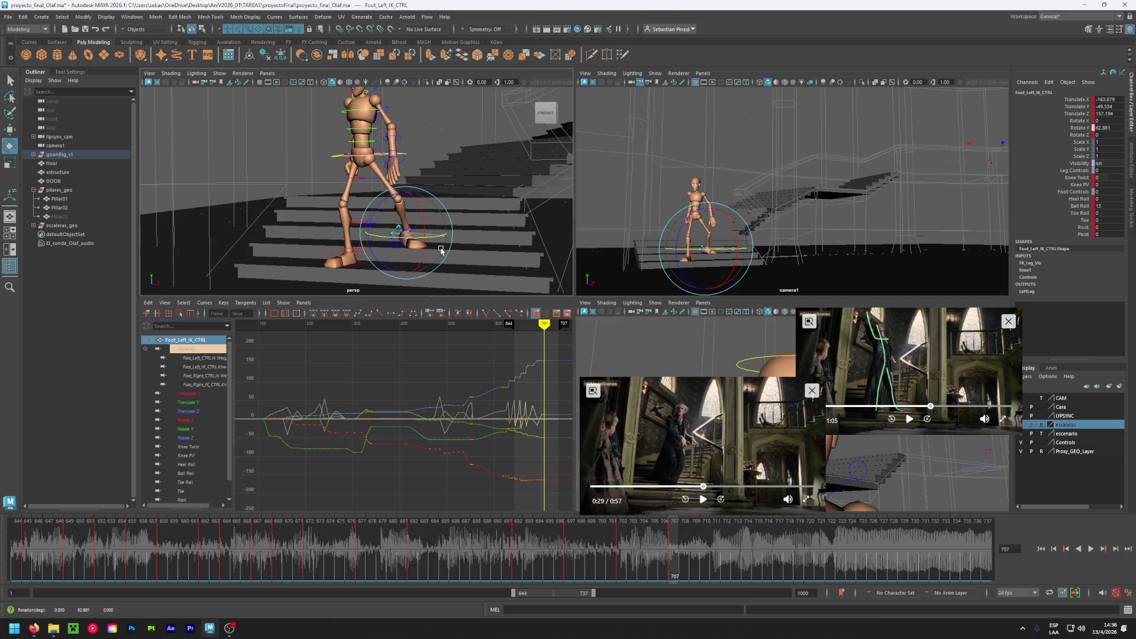
pyautogui.press('w')
pyautogui.moveTo(449, 233); pyautogui.dragTo(439, 236)
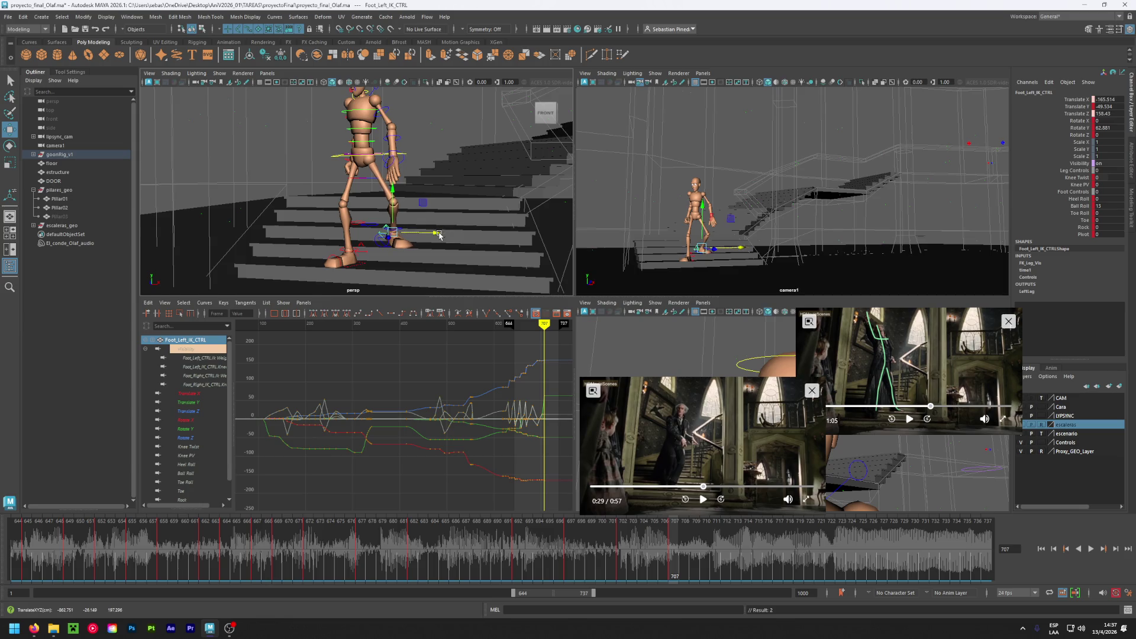
# - Copy the keys at frame 707 and paste them onto frame 702
pyautogui.rightClick(673, 540)
pyautogui.click(710, 378)
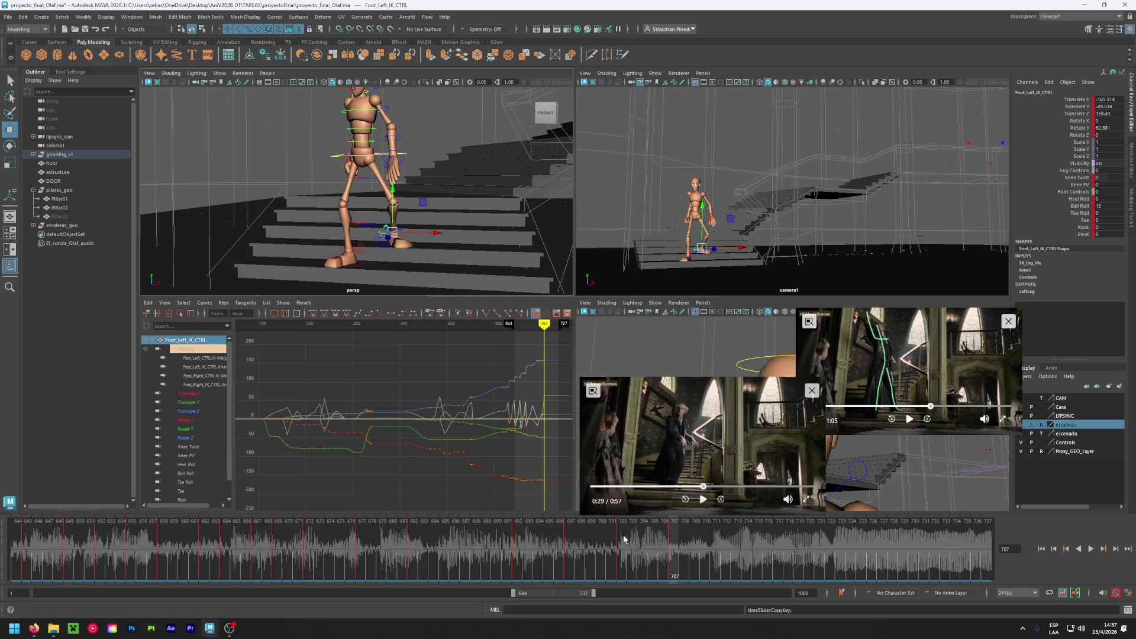
pyautogui.click(621, 541)
pyautogui.rightClick(619, 543)
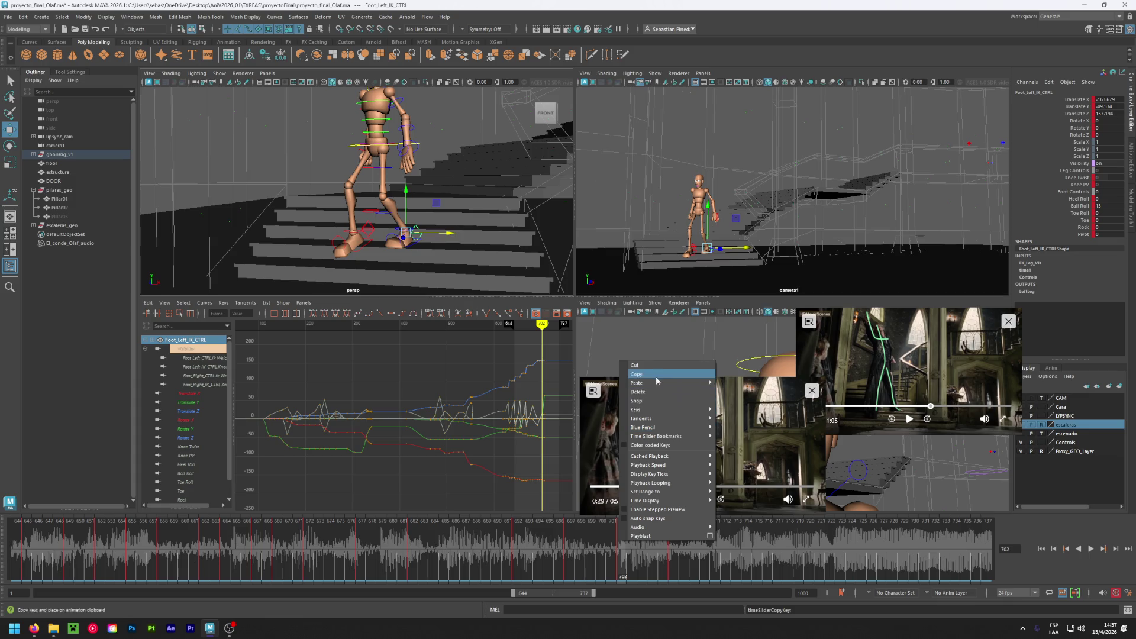
pyautogui.click(722, 384)
# - At frame 702, shift the left foot sideways along X and review frames 695–702
pyautogui.moveTo(623, 542)
pyautogui.mouseDown()
pyautogui.moveTo(499, 548)
pyautogui.moveTo(565, 560)
pyautogui.mouseUp()
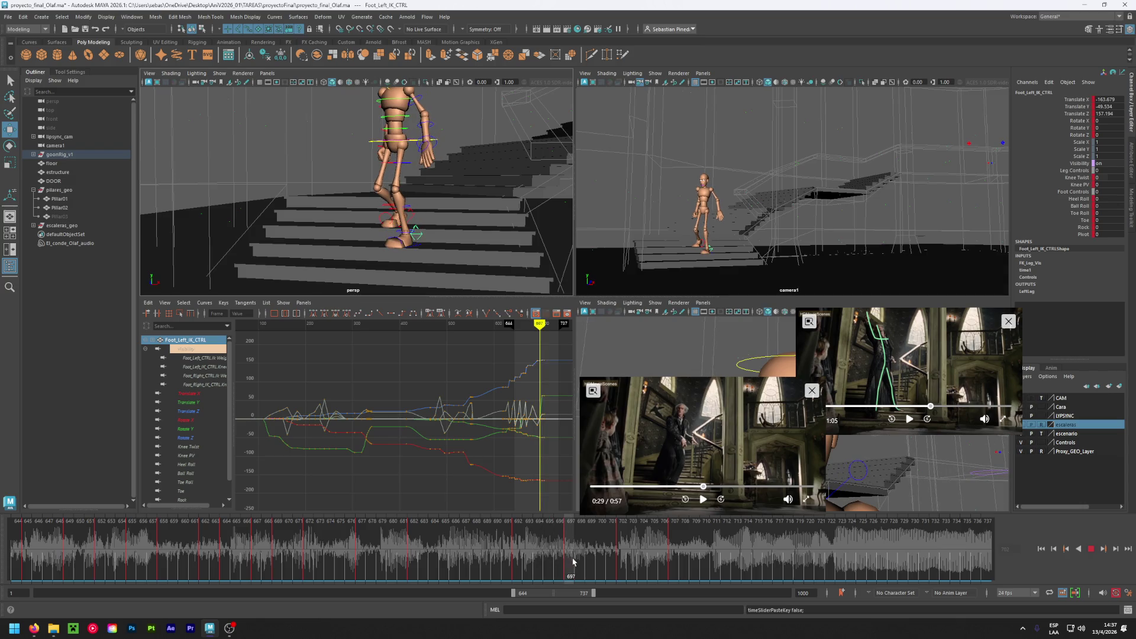
pyautogui.keyDown('alt'); pyautogui.moveTo(402, 254); pyautogui.dragTo(427, 277); pyautogui.keyUp('alt')
pyautogui.scroll(3, 411, 251)
pyautogui.scroll(2, 381, 212)
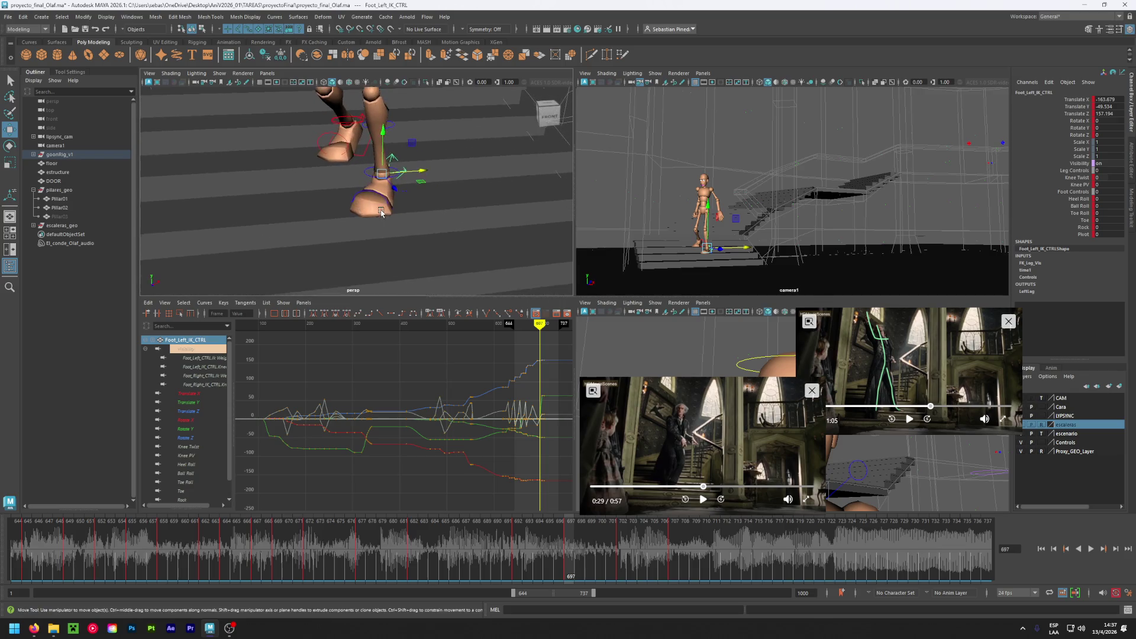
pyautogui.scroll(2, 381, 212)
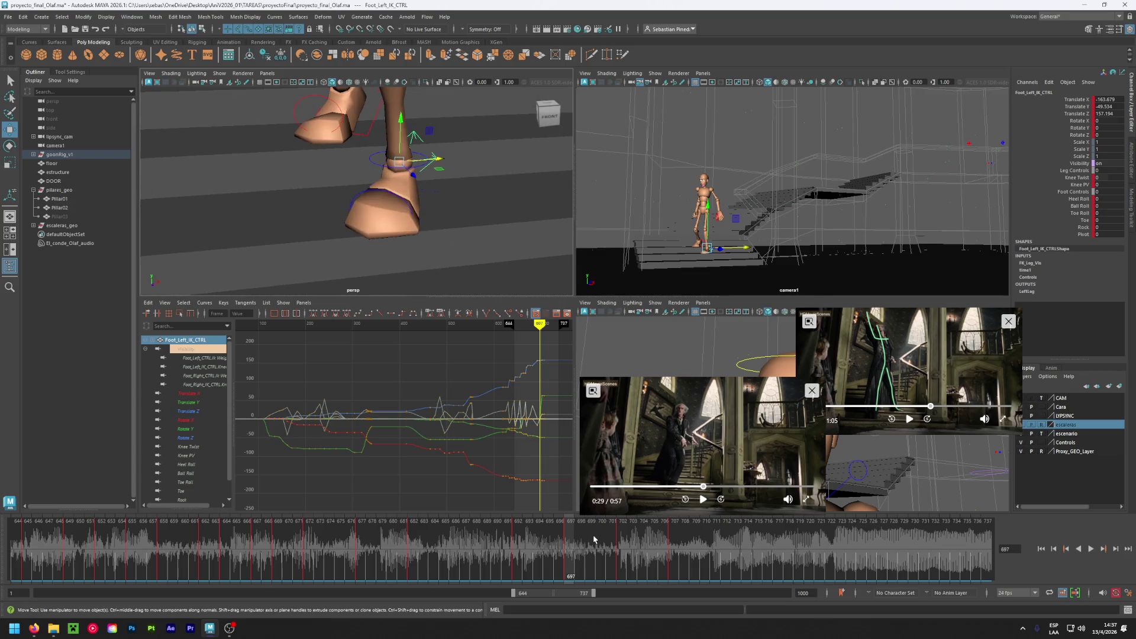
pyautogui.click(620, 551)
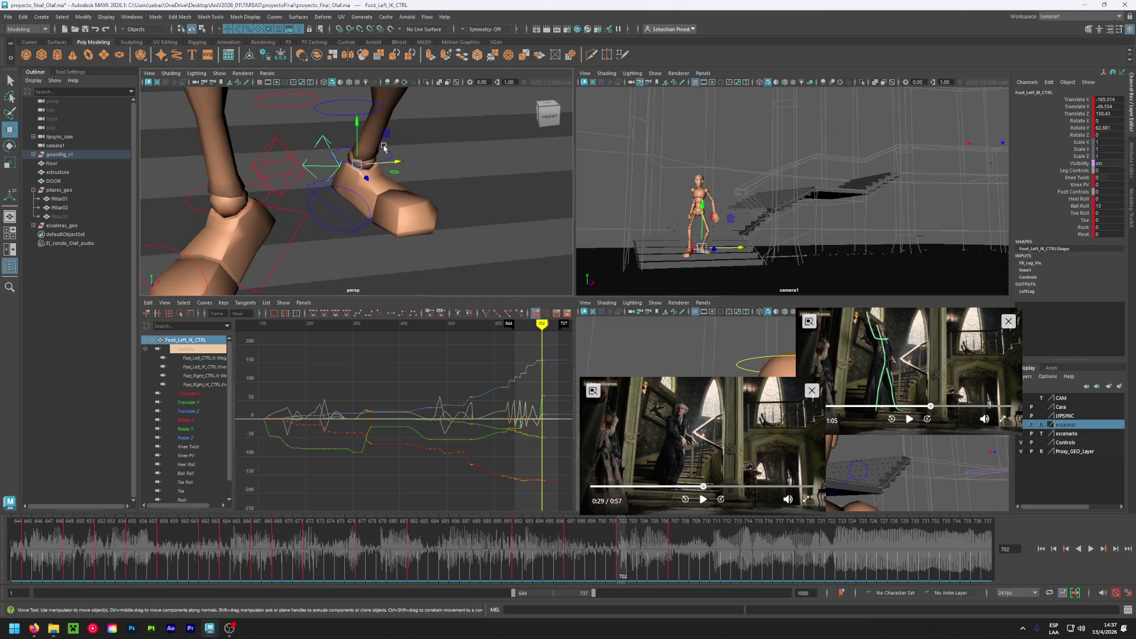
pyautogui.moveTo(399, 167); pyautogui.dragTo(374, 168)
pyautogui.click(544, 536)
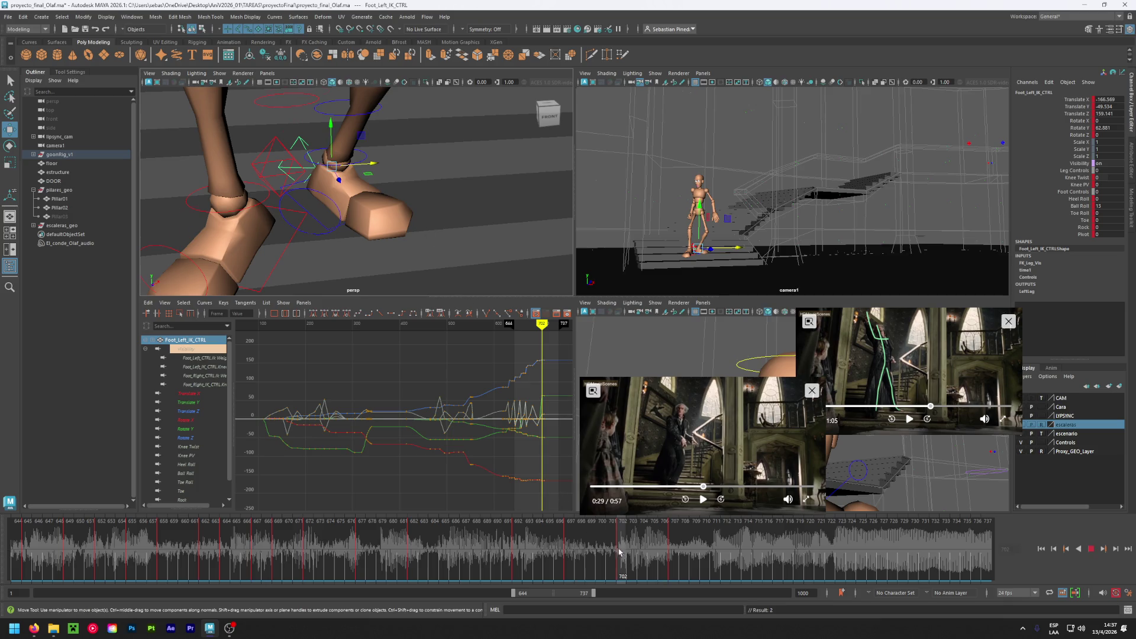
pyautogui.moveTo(543, 536)
pyautogui.mouseDown()
pyautogui.moveTo(640, 554)
pyautogui.moveTo(622, 553)
pyautogui.mouseUp()
pyautogui.moveTo(450, 213)
pyautogui.keyDown('alt'); pyautogui.mouseDown()
pyautogui.moveTo(403, 220)
pyautogui.moveTo(421, 218)
pyautogui.moveTo(407, 201)
pyautogui.mouseUp(); pyautogui.keyUp('alt')
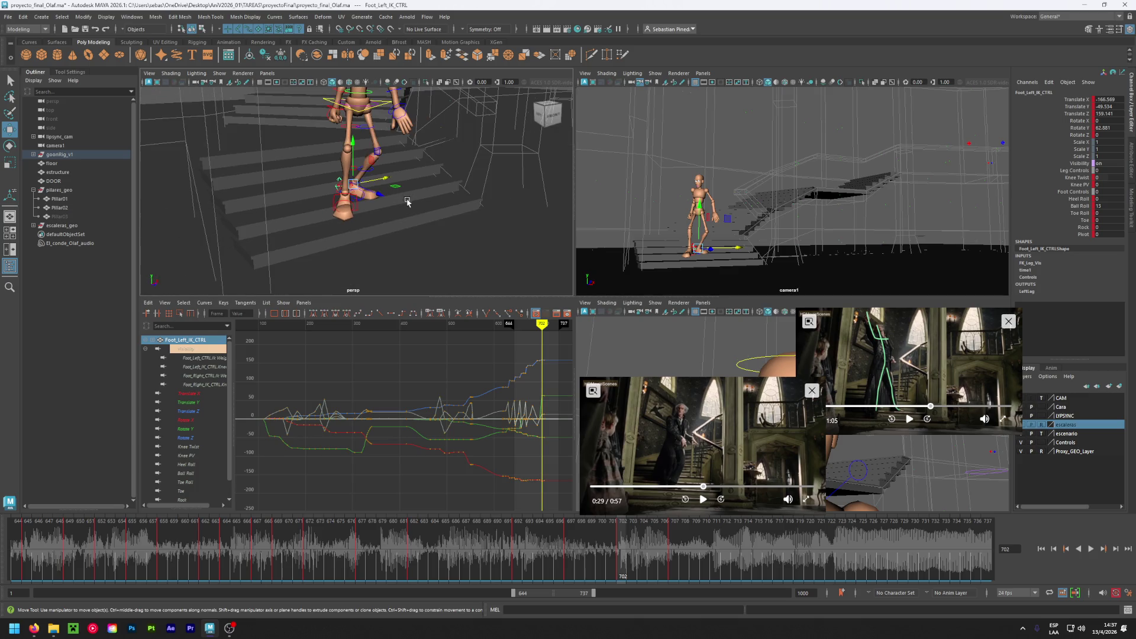
# - Shift the hip root slightly left and scrub around frame 699 to check the step
pyautogui.click(383, 107)
pyautogui.moveTo(357, 104); pyautogui.dragTo(357, 104)
pyautogui.moveTo(609, 550)
pyautogui.mouseDown()
pyautogui.moveTo(568, 550)
pyautogui.moveTo(671, 566)
pyautogui.moveTo(622, 566)
pyautogui.mouseUp()
pyautogui.moveTo(466, 236)
pyautogui.keyDown('alt'); pyautogui.mouseDown()
pyautogui.moveTo(414, 196)
pyautogui.moveTo(342, 208)
pyautogui.moveTo(355, 236)
pyautogui.moveTo(446, 249)
pyautogui.mouseUp(); pyautogui.keyUp('alt')
pyautogui.click(362, 181)
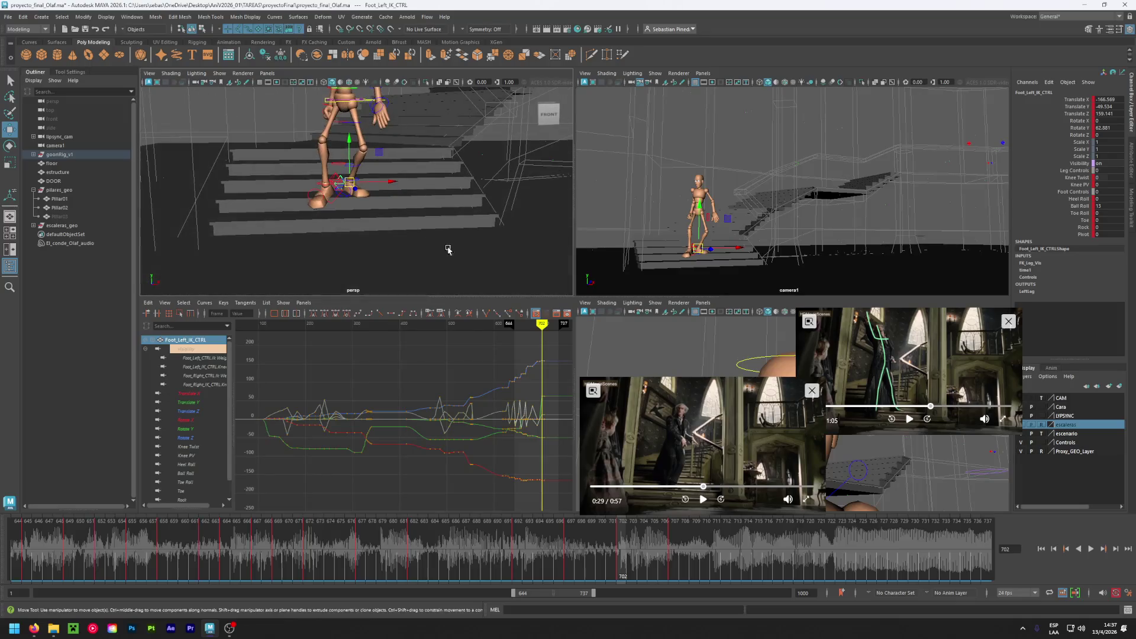
pyautogui.moveTo(618, 562)
pyautogui.mouseDown()
pyautogui.moveTo(672, 562)
pyautogui.moveTo(617, 563)
pyautogui.mouseUp()
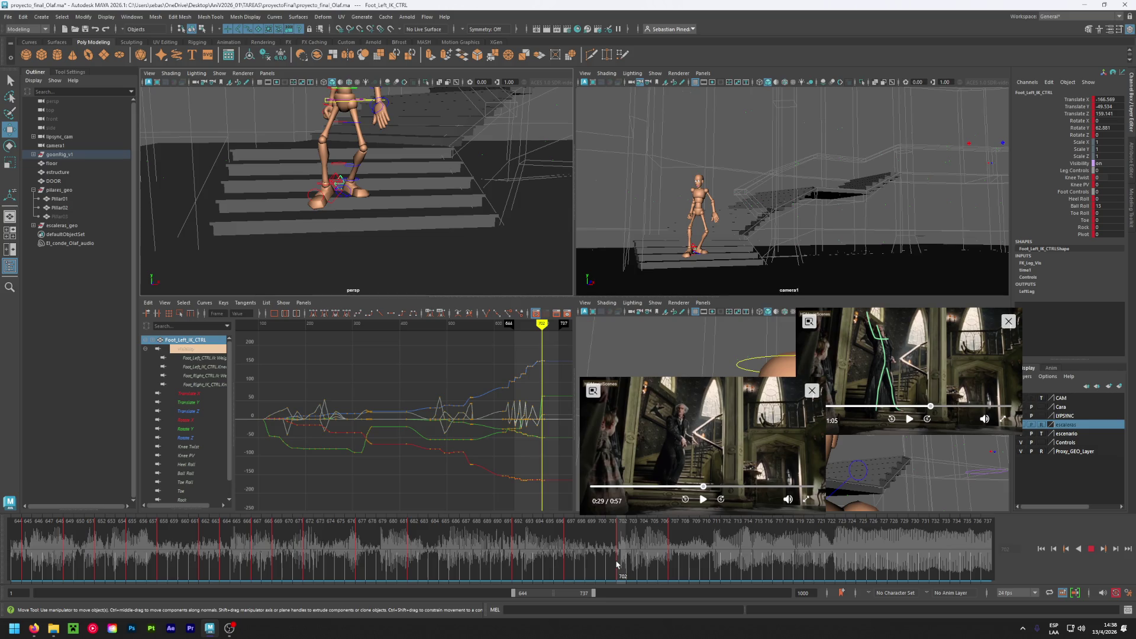
# - Copy the keys at frame 702 onto frame 707 and review frames 689–710
pyautogui.rightClick(623, 564)
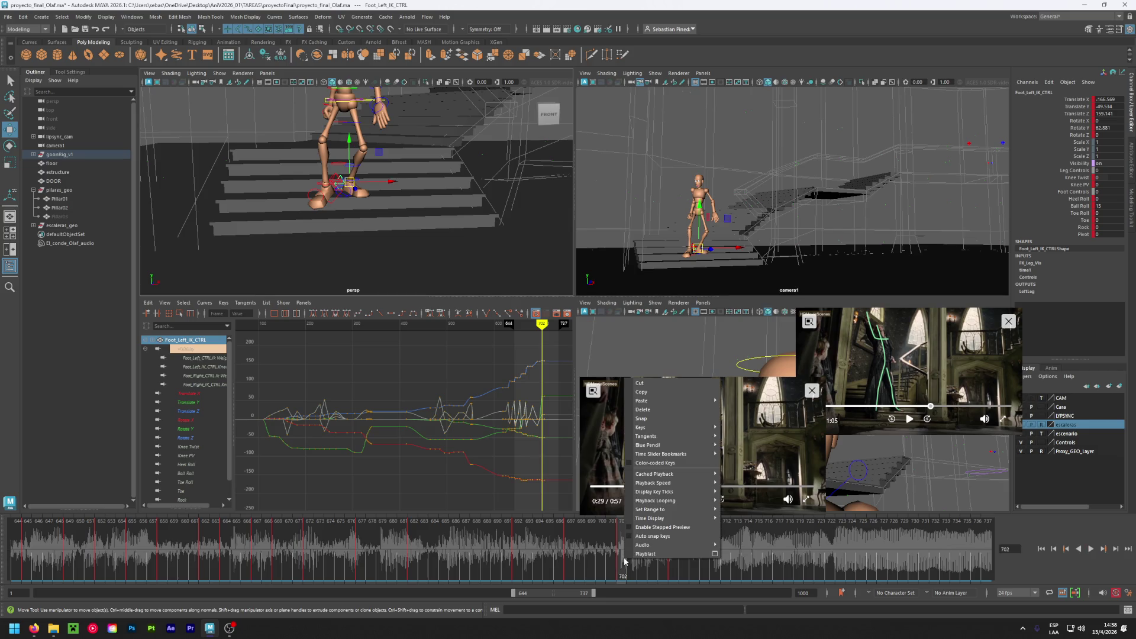
pyautogui.click(652, 395)
pyautogui.click(674, 562)
pyautogui.rightClick(674, 562)
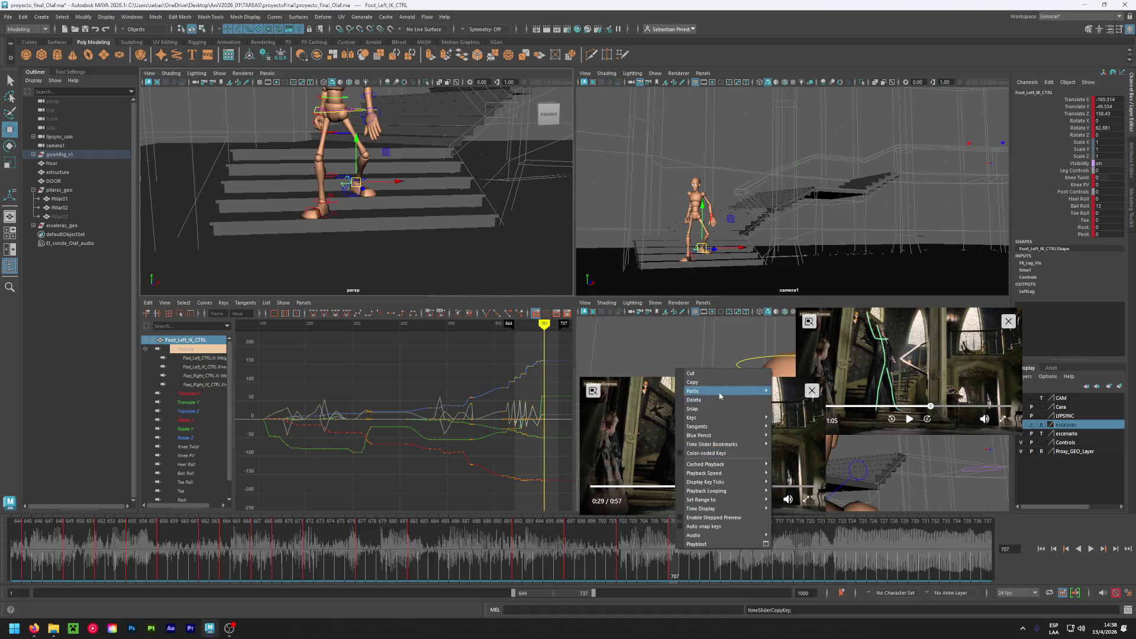
pyautogui.click(781, 391)
pyautogui.moveTo(674, 562)
pyautogui.mouseDown()
pyautogui.moveTo(492, 560)
pyautogui.moveTo(672, 571)
pyautogui.mouseUp()
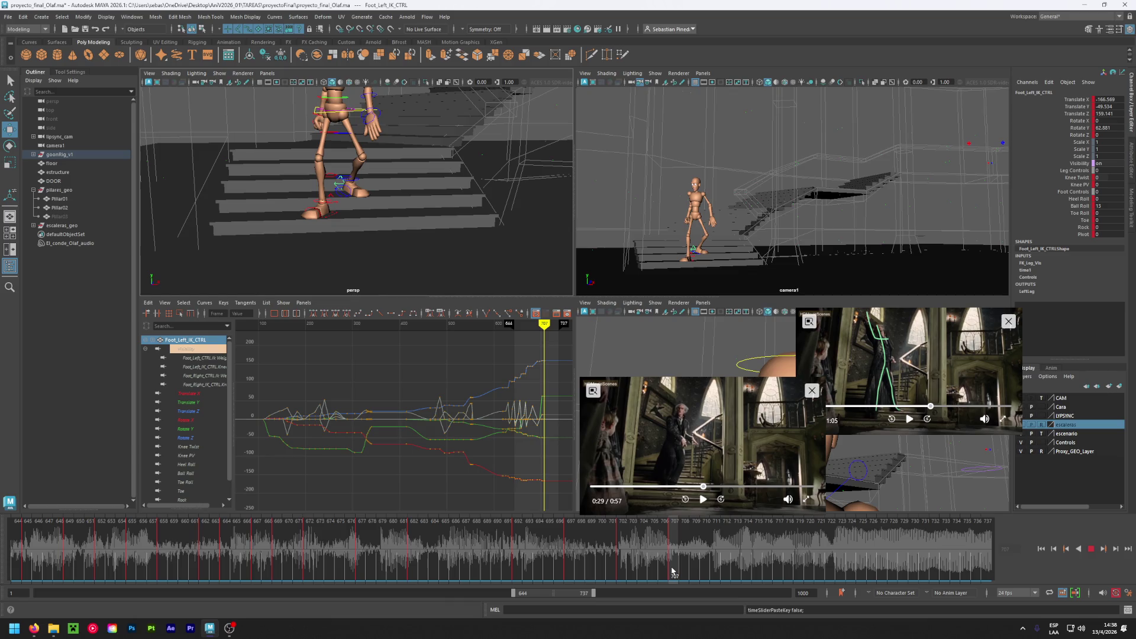
pyautogui.moveTo(672, 571)
pyautogui.mouseDown()
pyautogui.moveTo(702, 571)
pyautogui.moveTo(684, 570)
pyautogui.mouseUp()
# - Play the reference clip and pause it at 0:31, matching frame 706
pyautogui.click(703, 499)
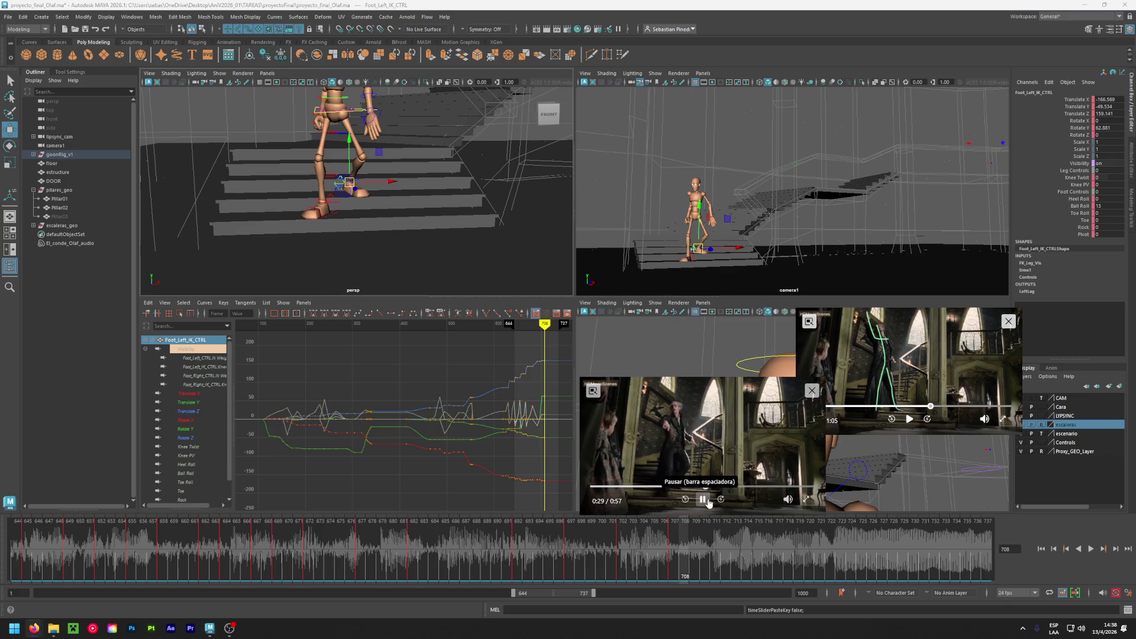
pyautogui.click(709, 501)
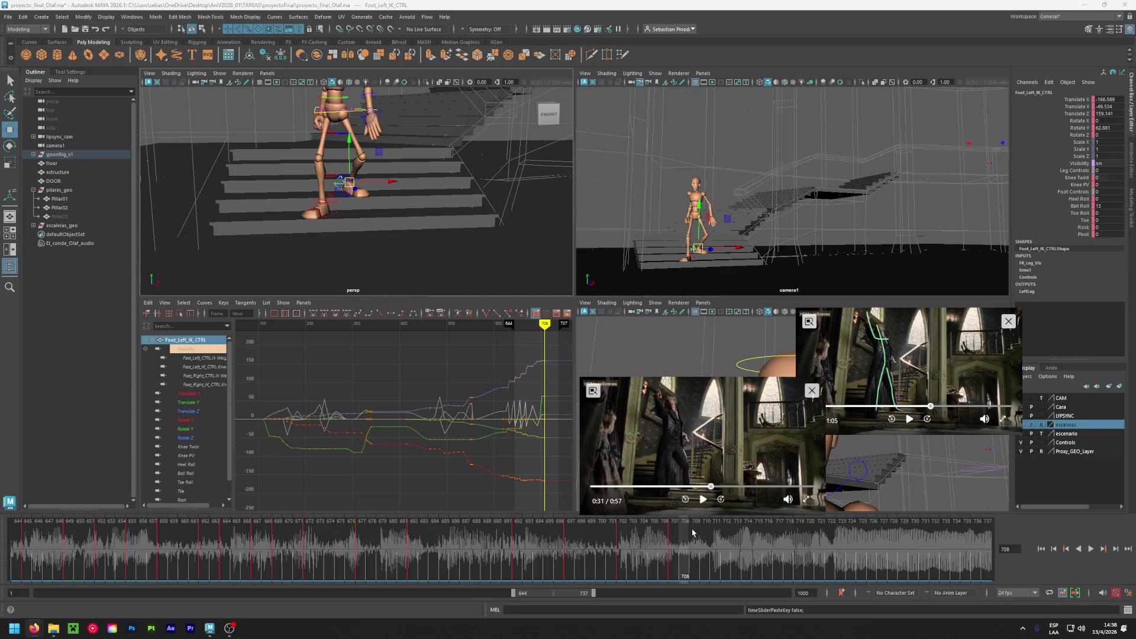
pyautogui.click(665, 536)
pyautogui.click(703, 487)
pyautogui.click(703, 499)
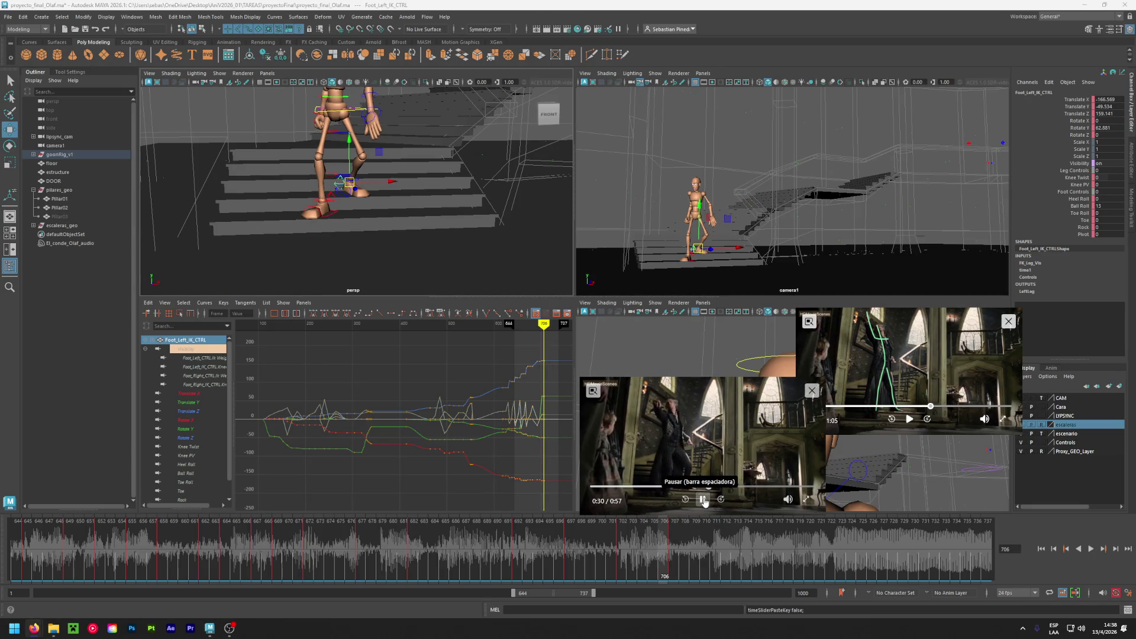
pyautogui.click(703, 500)
# - Review frames 707–711, then save proyecto_final_Olaf.ma and play back the walk
pyautogui.click(671, 547)
pyautogui.moveTo(675, 549); pyautogui.dragTo(717, 558)
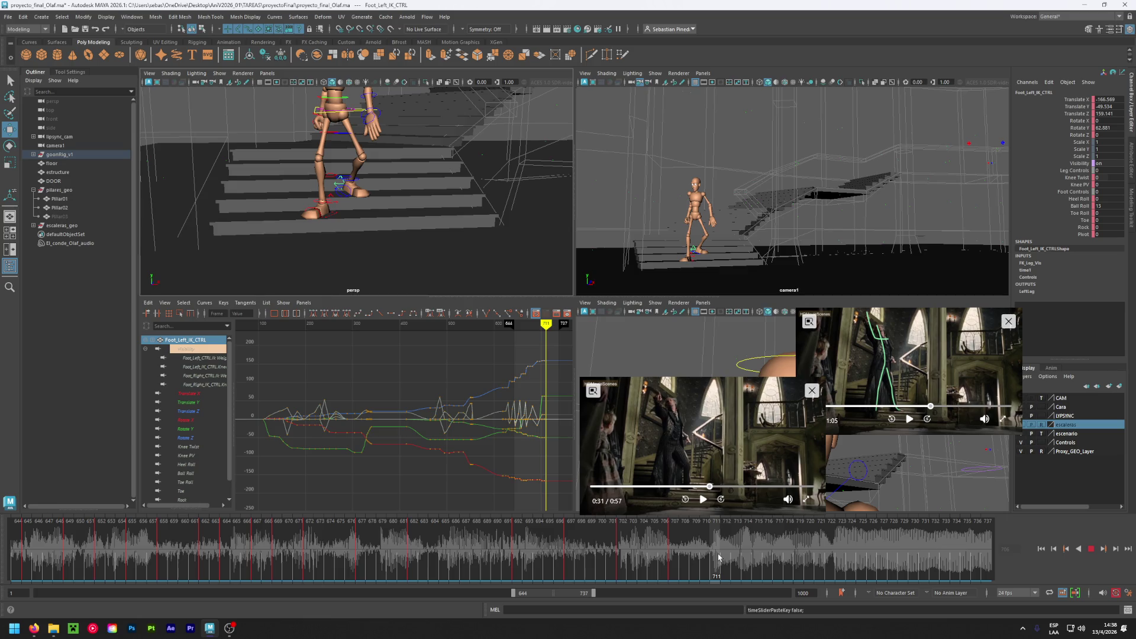
pyautogui.press('w')
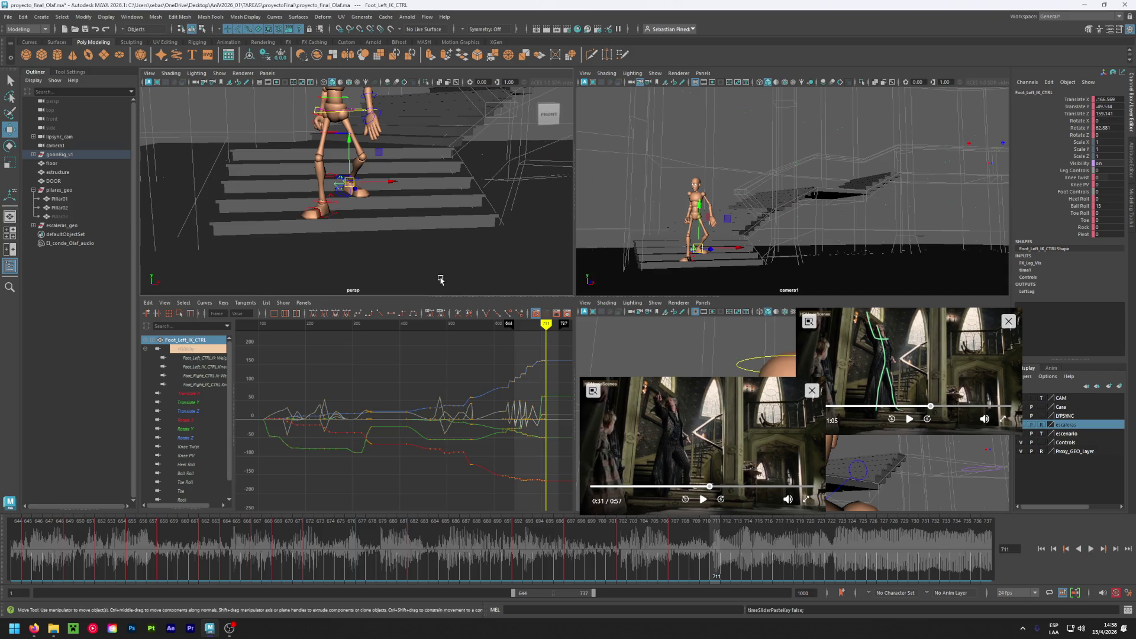
pyautogui.moveTo(458, 236)
pyautogui.keyDown('alt'); pyautogui.mouseDown()
pyautogui.moveTo(381, 225)
pyautogui.moveTo(450, 233)
pyautogui.mouseUp(); pyautogui.keyUp('alt')
pyautogui.click(675, 550)
pyautogui.hotkey('ctrl', 's')
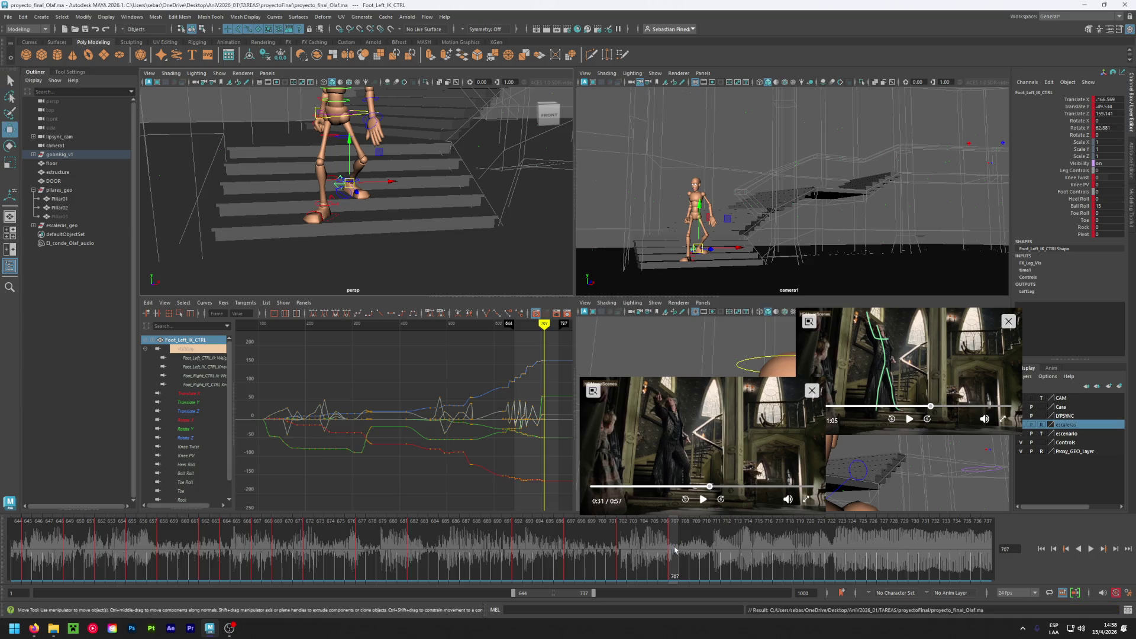
pyautogui.hotkey('alt', 'v')
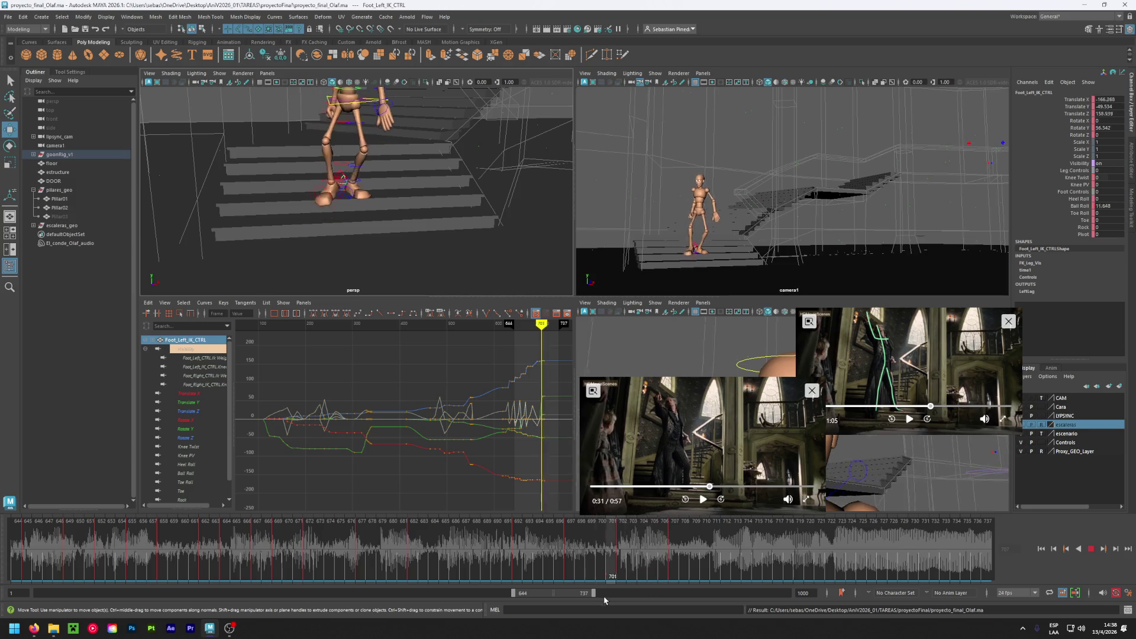
# - At frame 692, turn the left foot about 11° outward in Y and shift it on its step
pyautogui.moveTo(541, 602); pyautogui.dragTo(513, 603)
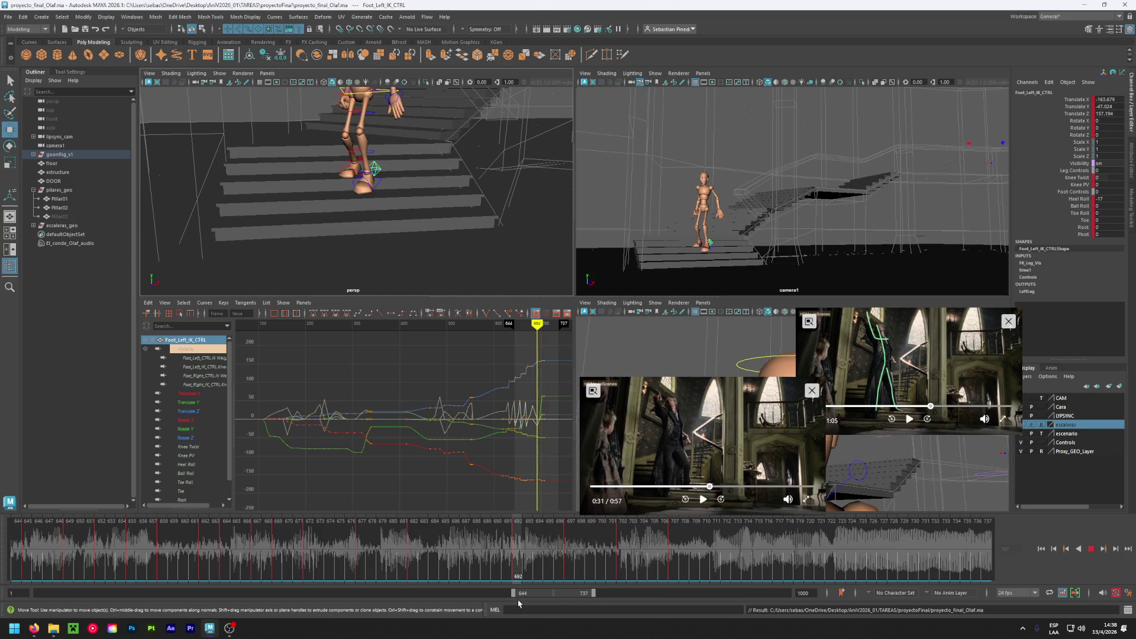
pyautogui.press('Escape')
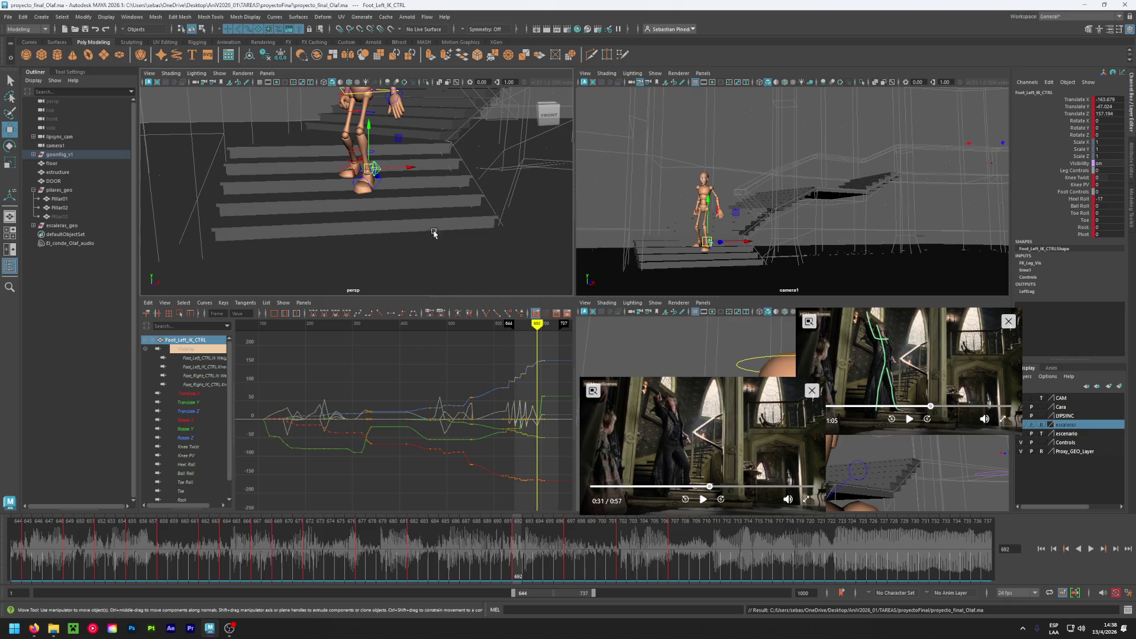
pyautogui.press('e')
pyautogui.moveTo(377, 174); pyautogui.dragTo(381, 176)
pyautogui.press('w')
pyautogui.moveTo(402, 168); pyautogui.dragTo(401, 168)
pyautogui.moveTo(521, 545)
pyautogui.mouseDown()
pyautogui.moveTo(583, 545)
pyautogui.moveTo(520, 545)
pyautogui.mouseUp()
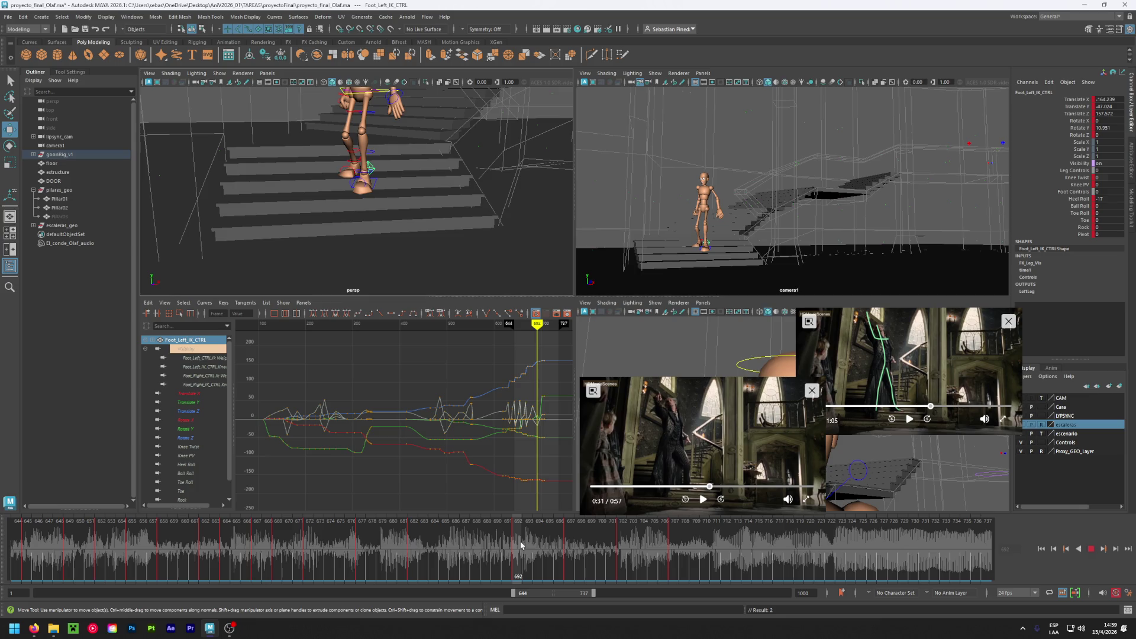
# - Copy the left foot's keys at frame 692 and paste them at frame 697
pyautogui.moveTo(520, 545); pyautogui.dragTo(520, 545)
pyautogui.click(567, 545)
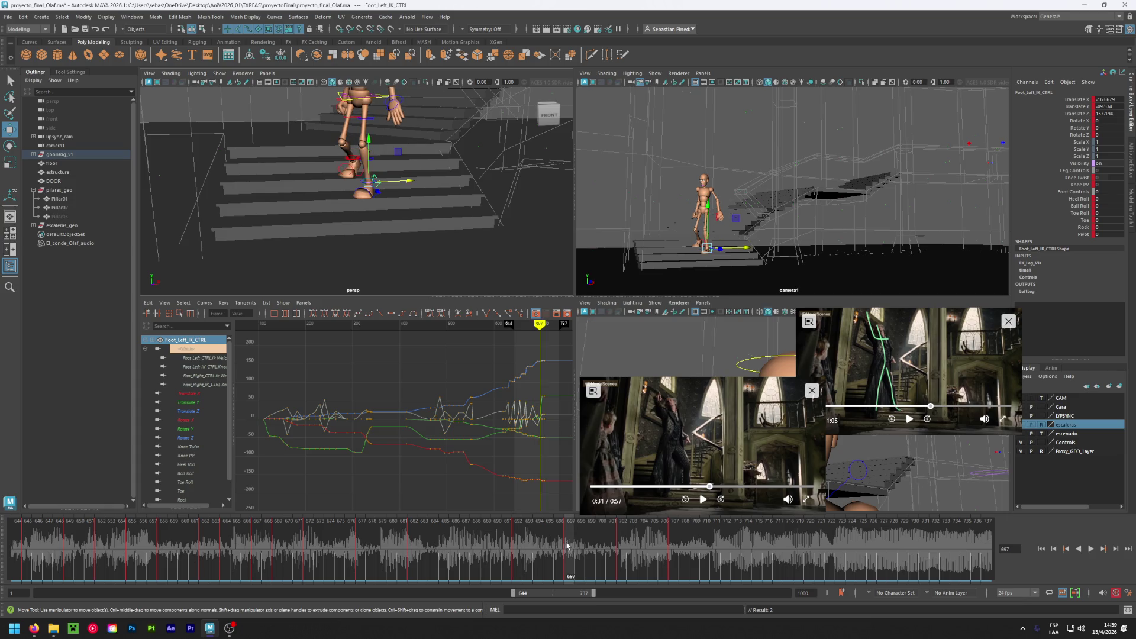
pyautogui.click(515, 542)
pyautogui.rightClick(516, 543)
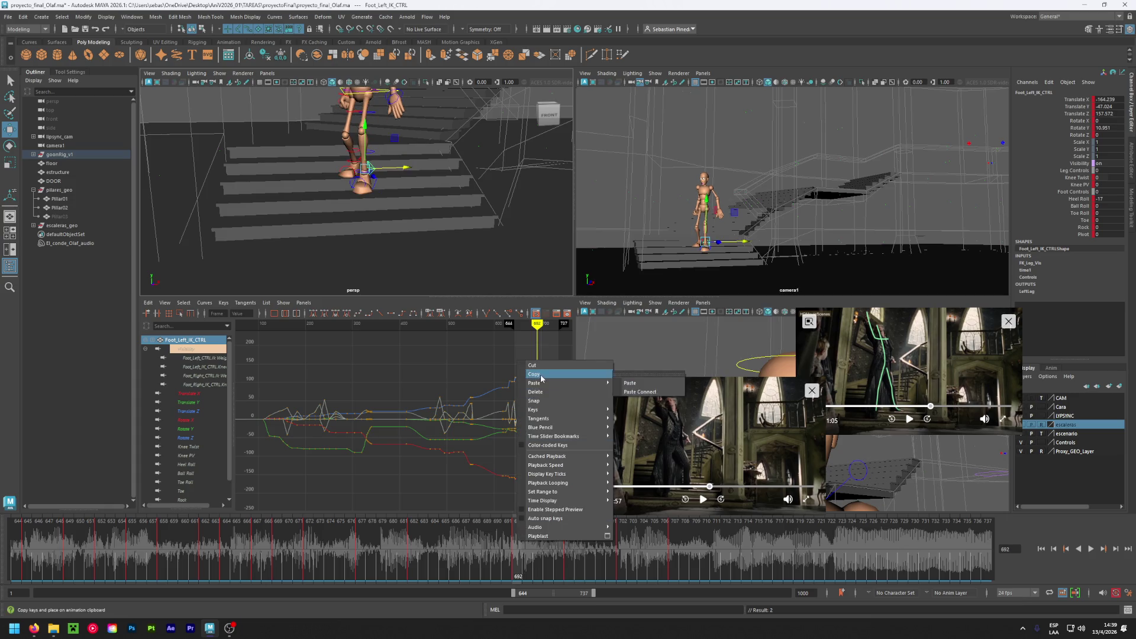
pyautogui.click(532, 374)
pyautogui.click(567, 545)
pyautogui.rightClick(570, 532)
pyautogui.moveTo(592, 382)
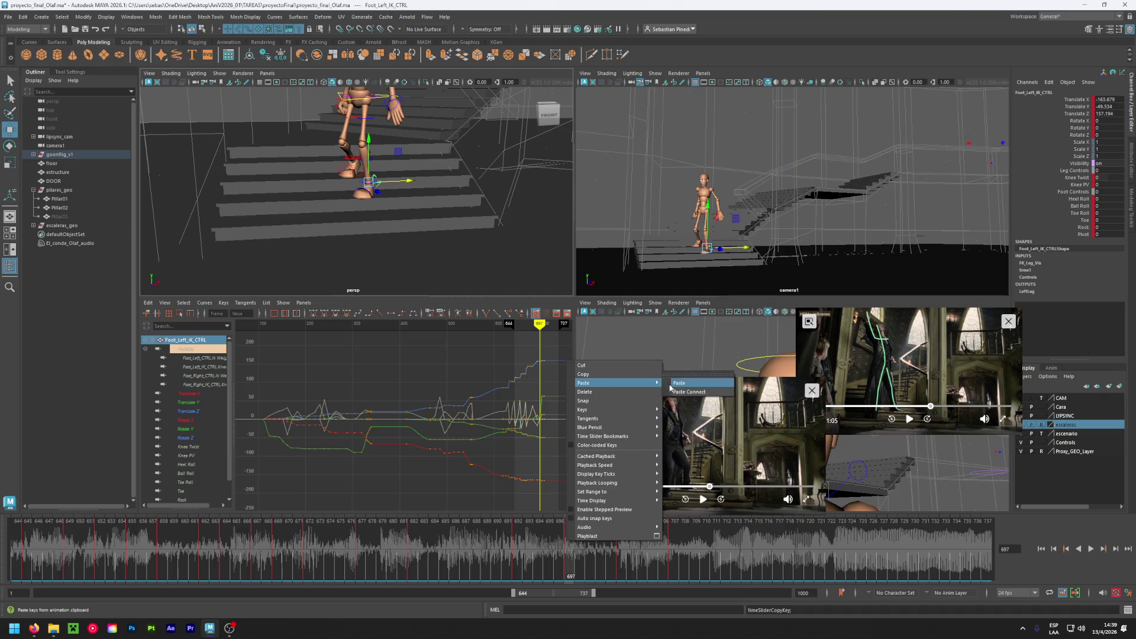
pyautogui.click(689, 384)
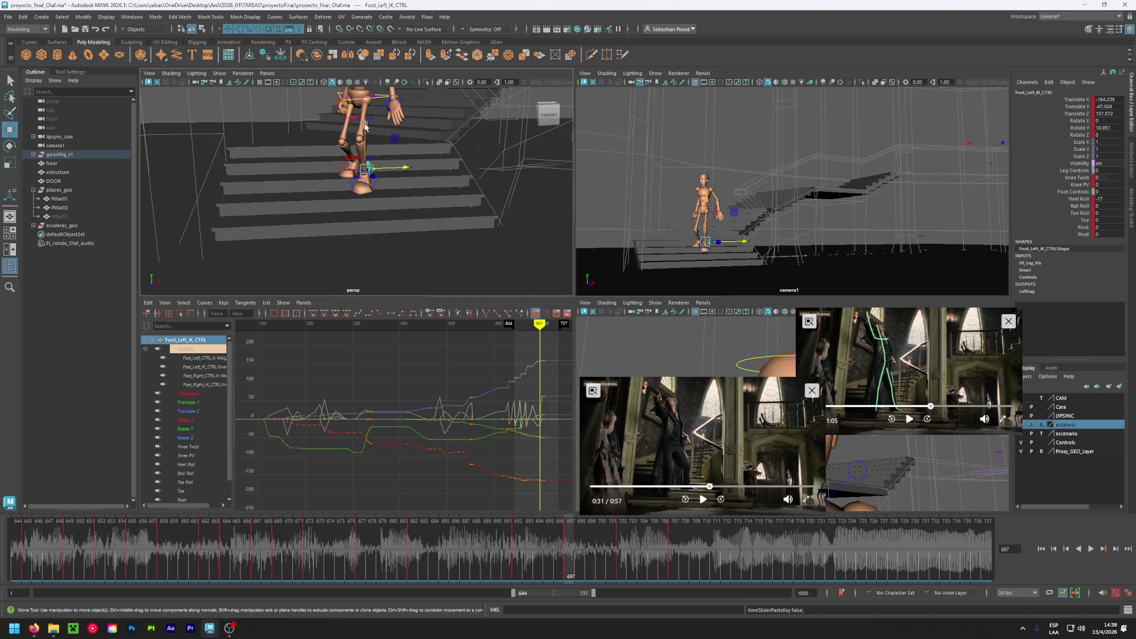
# - Set Heel Roll to 0, lower the left foot onto the step, and save the scene
pyautogui.click(1106, 199)
pyautogui.write('0')
pyautogui.press('Return')
pyautogui.moveTo(365, 130); pyautogui.dragTo(400, 149)
pyautogui.moveTo(571, 536)
pyautogui.mouseDown()
pyautogui.moveTo(452, 542)
pyautogui.moveTo(645, 554)
pyautogui.moveTo(588, 565)
pyautogui.moveTo(790, 560)
pyautogui.moveTo(414, 547)
pyautogui.moveTo(631, 568)
pyautogui.moveTo(846, 559)
pyautogui.moveTo(672, 555)
pyautogui.mouseUp()
pyautogui.hotkey('ctrl', 's')
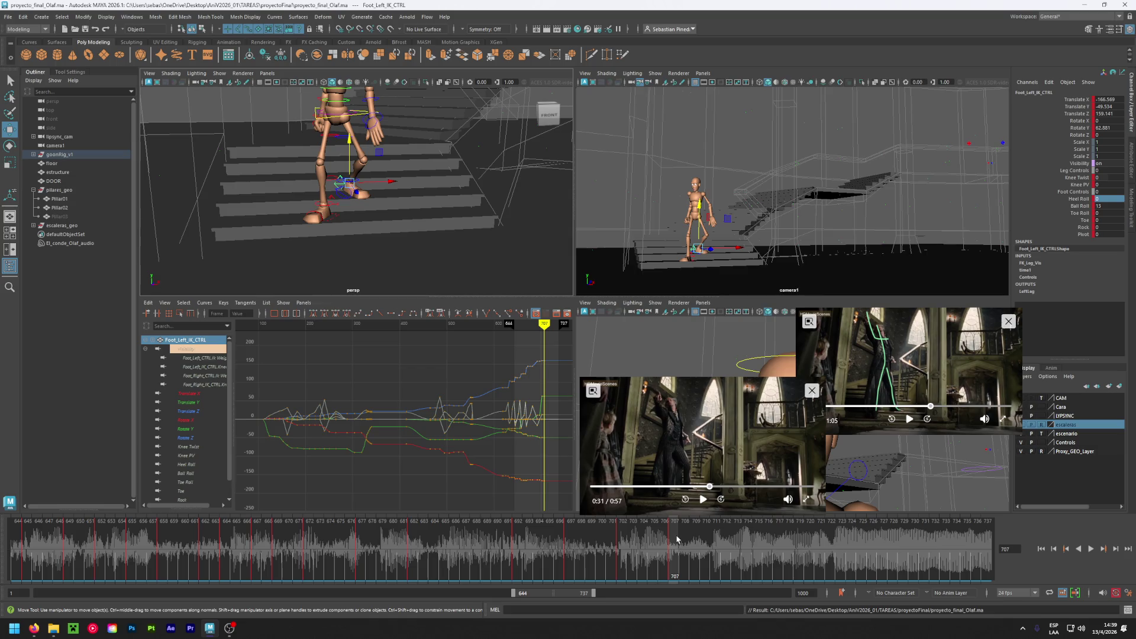
# - Compare the reference clip at 0:30–0:31 while playing the walk up to frame 724
pyautogui.moveTo(676, 538); pyautogui.dragTo(736, 547)
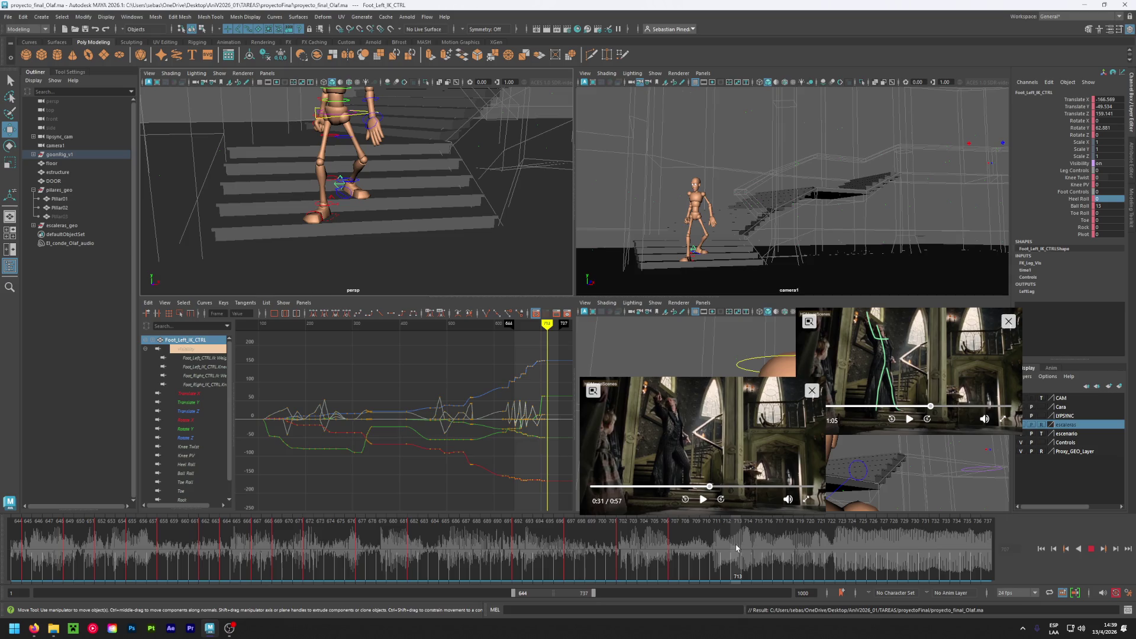
pyautogui.click(707, 487)
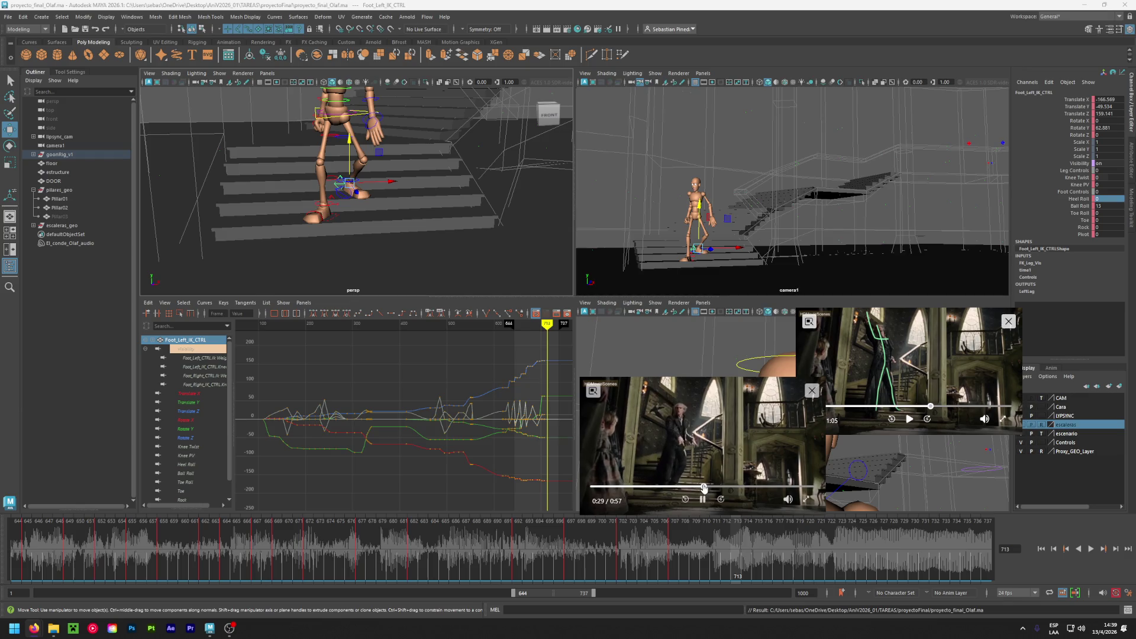
pyautogui.click(702, 500)
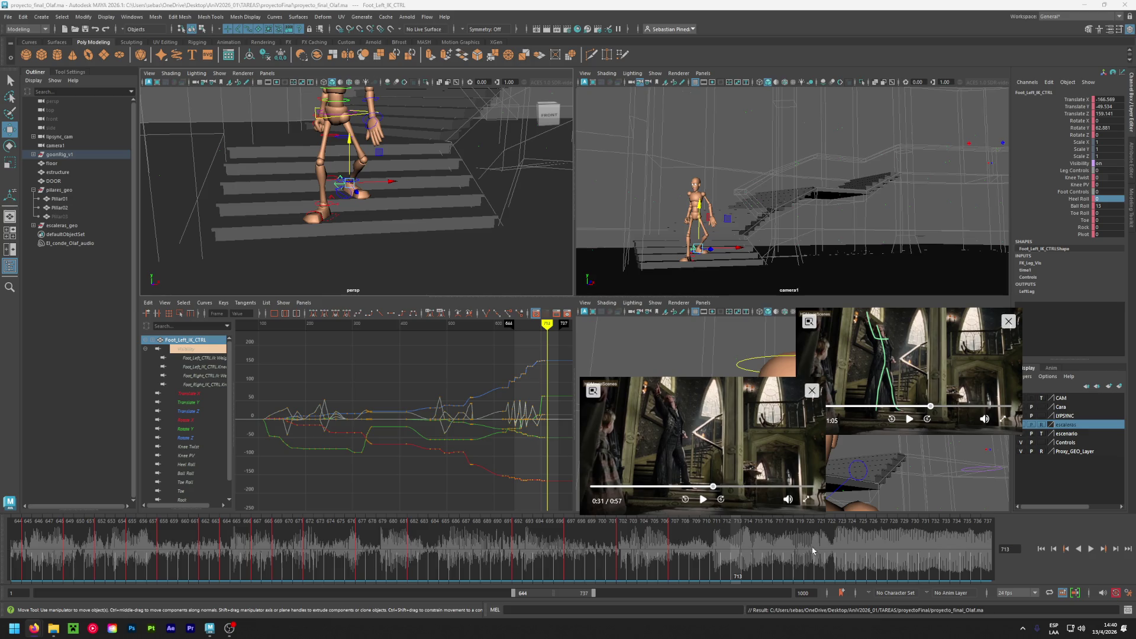
pyautogui.moveTo(702, 550); pyautogui.dragTo(898, 568)
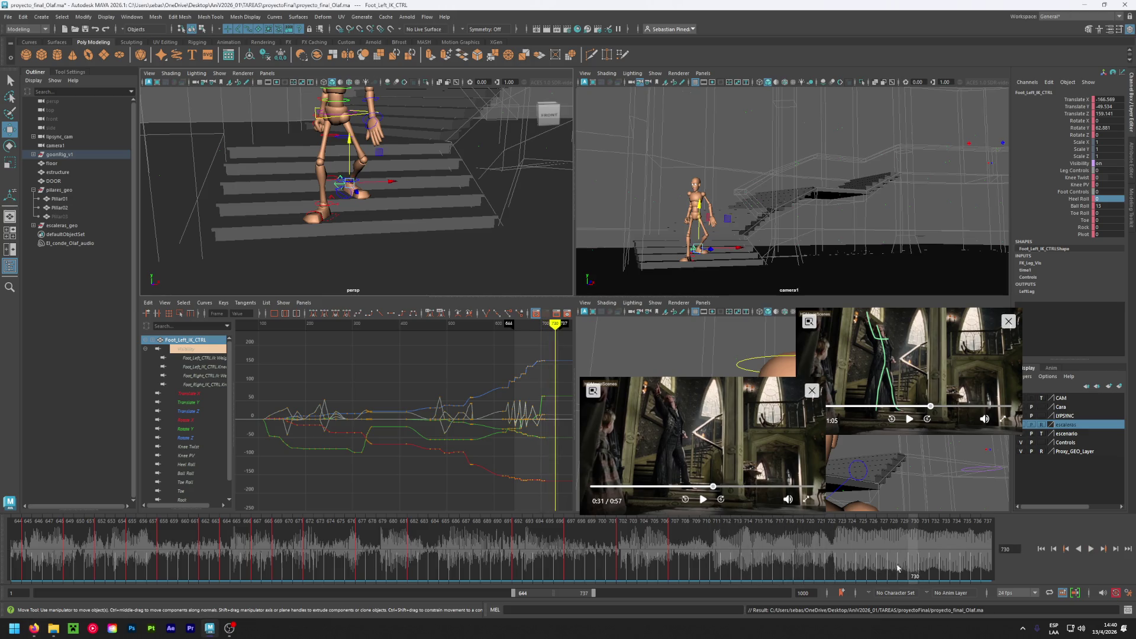
pyautogui.hotkey('alt', 'v')
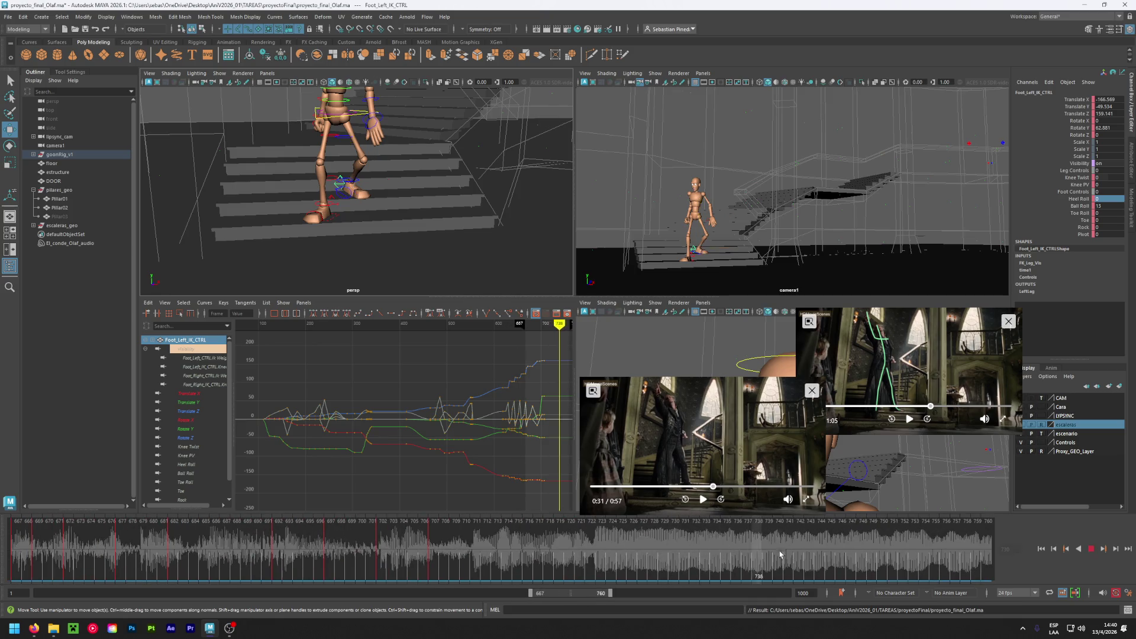
pyautogui.hotkey('alt', 'v')
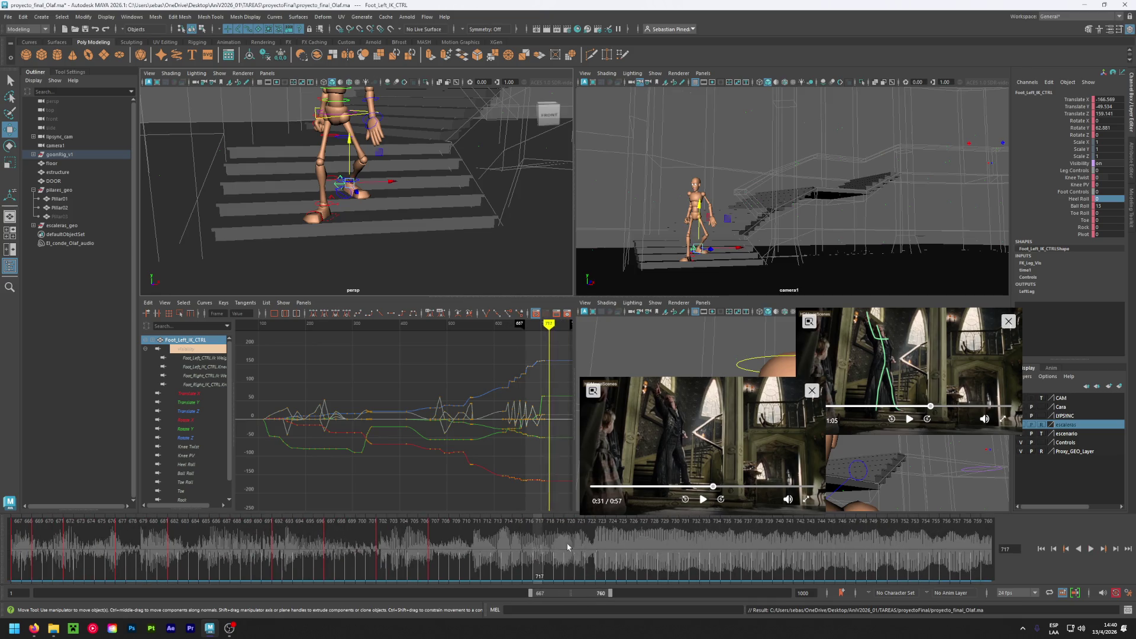
pyautogui.click(703, 499)
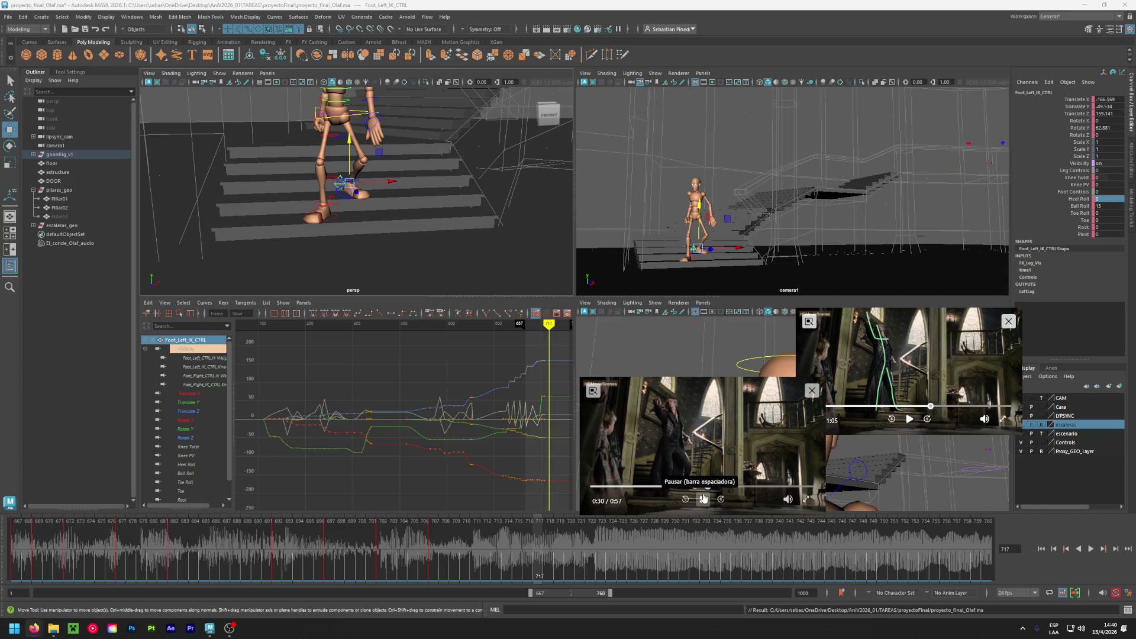
pyautogui.click(703, 498)
pyautogui.hotkey('alt', 'v')
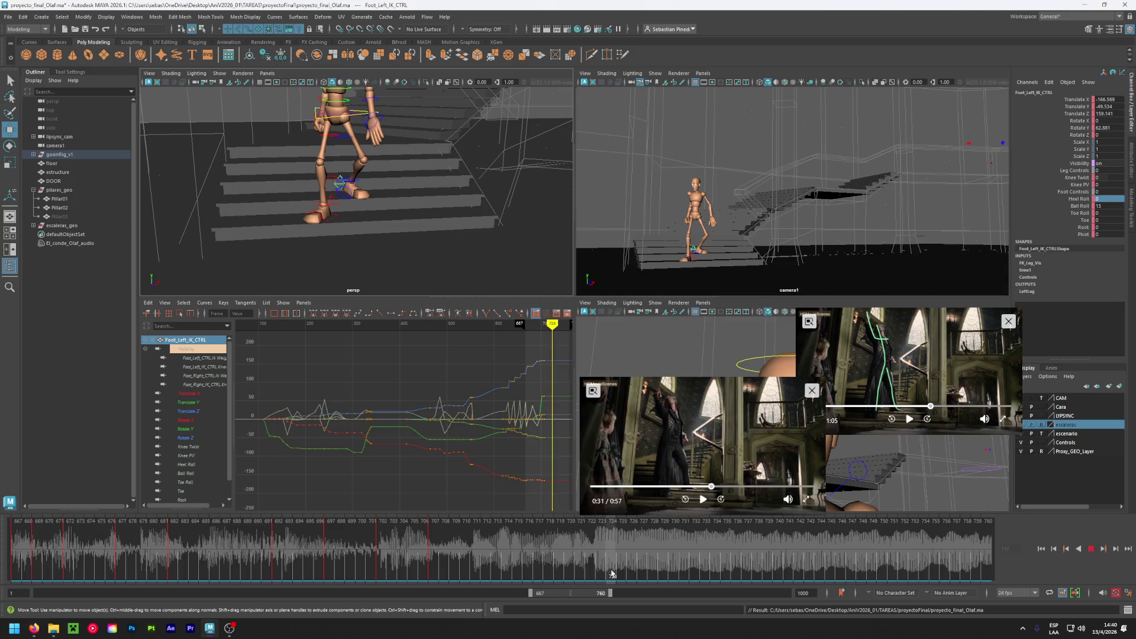
pyautogui.hotkey('alt', 'v')
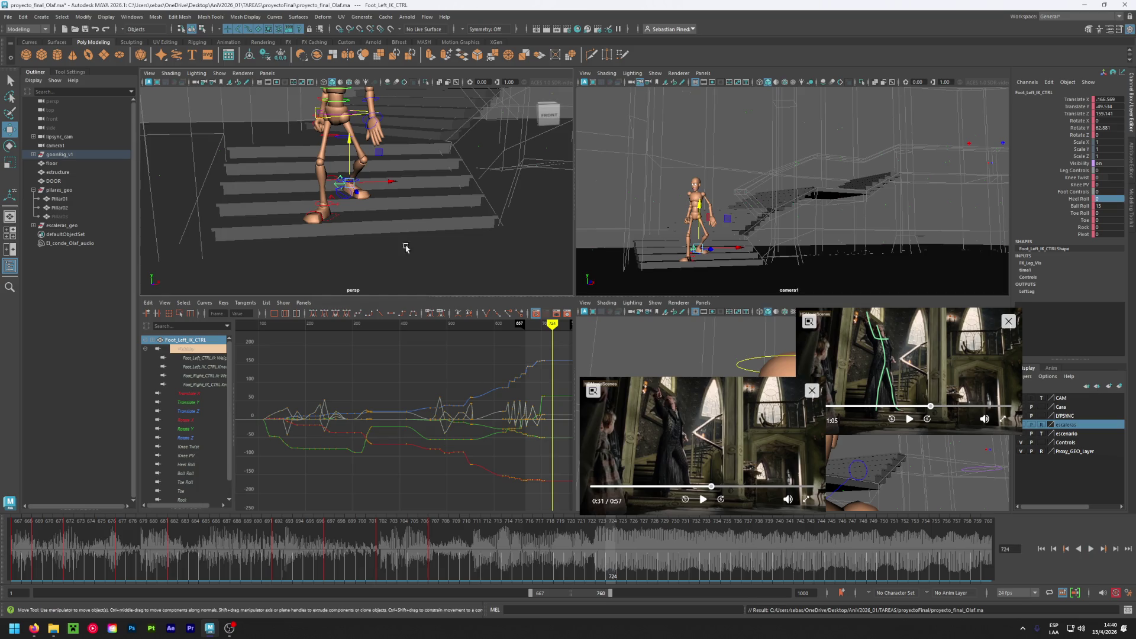
# - At frame 724, slide the left foot forward along X and key it
pyautogui.moveTo(393, 181)
pyautogui.mouseDown()
pyautogui.moveTo(426, 179)
pyautogui.moveTo(401, 192)
pyautogui.moveTo(422, 189)
pyautogui.mouseUp()
pyautogui.press('s')
pyautogui.press('e')
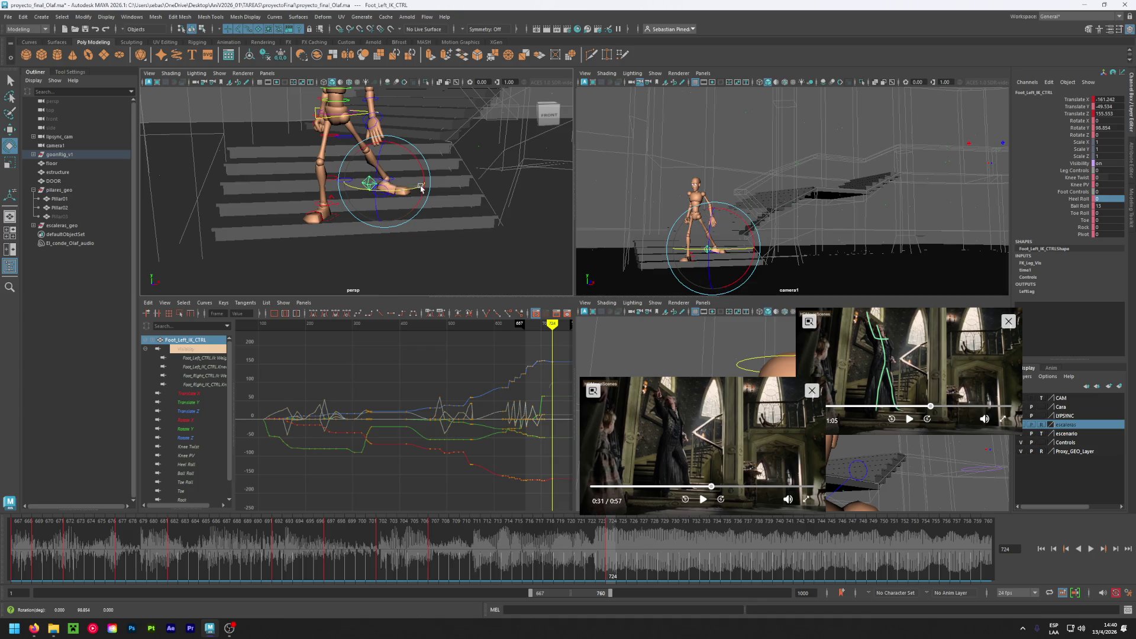
# - Nudge the left foot back, then twist the hips about 22° in Y and key the rotation
pyautogui.press('w')
pyautogui.moveTo(425, 186)
pyautogui.mouseDown()
pyautogui.moveTo(409, 188)
pyautogui.moveTo(405, 207)
pyautogui.mouseUp()
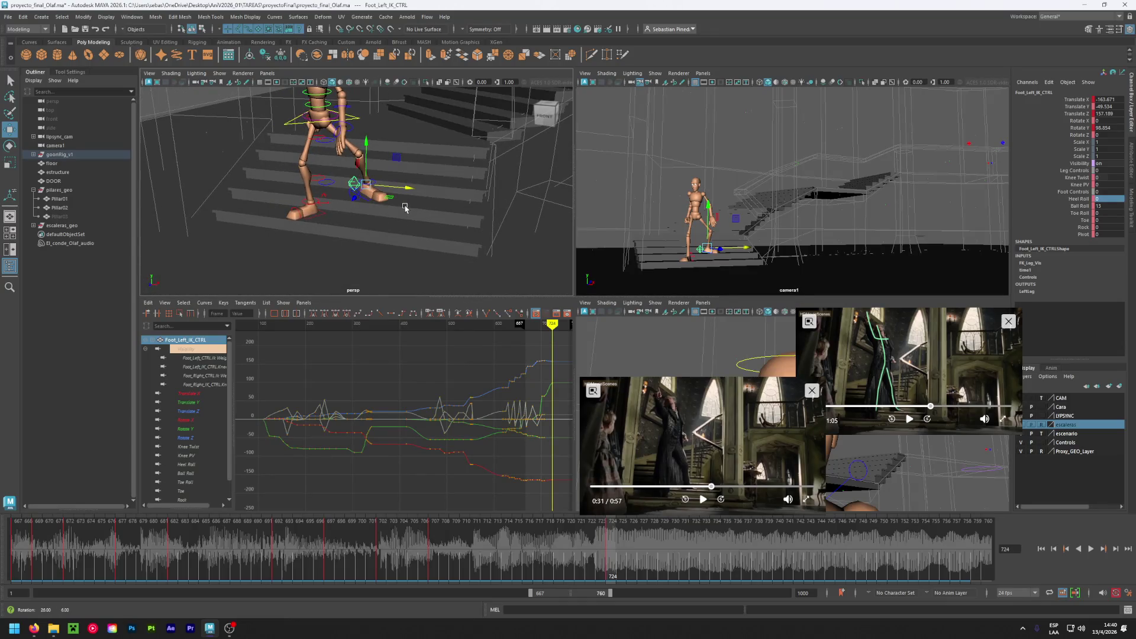
pyautogui.click(301, 126)
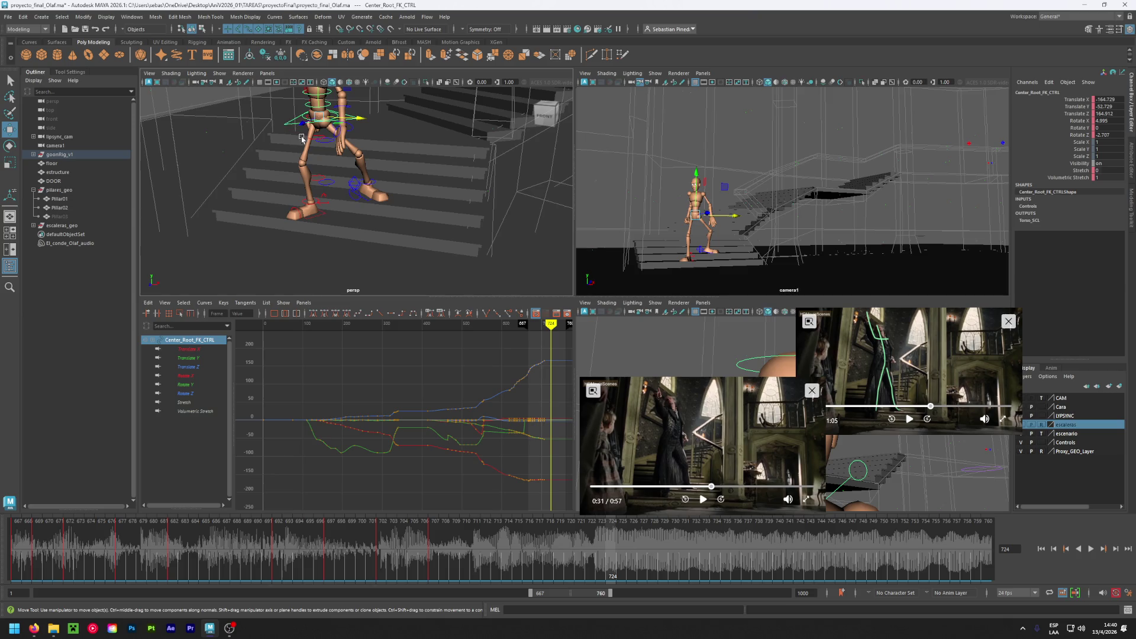
pyautogui.press('e')
pyautogui.moveTo(320, 131); pyautogui.dragTo(352, 124)
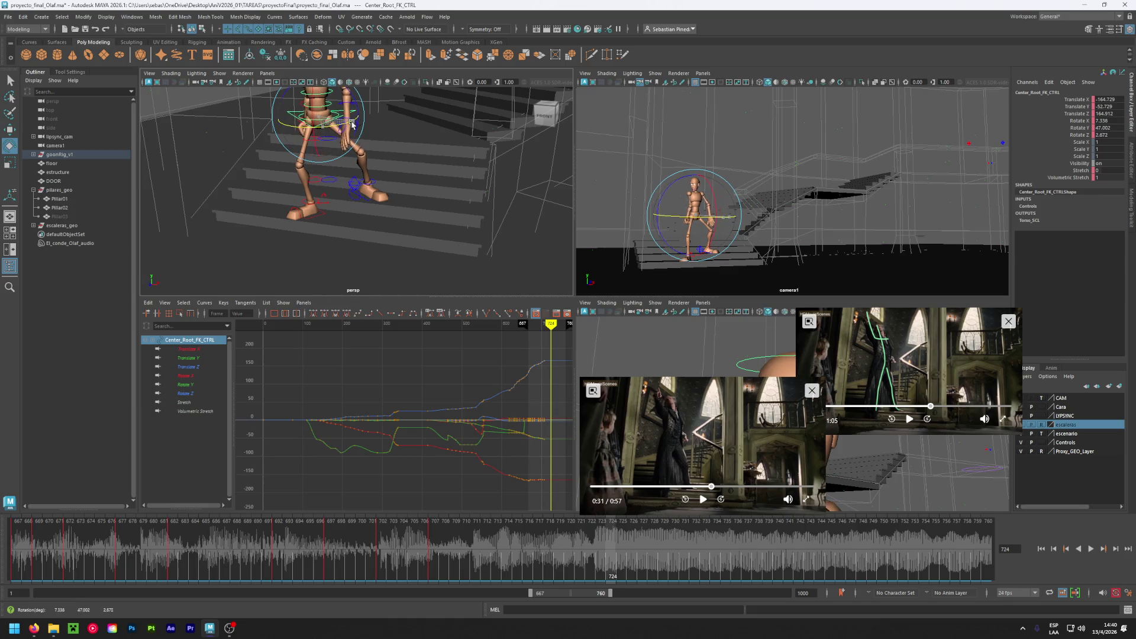
pyautogui.hotkey('shift', 'e')
# - Shift the left foot back a little, review from frame 696, and save the scene
pyautogui.click(356, 189)
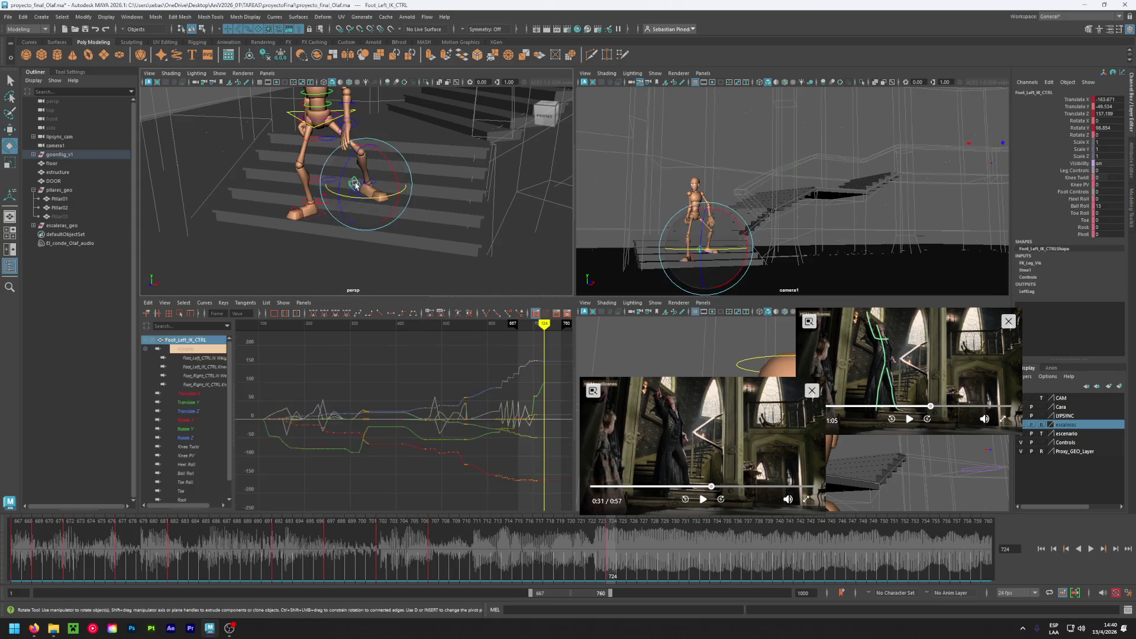
pyautogui.press('w')
pyautogui.moveTo(411, 188); pyautogui.dragTo(423, 188)
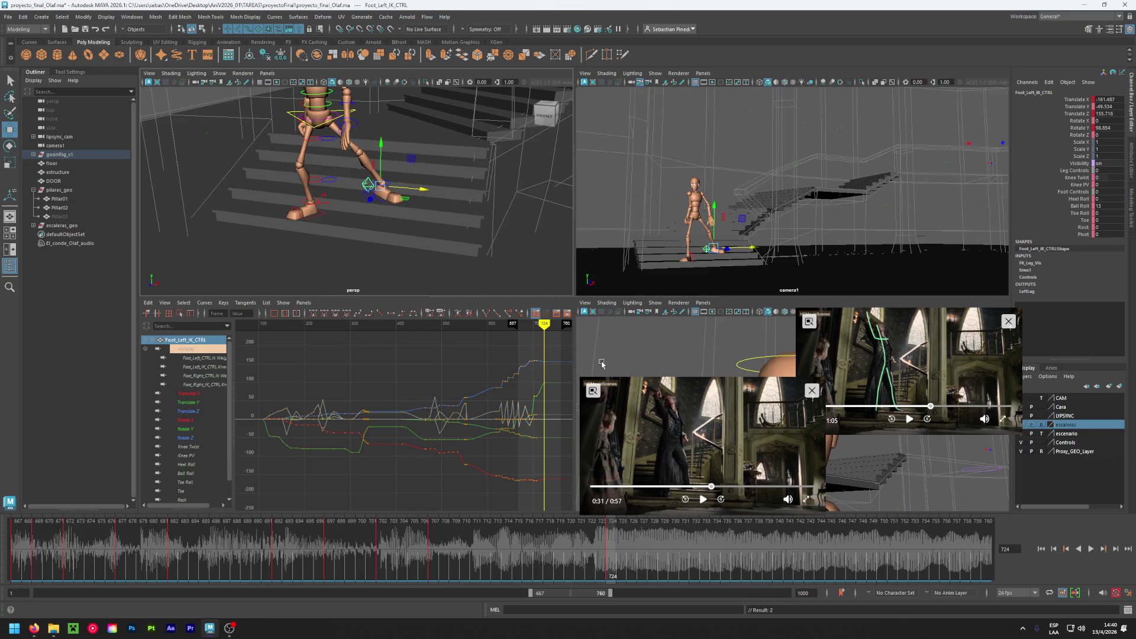
pyautogui.moveTo(614, 548)
pyautogui.mouseDown()
pyautogui.moveTo(309, 545)
pyautogui.moveTo(608, 585)
pyautogui.mouseUp()
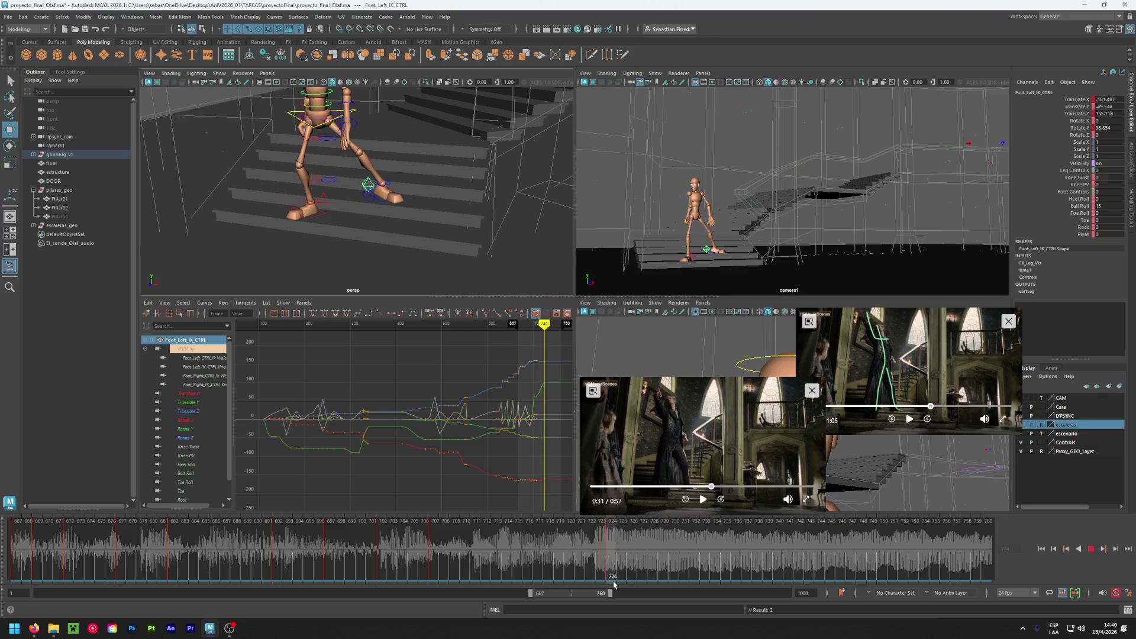
pyautogui.hotkey('ctrl', 's')
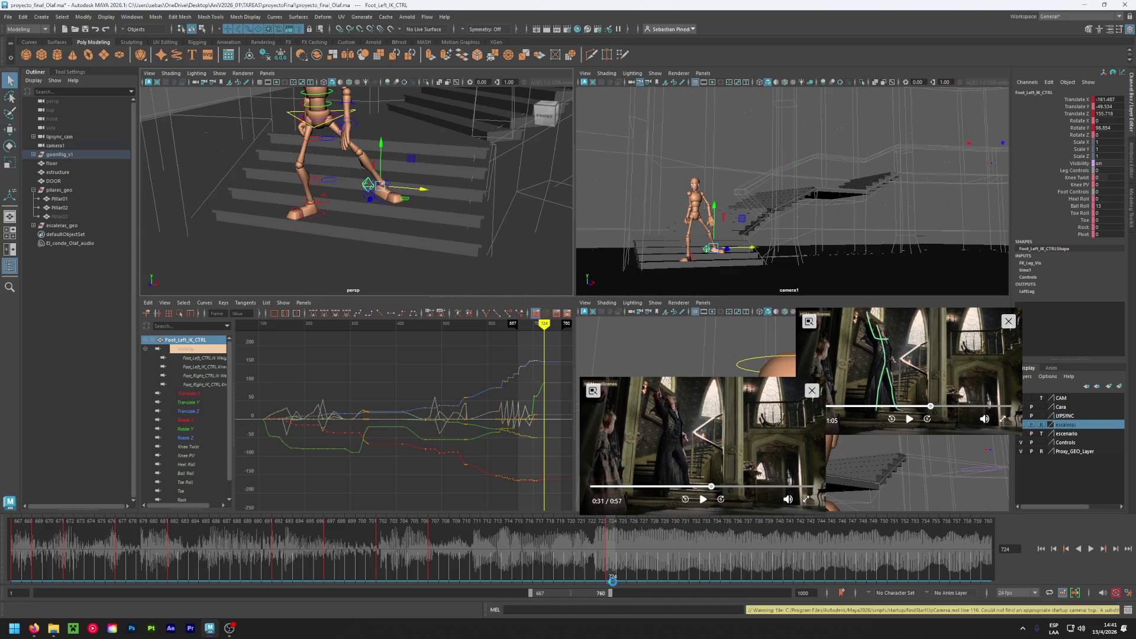
pyautogui.moveTo(614, 562)
pyautogui.mouseDown()
pyautogui.moveTo(127, 562)
pyautogui.moveTo(513, 571)
pyautogui.moveTo(920, 606)
pyautogui.moveTo(611, 585)
pyautogui.mouseUp()
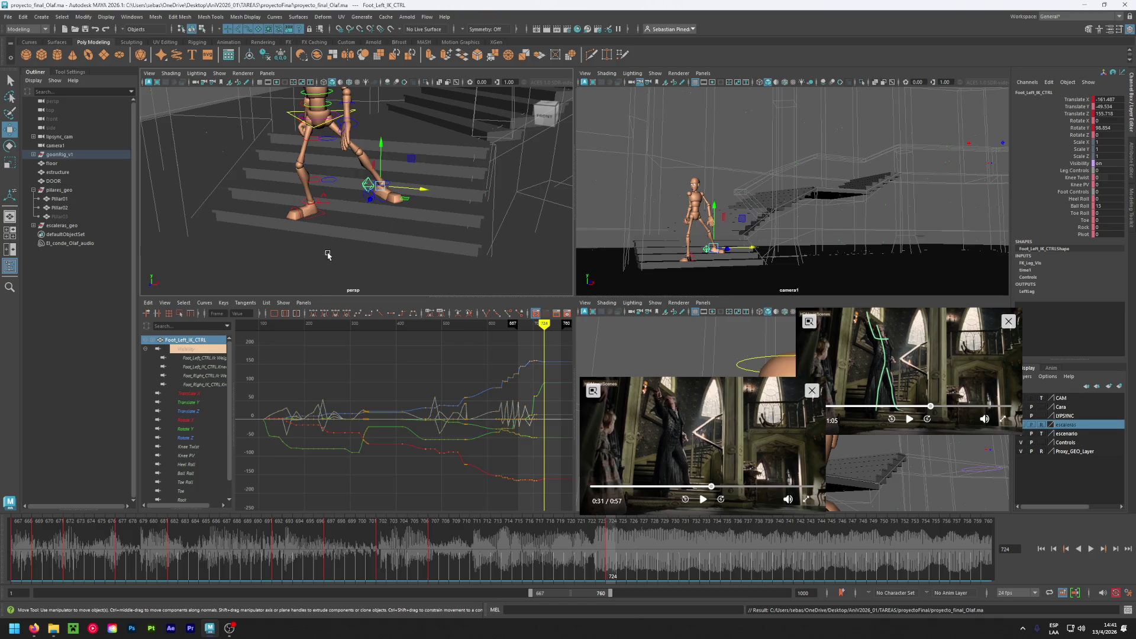
# - Shift the playback range back to frames 586–679, showing the character higher on the staircase
pyautogui.scroll(-2, 328, 254)
pyautogui.scroll(-2, 337, 249)
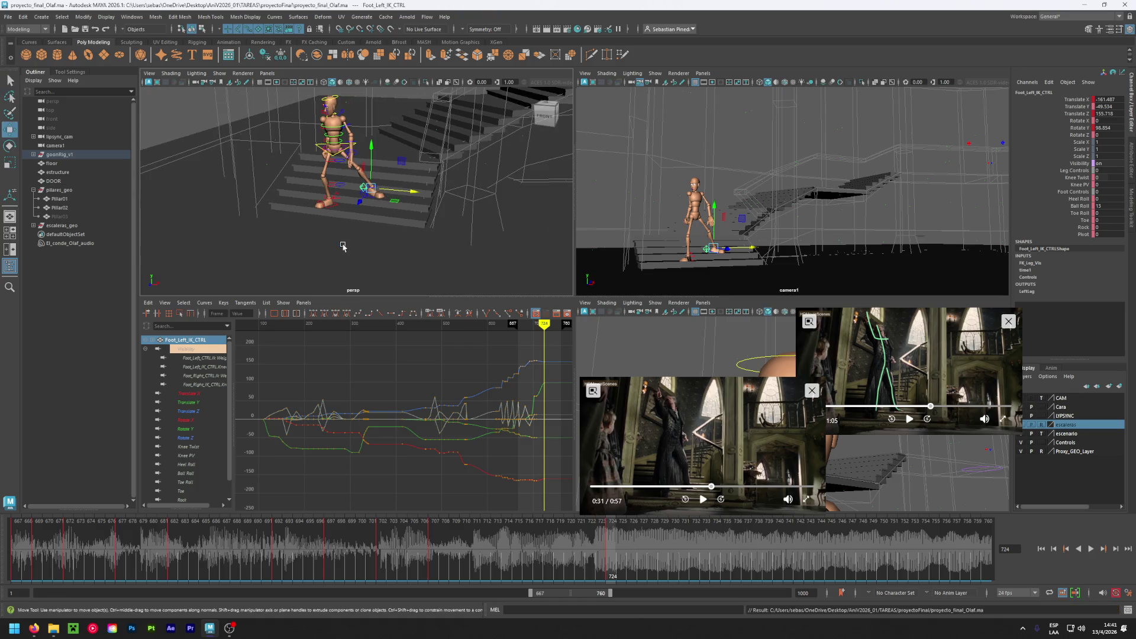
pyautogui.scroll(-2, 342, 246)
pyautogui.moveTo(342, 246)
pyautogui.keyDown('alt'); pyautogui.mouseDown()
pyautogui.moveTo(383, 243)
pyautogui.moveTo(362, 246)
pyautogui.mouseUp(); pyautogui.keyUp('alt')
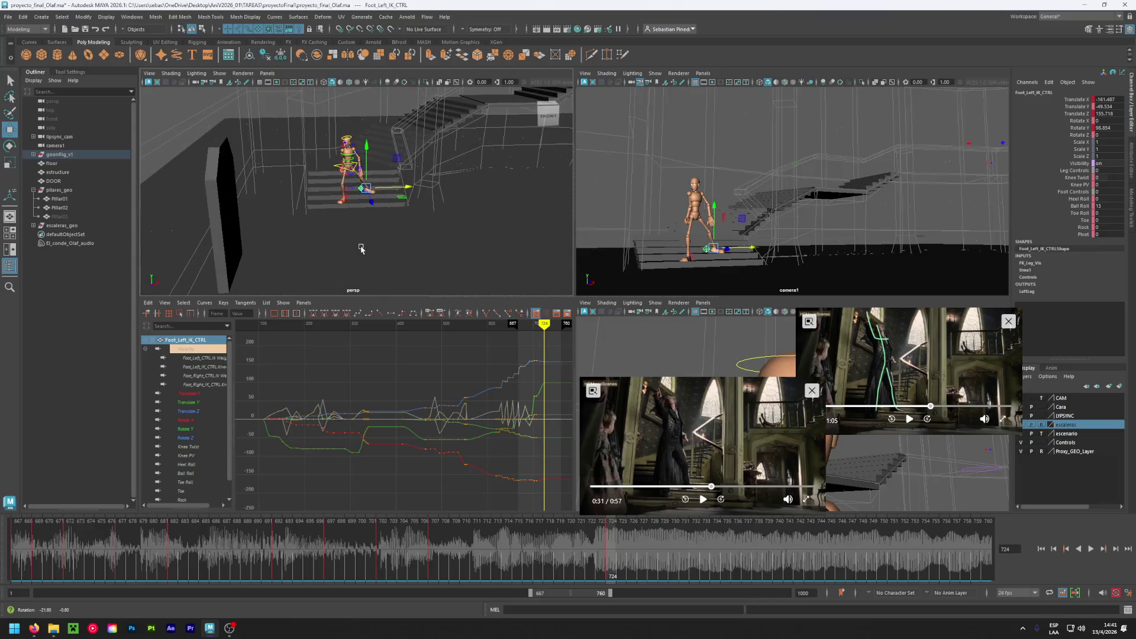
pyautogui.moveTo(612, 550)
pyautogui.mouseDown()
pyautogui.moveTo(153, 541)
pyautogui.moveTo(394, 525)
pyautogui.moveTo(668, 556)
pyautogui.moveTo(611, 555)
pyautogui.mouseUp()
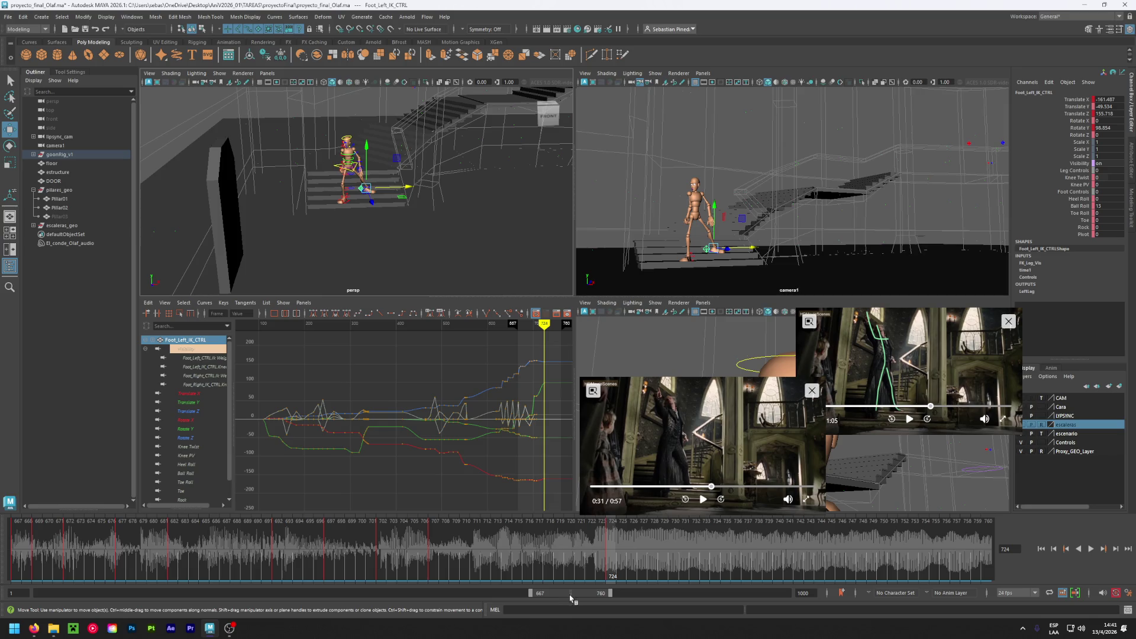
pyautogui.moveTo(437, 206)
pyautogui.keyDown('alt'); pyautogui.mouseDown(button='middle')
pyautogui.moveTo(408, 263)
pyautogui.moveTo(378, 288)
pyautogui.mouseUp(button='middle'); pyautogui.keyUp('alt')
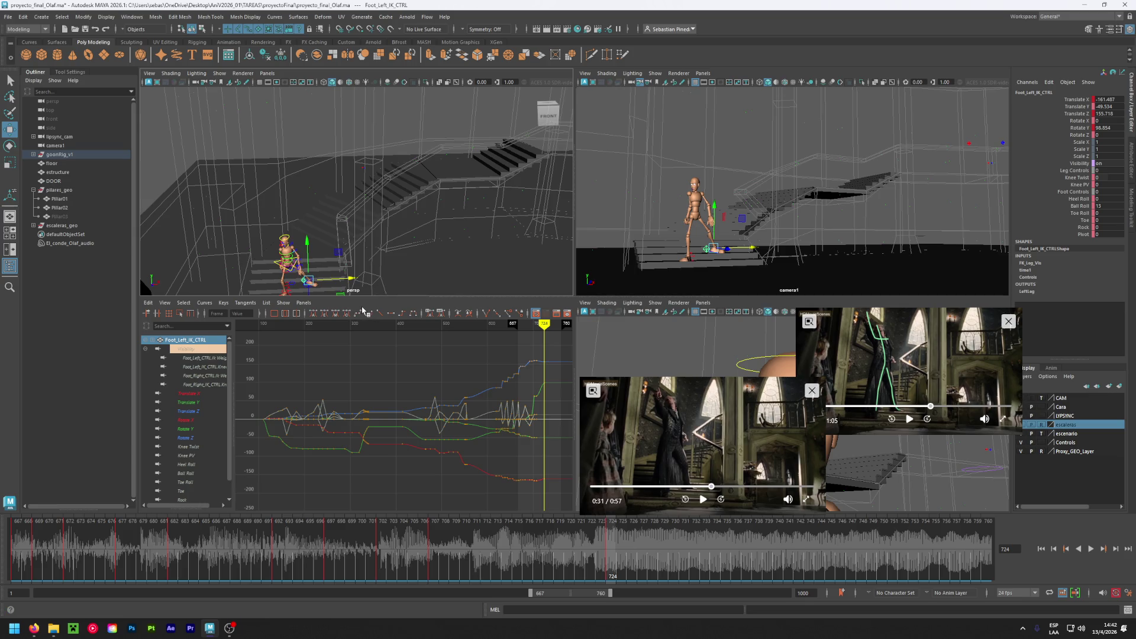
pyautogui.moveTo(577, 593); pyautogui.dragTo(516, 593)
pyautogui.moveTo(342, 557)
pyautogui.mouseDown()
pyautogui.moveTo(348, 545)
pyautogui.moveTo(765, 571)
pyautogui.moveTo(429, 558)
pyautogui.mouseUp()
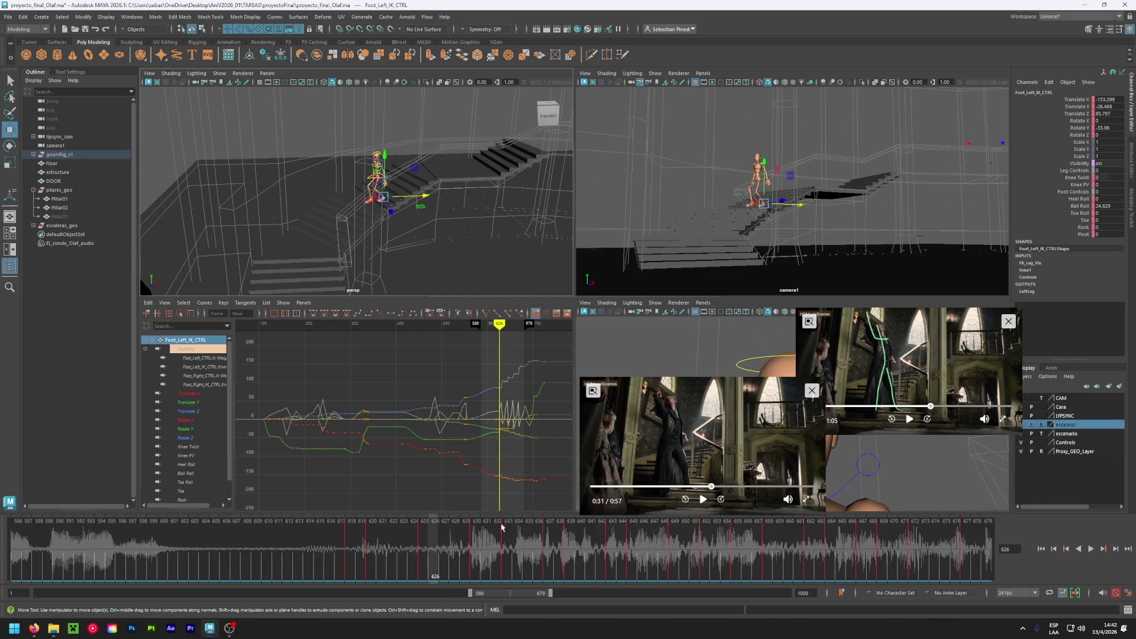
# - Cue both reference clips to the staircase shots, pausing the lower clip at 0:26
pyautogui.click(684, 487)
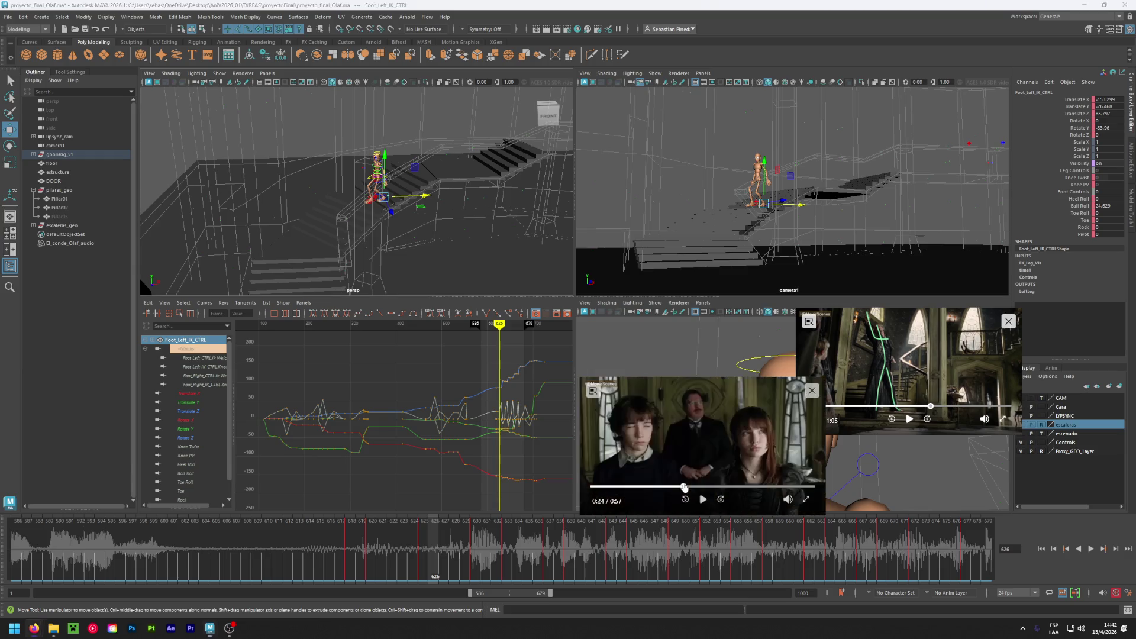
pyautogui.moveTo(684, 487); pyautogui.dragTo(702, 488)
pyautogui.moveTo(704, 486); pyautogui.dragTo(686, 486)
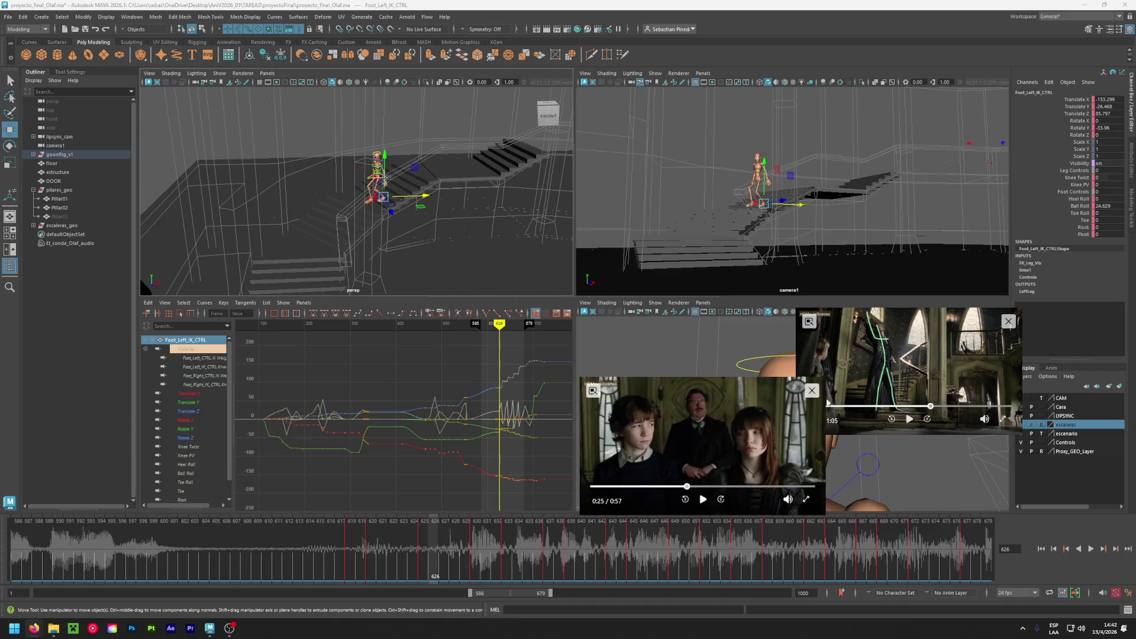
pyautogui.moveTo(891, 407); pyautogui.dragTo(916, 407)
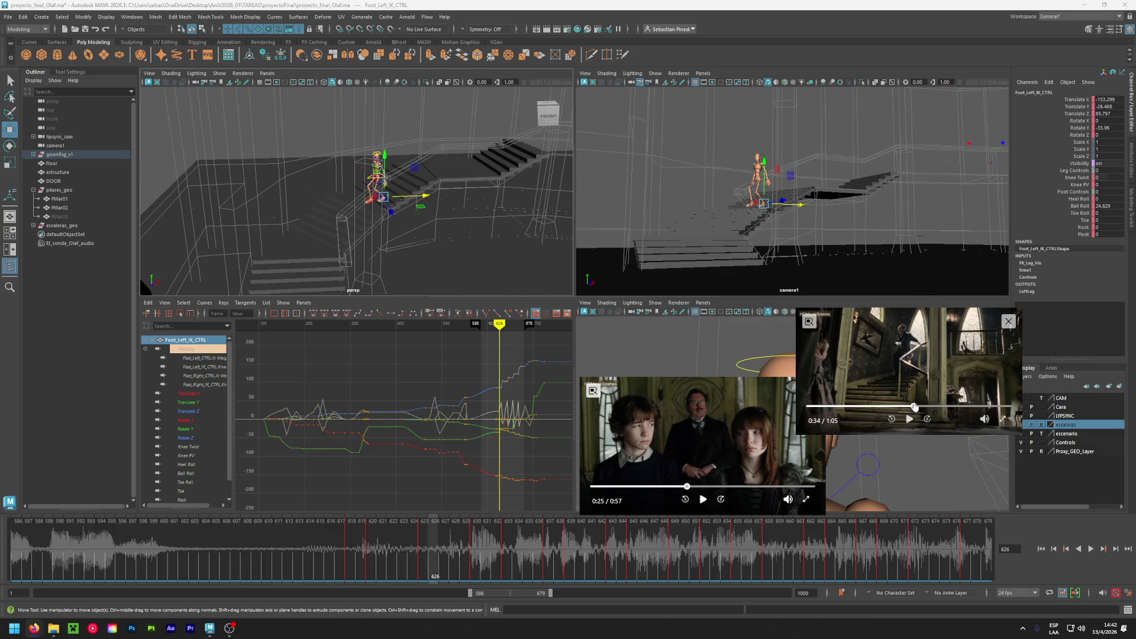
pyautogui.moveTo(914, 407); pyautogui.dragTo(912, 412)
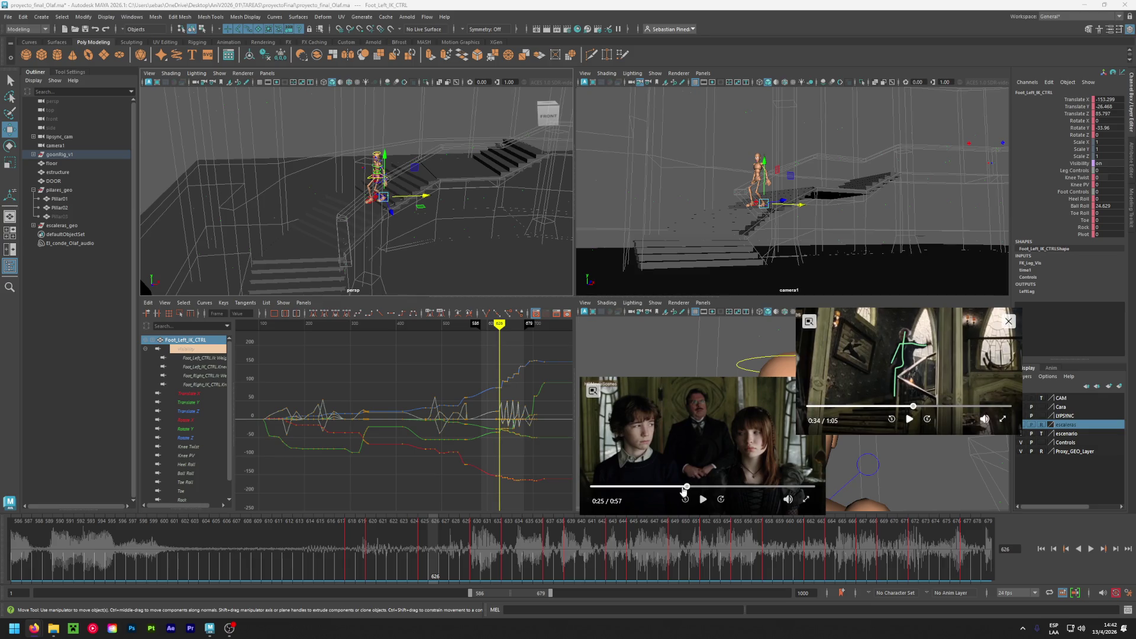
pyautogui.click(703, 499)
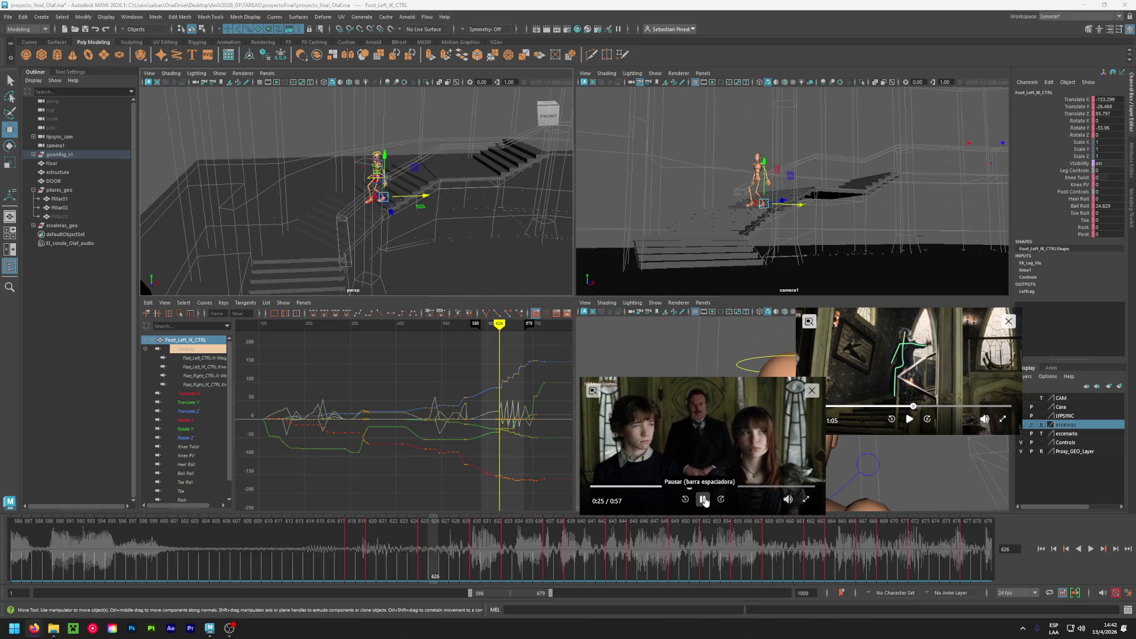
pyautogui.click(703, 499)
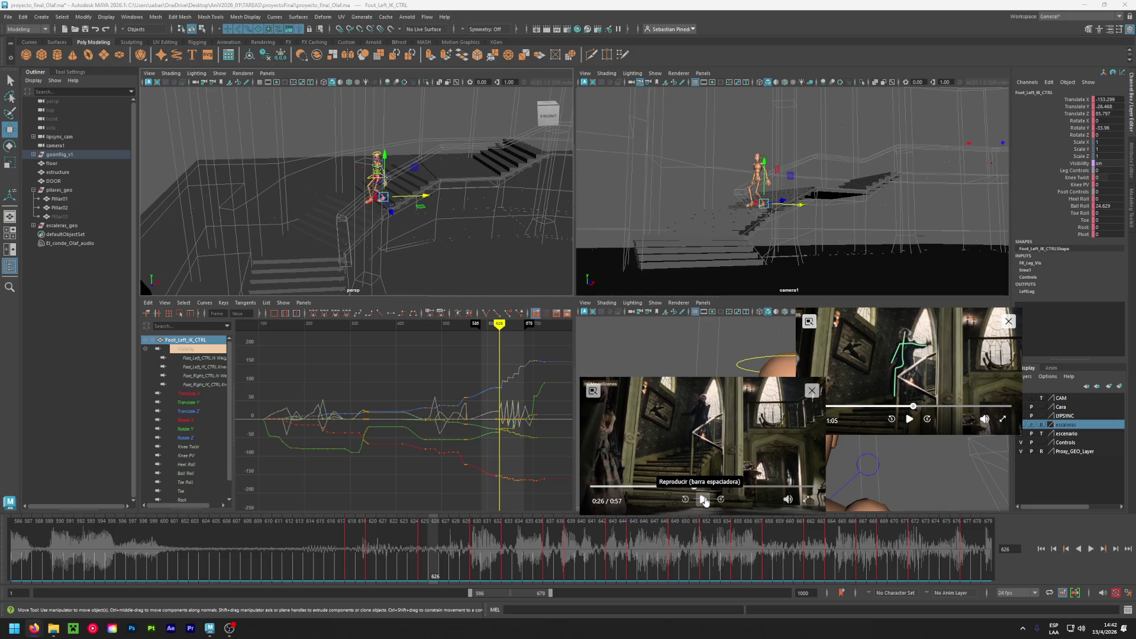
# - Play the character animation, settle on frame 633, and select the right forearm control
pyautogui.hotkey('alt', 'v')
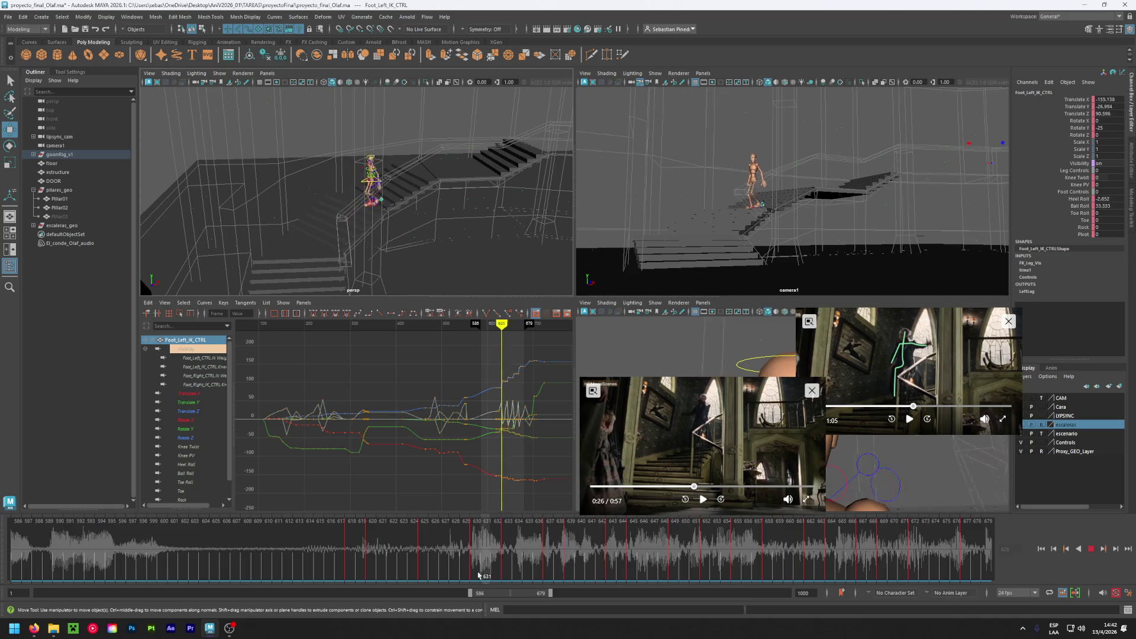
pyautogui.moveTo(507, 583)
pyautogui.mouseDown()
pyautogui.moveTo(551, 583)
pyautogui.moveTo(509, 577)
pyautogui.mouseUp()
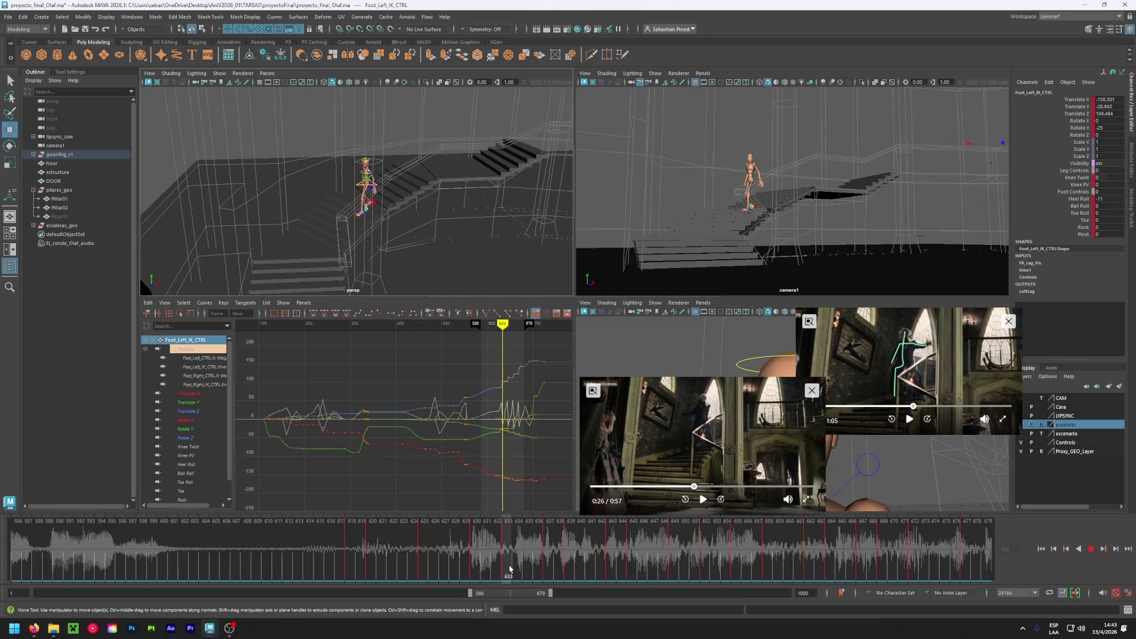
pyautogui.moveTo(322, 235)
pyautogui.keyDown('alt'); pyautogui.mouseDown()
pyautogui.moveTo(333, 209)
pyautogui.moveTo(298, 229)
pyautogui.moveTo(325, 219)
pyautogui.mouseUp(); pyautogui.keyUp('alt')
pyautogui.scroll(5, 333, 210)
pyautogui.click(297, 208)
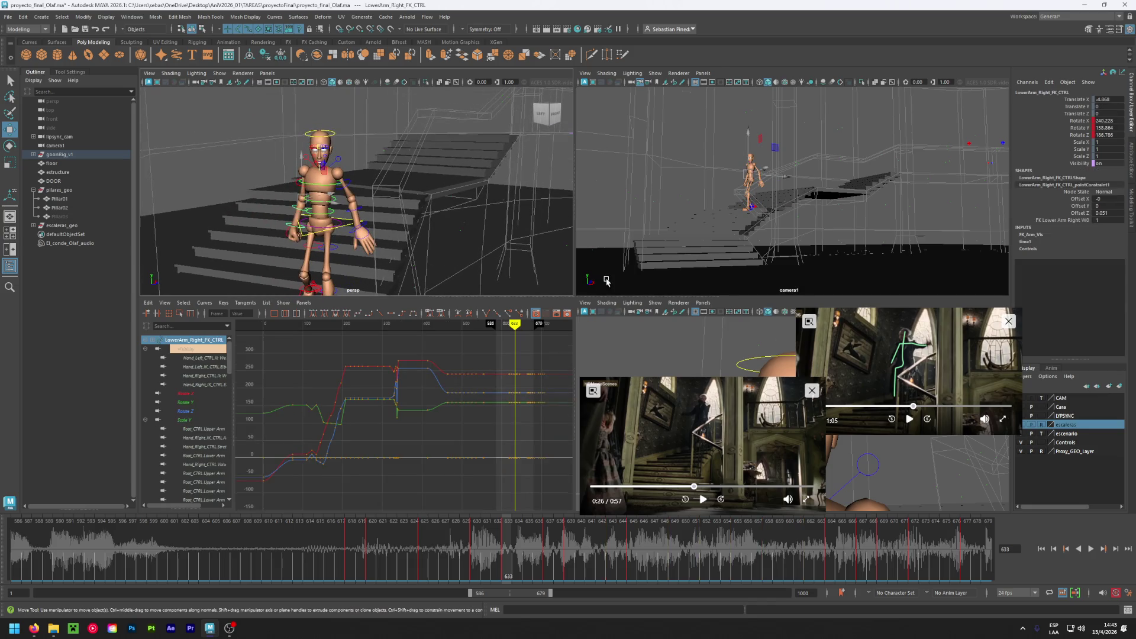
# - Rotate UpperArm_Right_FK_CTRL to raise the right arm, with the upper reference clip at 0:33
pyautogui.click(912, 408)
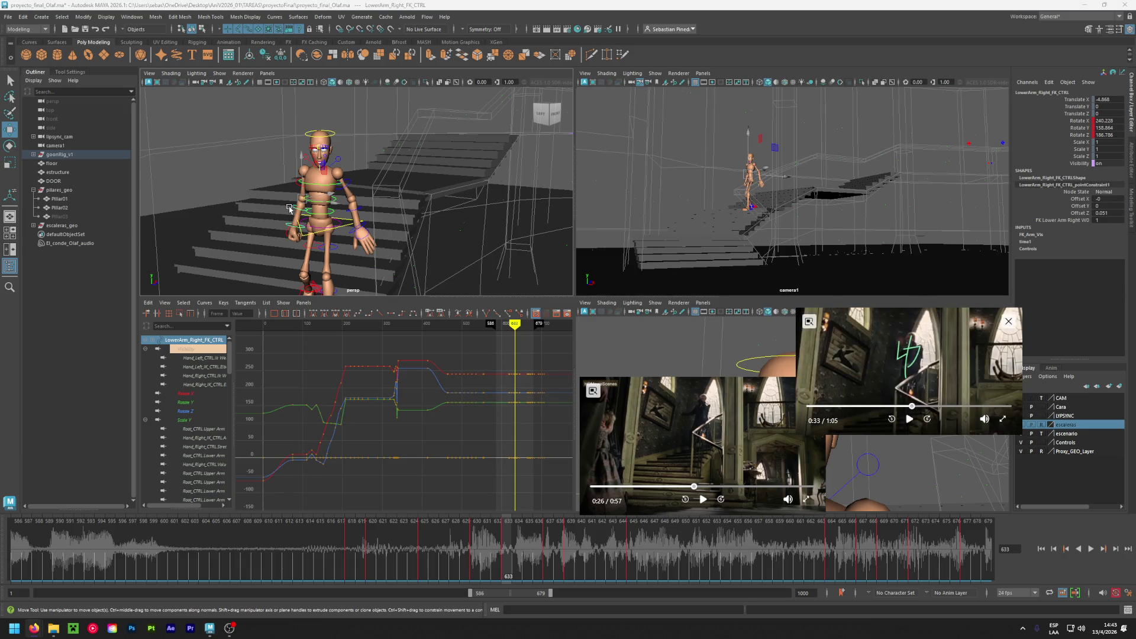
pyautogui.click(297, 182)
pyautogui.click(297, 183)
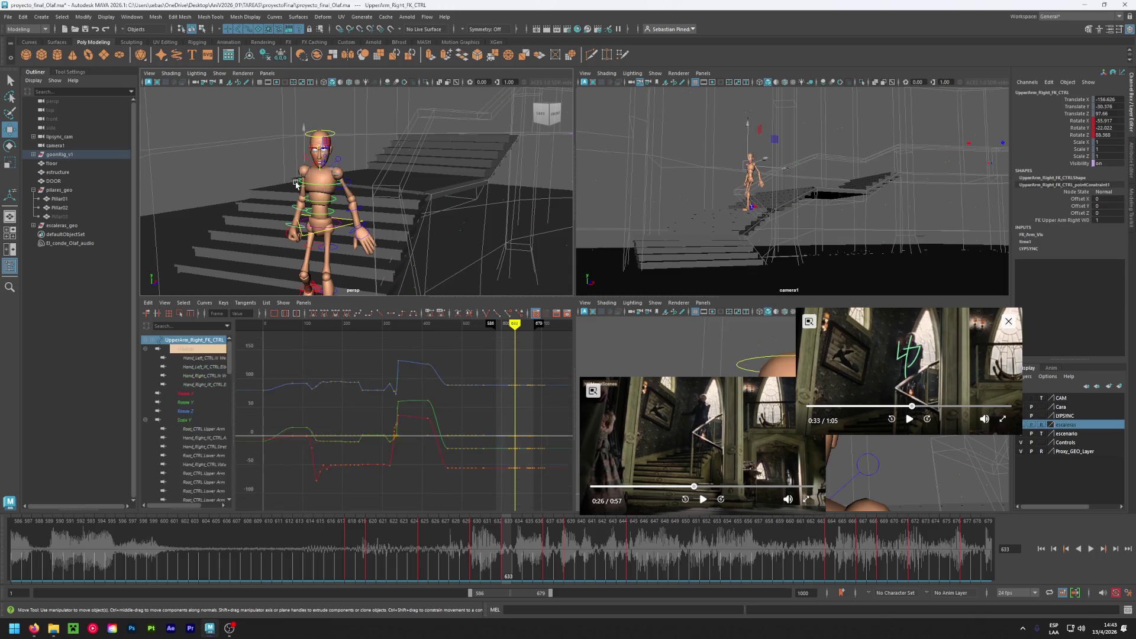
pyautogui.press('e')
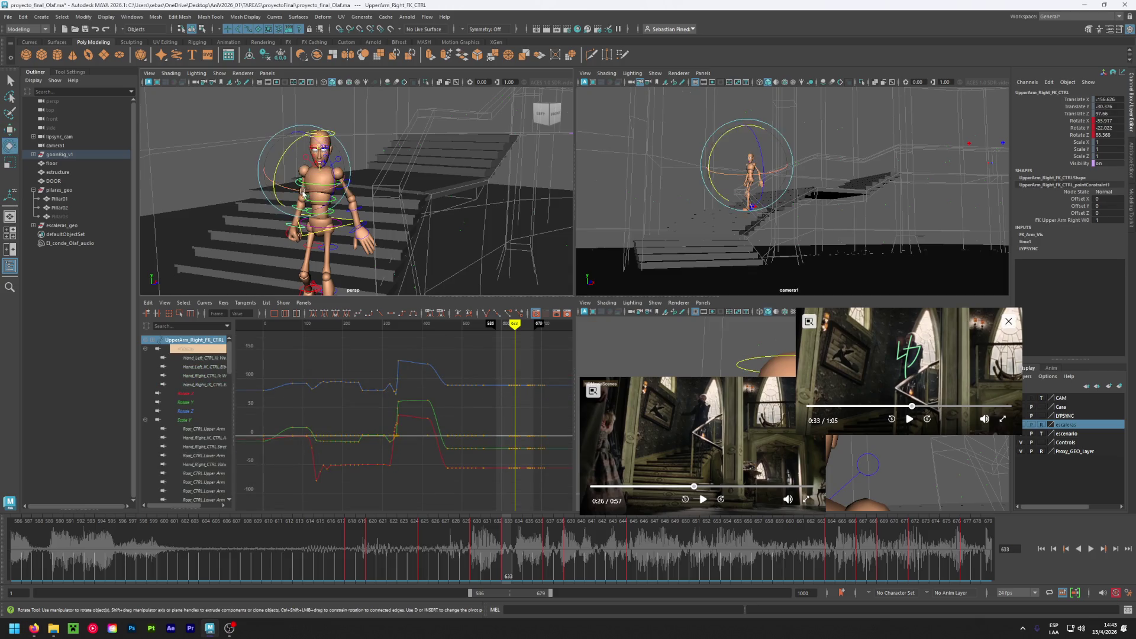
pyautogui.moveTo(277, 180); pyautogui.dragTo(331, 181)
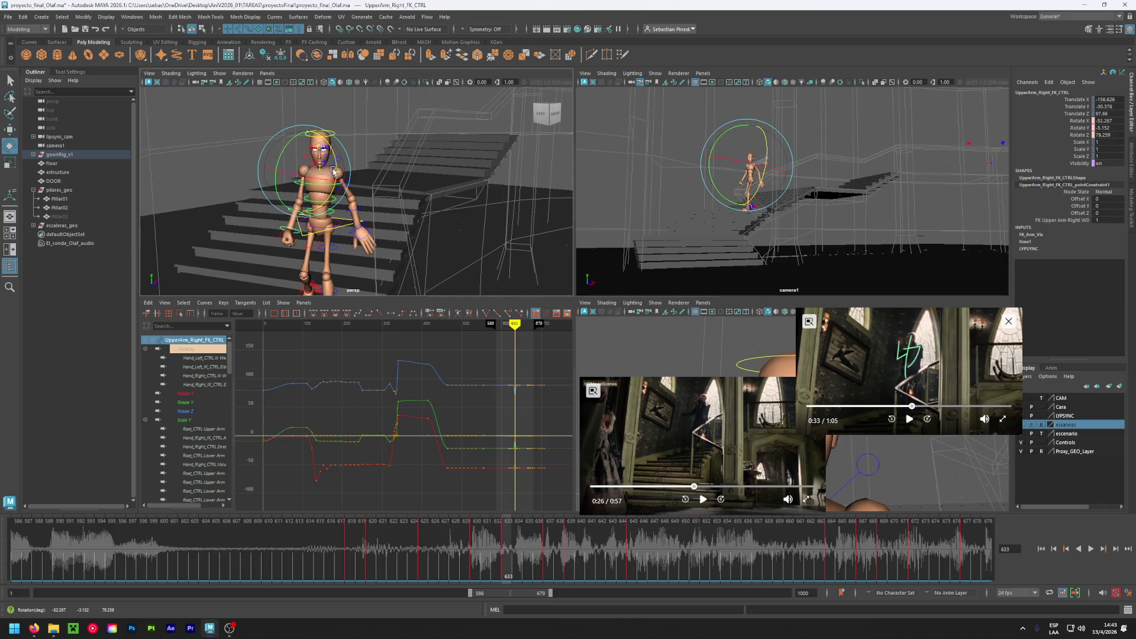
# - Bend the right forearm upward, rotate the right hand FK control, then select Hand_Right_CTRL
pyautogui.click(275, 199)
pyautogui.click(286, 213)
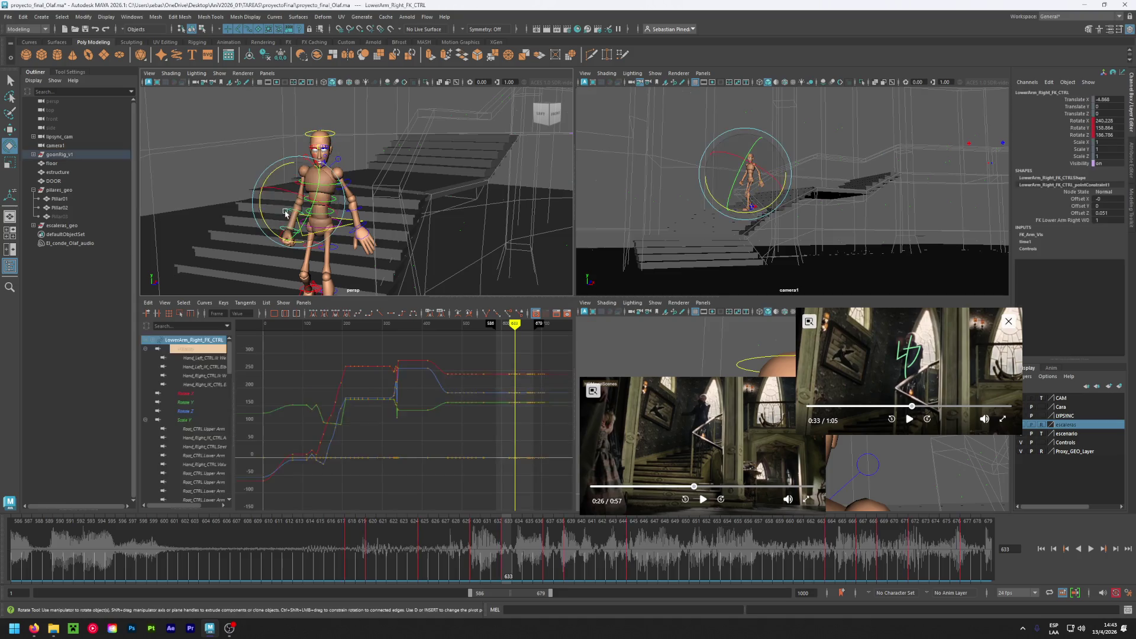
pyautogui.moveTo(265, 208)
pyautogui.mouseDown()
pyautogui.moveTo(298, 191)
pyautogui.moveTo(278, 185)
pyautogui.mouseUp()
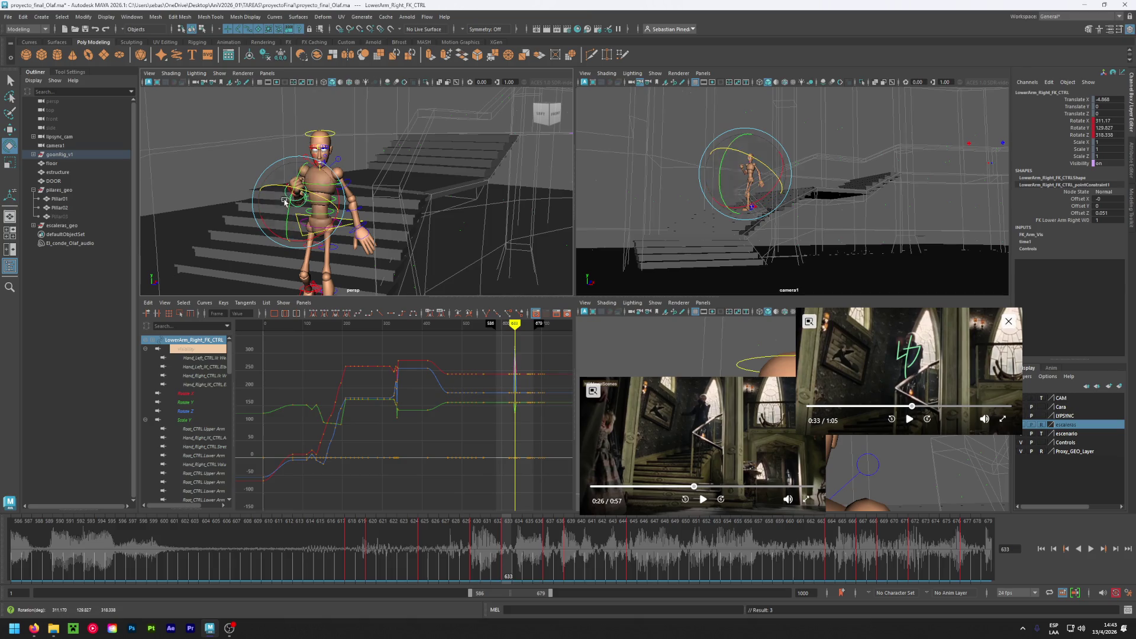
pyautogui.click(260, 168)
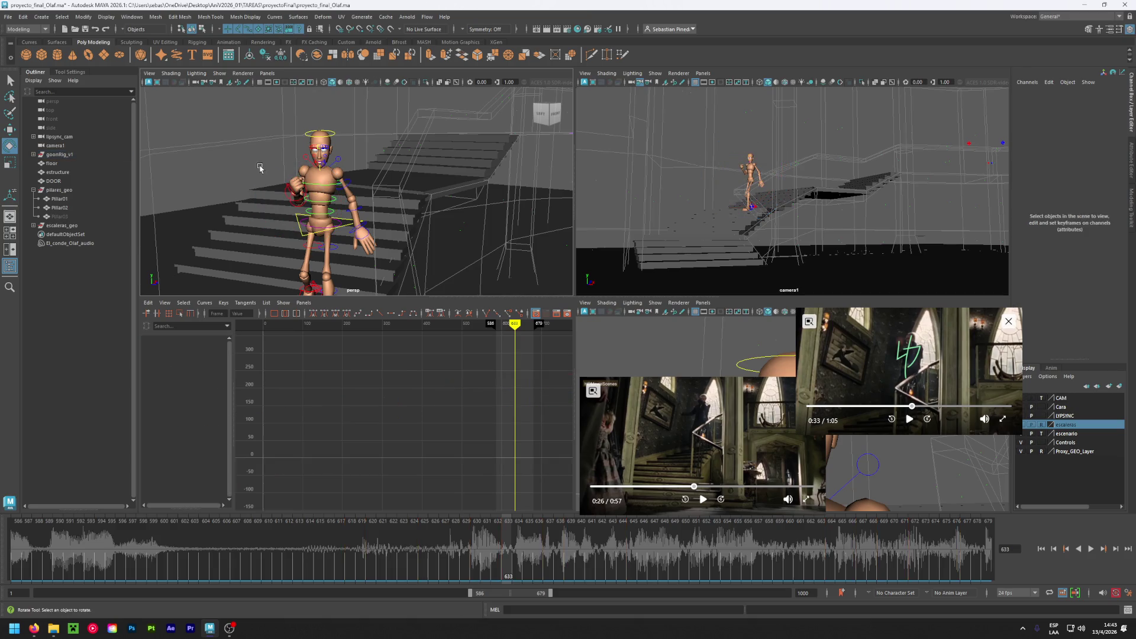
pyautogui.click(306, 204)
pyautogui.moveTo(313, 206); pyautogui.dragTo(299, 220)
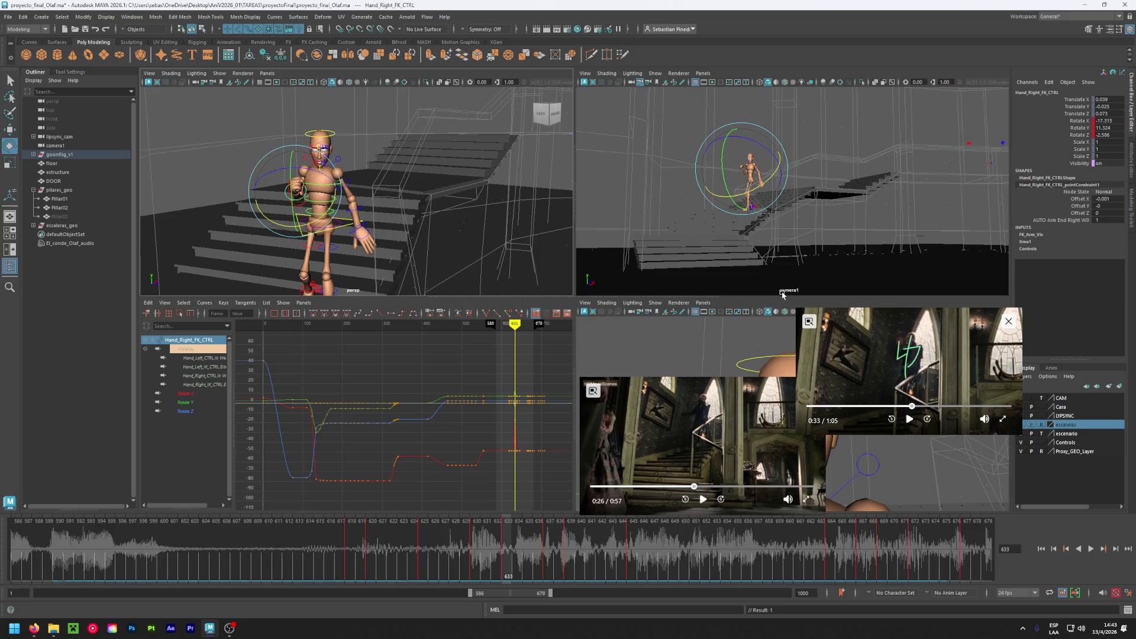
pyautogui.click(284, 185)
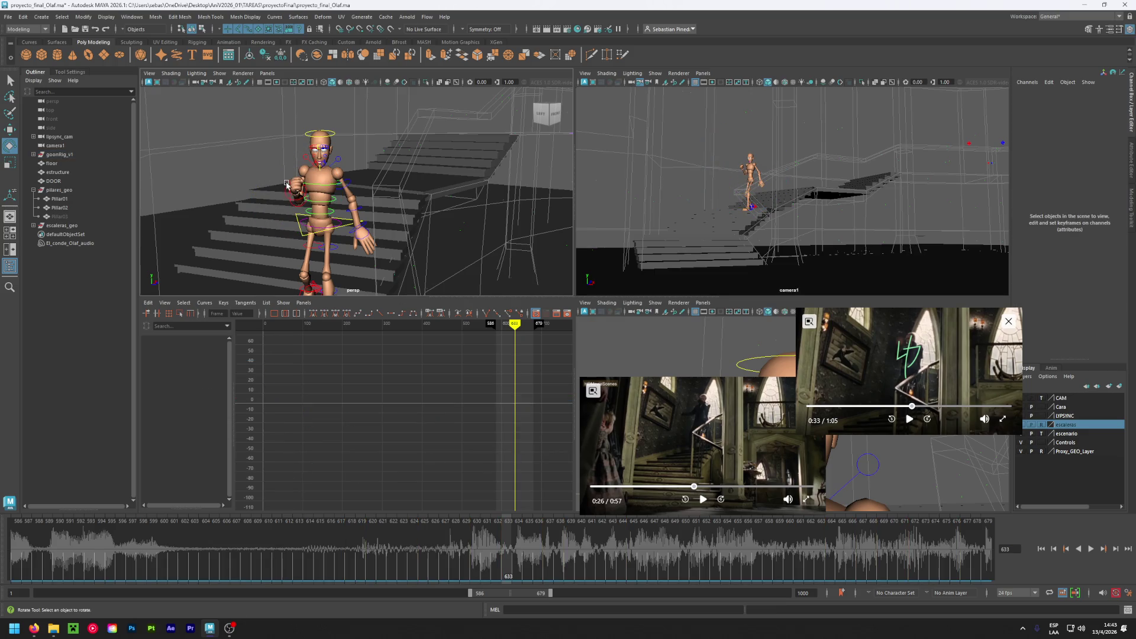
pyautogui.click(287, 186)
pyautogui.scroll(-5, 1104, 278)
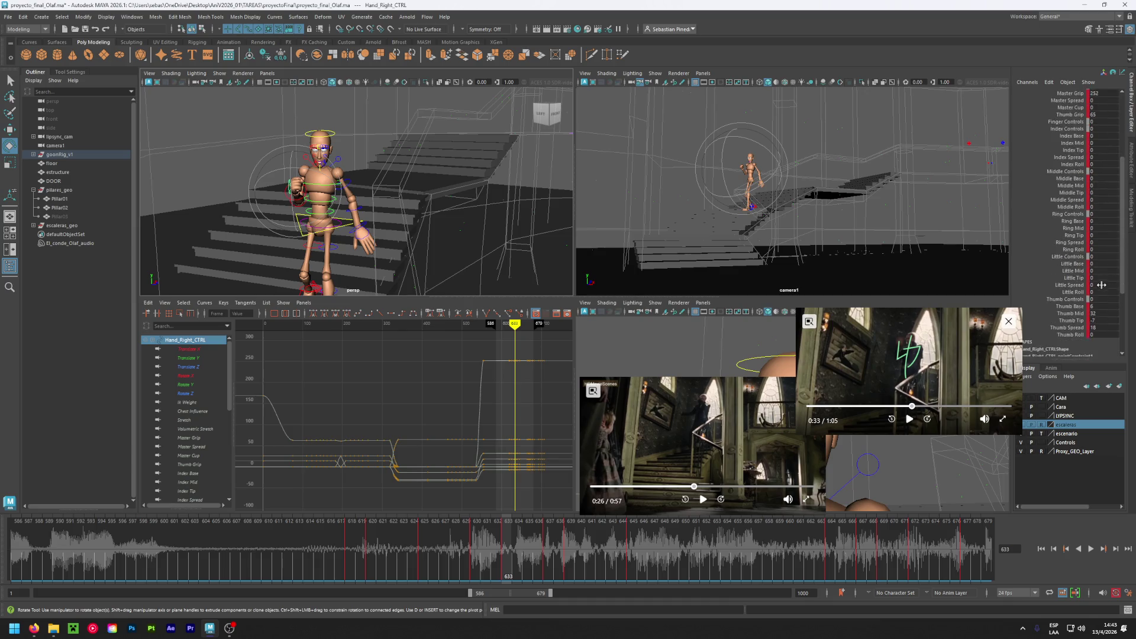
# - Zero the right hand's Thumb Tip, Thumb Mid, Thumb Base and Thumb Spread values
pyautogui.doubleClick(1102, 319)
pyautogui.write('0')
pyautogui.press('Return')
pyautogui.doubleClick(1101, 313)
pyautogui.write('0')
pyautogui.press('Return')
pyautogui.doubleClick(1099, 307)
pyautogui.write('0')
pyautogui.press('Return')
pyautogui.doubleClick(1103, 327)
pyautogui.write('0')
pyautogui.press('Return')
pyautogui.scroll(5, 1110, 262)
# - Reset Master Grip to 0, then close the grip and spread the fingers on Hand_Right_CTRL
pyautogui.doubleClick(1101, 193)
pyautogui.write('0')
pyautogui.press('Return')
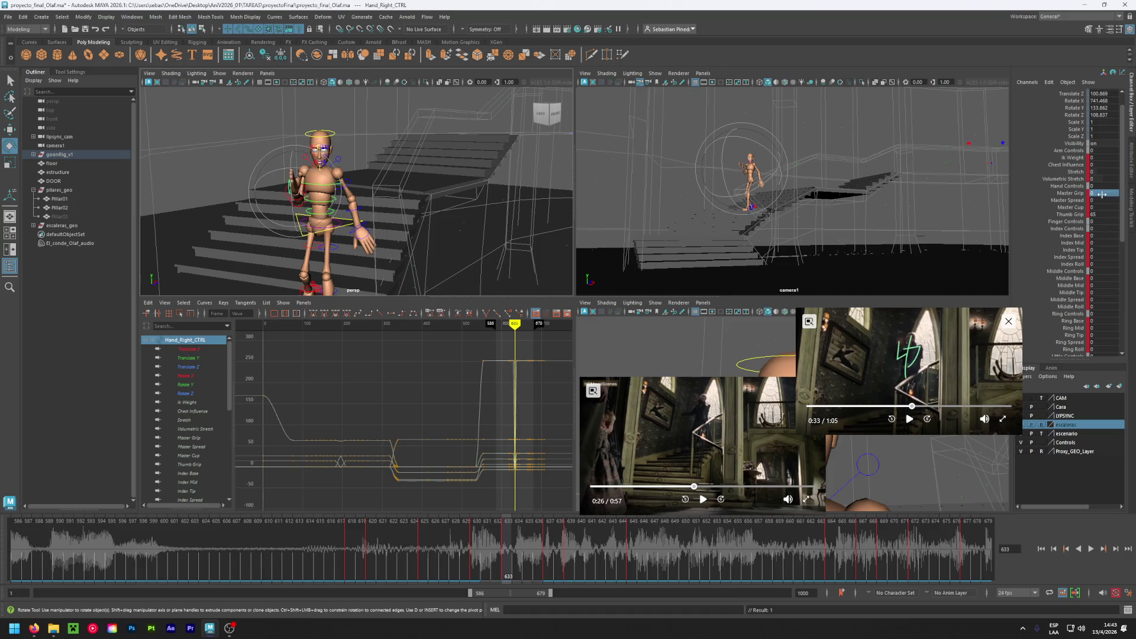
pyautogui.moveTo(1098, 193); pyautogui.dragTo(1123, 194, button='middle')
pyautogui.moveTo(1096, 199); pyautogui.dragTo(1109, 200, button='middle')
pyautogui.click(914, 272)
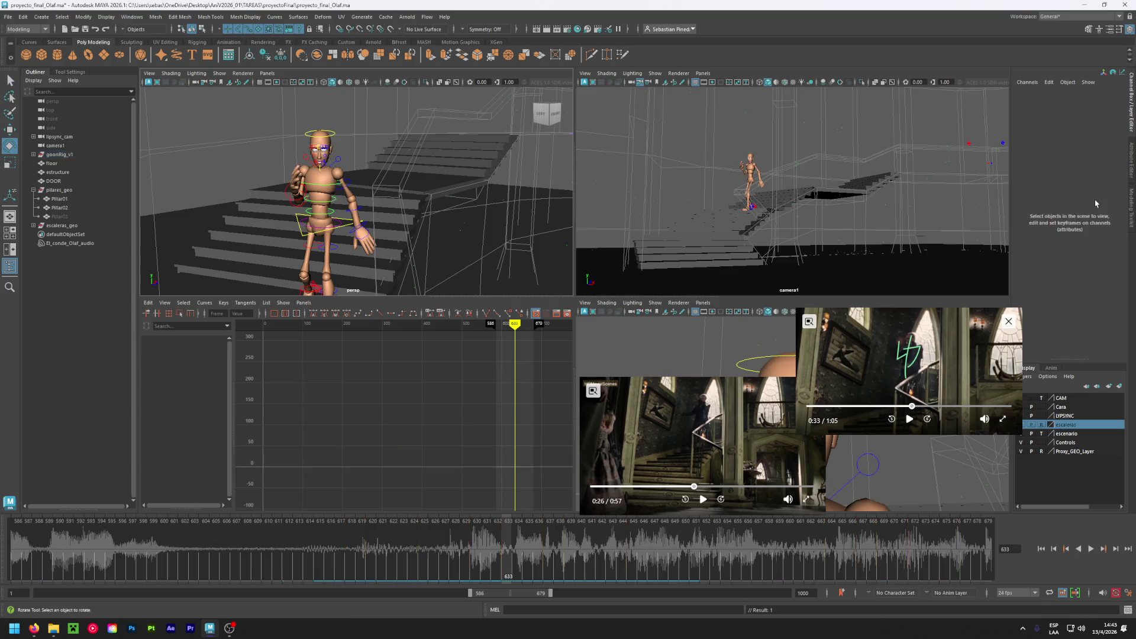
pyautogui.click(294, 197)
pyautogui.hotkey('ctrl', 'z')
pyautogui.keyDown('alt'); pyautogui.moveTo(242, 169); pyautogui.dragTo(278, 184); pyautogui.keyUp('alt')
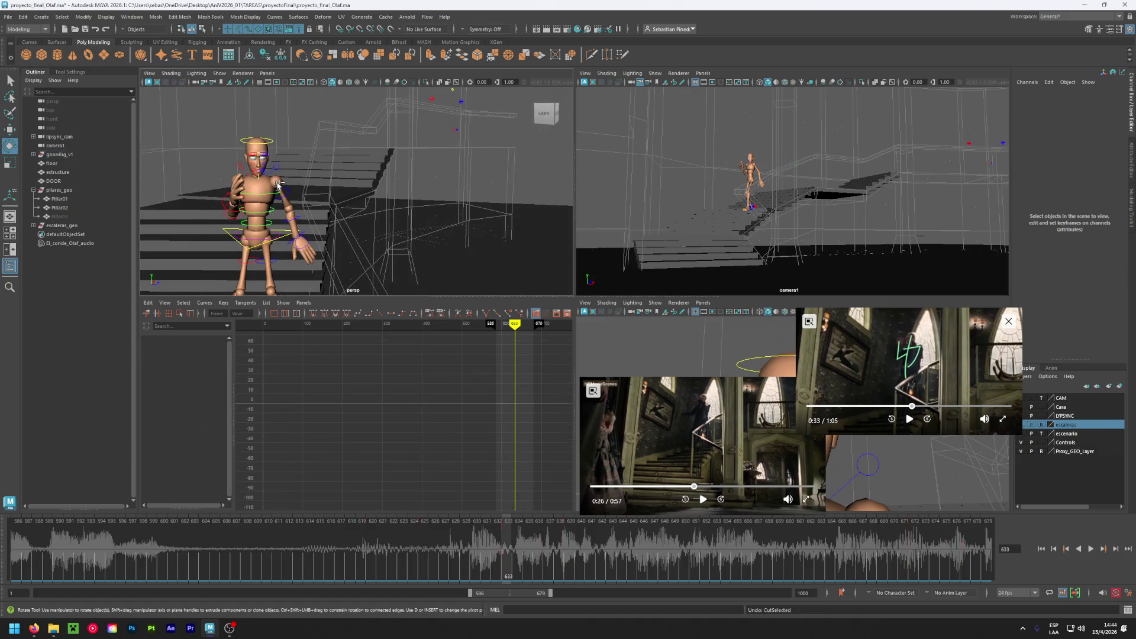
pyautogui.click(278, 184)
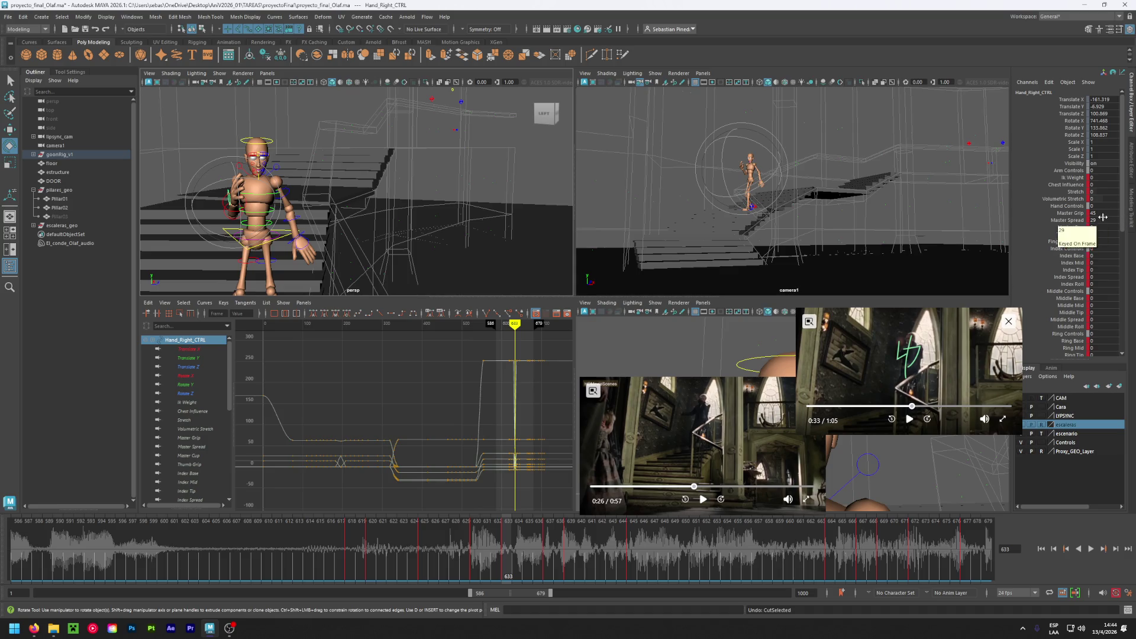
# - Lower Master Spread to 25 and set the right arm's Stretch back to 0
pyautogui.moveTo(1100, 219); pyautogui.dragTo(1091, 220)
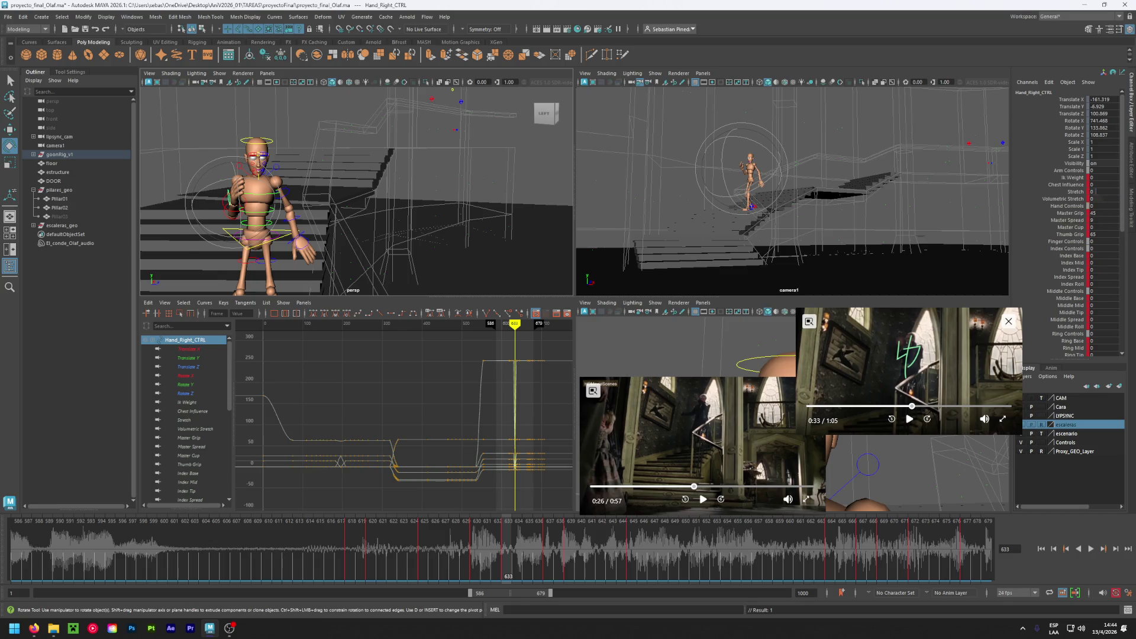
pyautogui.moveTo(1095, 191); pyautogui.dragTo(1106, 191)
pyautogui.doubleClick(1111, 192)
pyautogui.write('0')
pyautogui.press('Return')
# - Set Master Spread to 32 then about 12, and Master Cup to 29 then 17
pyautogui.click(1098, 220)
pyautogui.write('32')
pyautogui.press('Return')
pyautogui.moveTo(355, 207); pyautogui.dragTo(284, 207, button='middle')
pyautogui.click(1100, 227)
pyautogui.write('29')
pyautogui.press('Return')
pyautogui.moveTo(355, 207); pyautogui.dragTo(331, 207, button='middle')
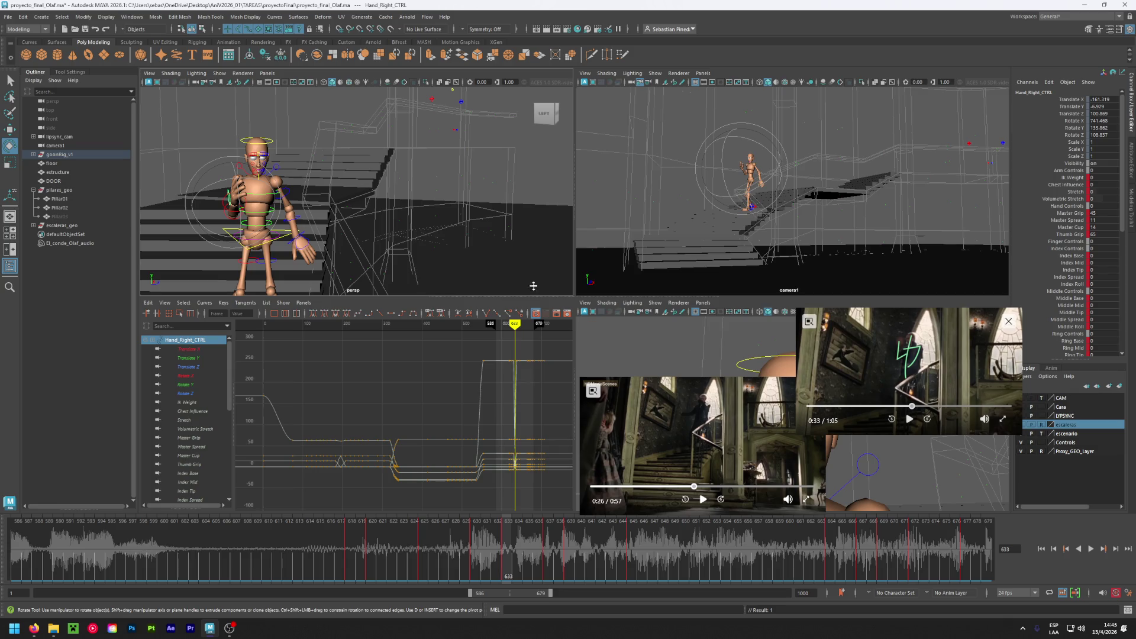
# - Rotate the left upper arm to about 42.3, -28.3, -89.3, lifting it forward
pyautogui.click(292, 197)
pyautogui.moveTo(292, 197)
pyautogui.mouseDown()
pyautogui.moveTo(314, 179)
pyautogui.moveTo(272, 173)
pyautogui.mouseUp()
pyautogui.moveTo(504, 562)
pyautogui.mouseDown()
pyautogui.moveTo(361, 550)
pyautogui.moveTo(504, 550)
pyautogui.mouseUp()
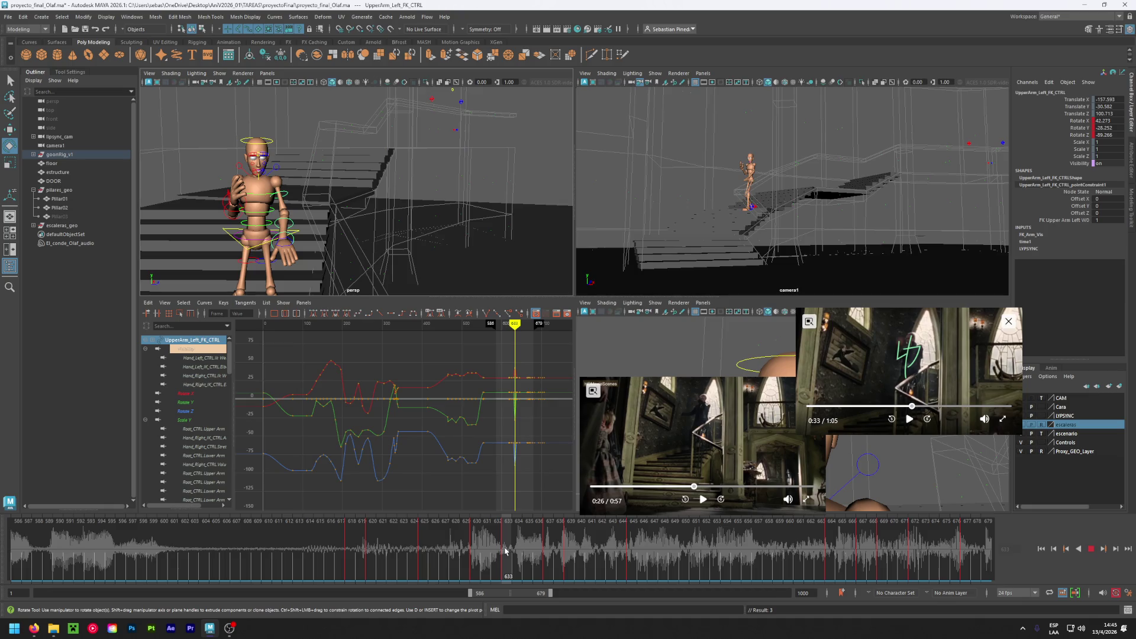
# - Delete the left upper arm's keys at frames 630, 625 and 620
pyautogui.moveTo(504, 550); pyautogui.dragTo(505, 550)
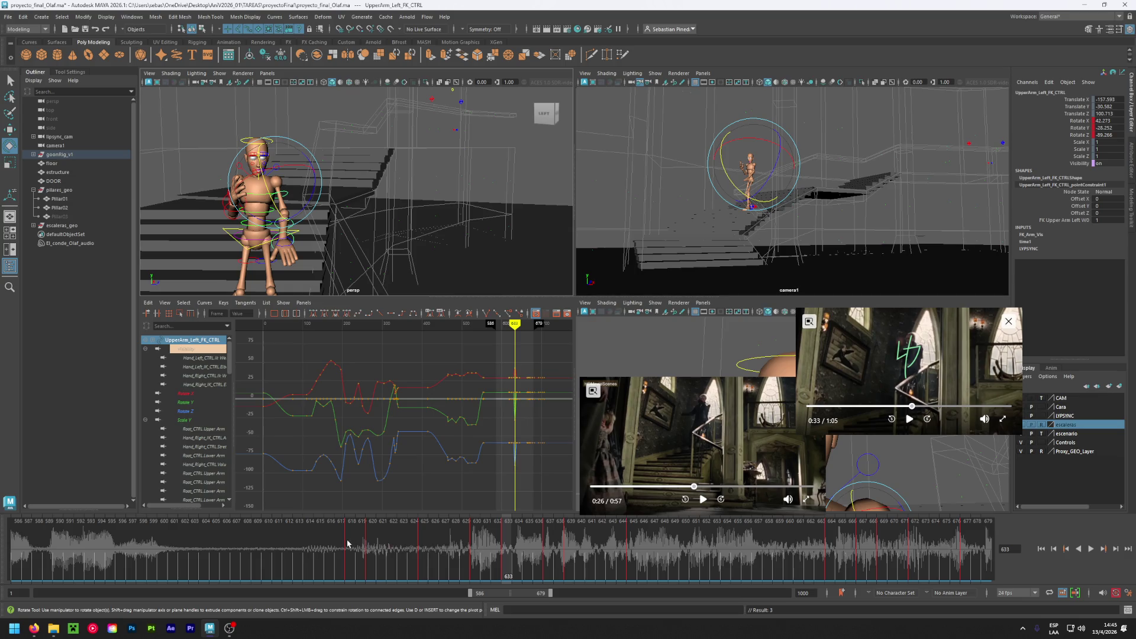
pyautogui.moveTo(346, 543); pyautogui.dragTo(510, 551)
pyautogui.click(477, 552)
pyautogui.rightClick(477, 550)
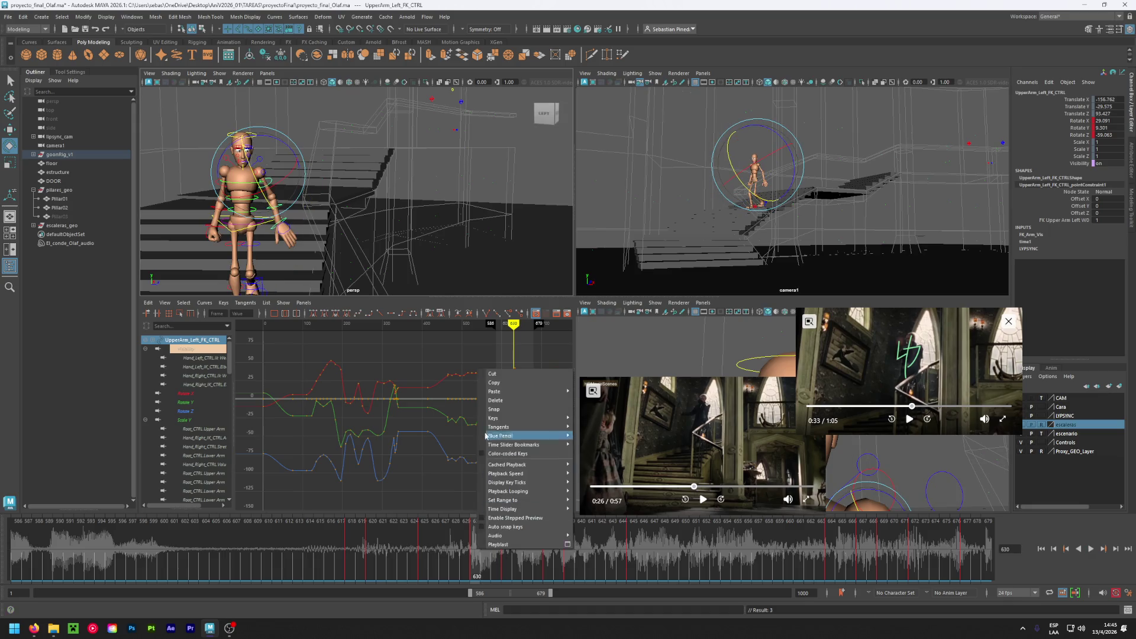
pyautogui.click(503, 407)
pyautogui.click(426, 541)
pyautogui.rightClick(426, 541)
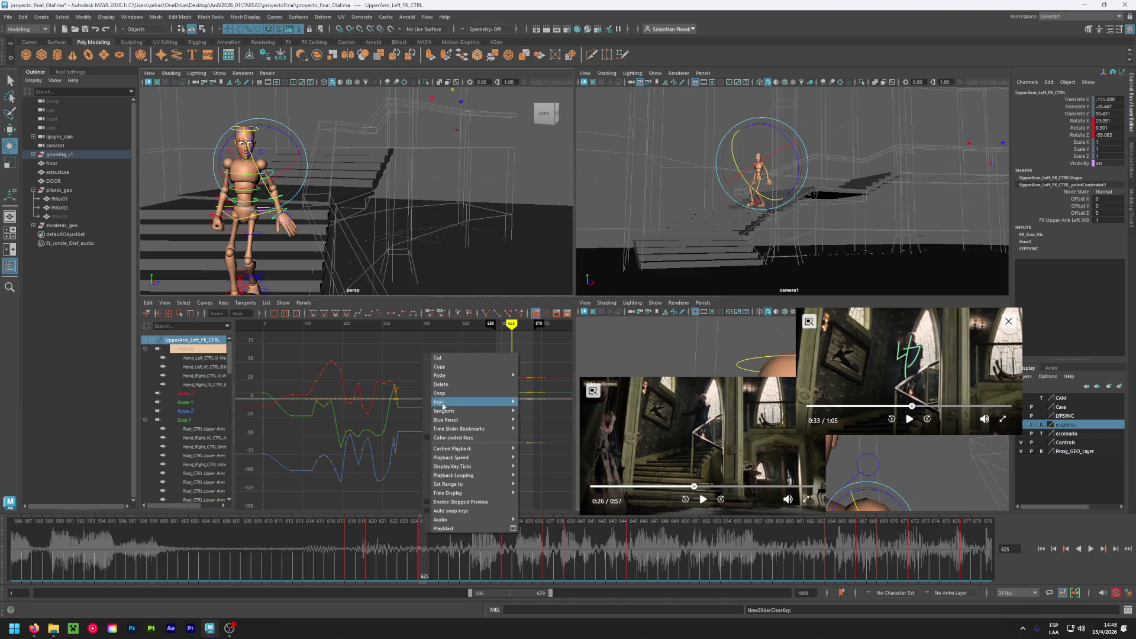
pyautogui.click(388, 539)
pyautogui.click(372, 540)
pyautogui.rightClick(374, 540)
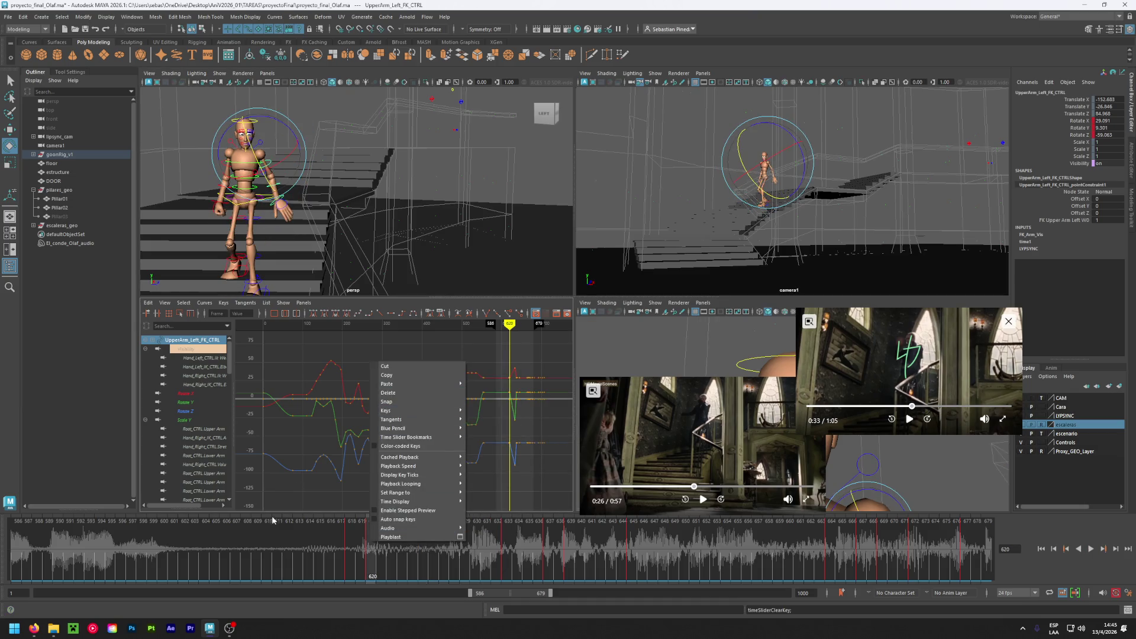
pyautogui.click(393, 394)
# - Delete the right upper arm's keys at frames 630 and 625
pyautogui.click(431, 555)
pyautogui.moveTo(432, 554); pyautogui.dragTo(504, 550)
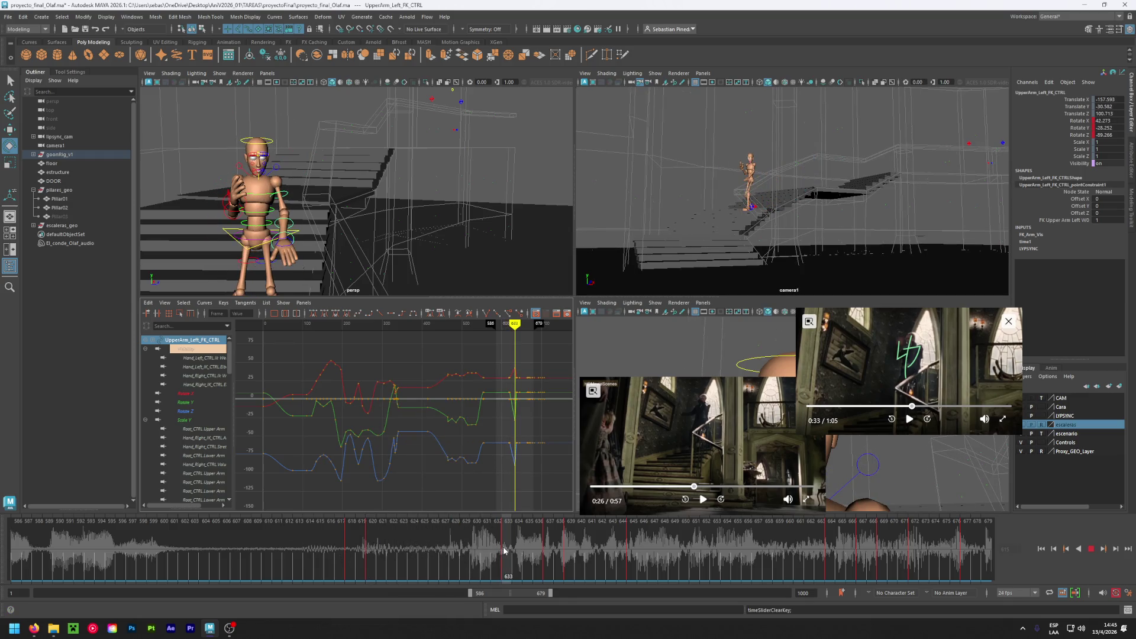
pyautogui.moveTo(268, 260)
pyautogui.keyDown('alt'); pyautogui.mouseDown()
pyautogui.moveTo(449, 278)
pyautogui.moveTo(428, 267)
pyautogui.mouseUp(); pyautogui.keyUp('alt')
pyautogui.keyDown('alt'); pyautogui.moveTo(305, 211); pyautogui.dragTo(311, 213); pyautogui.keyUp('alt')
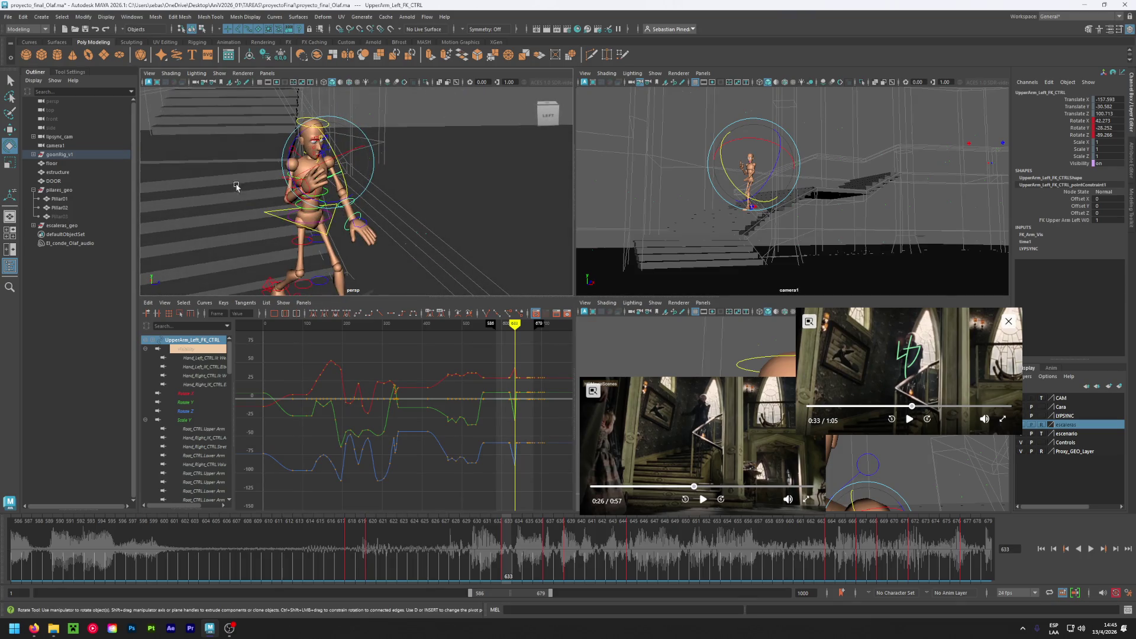
pyautogui.click(261, 214)
pyautogui.click(279, 179)
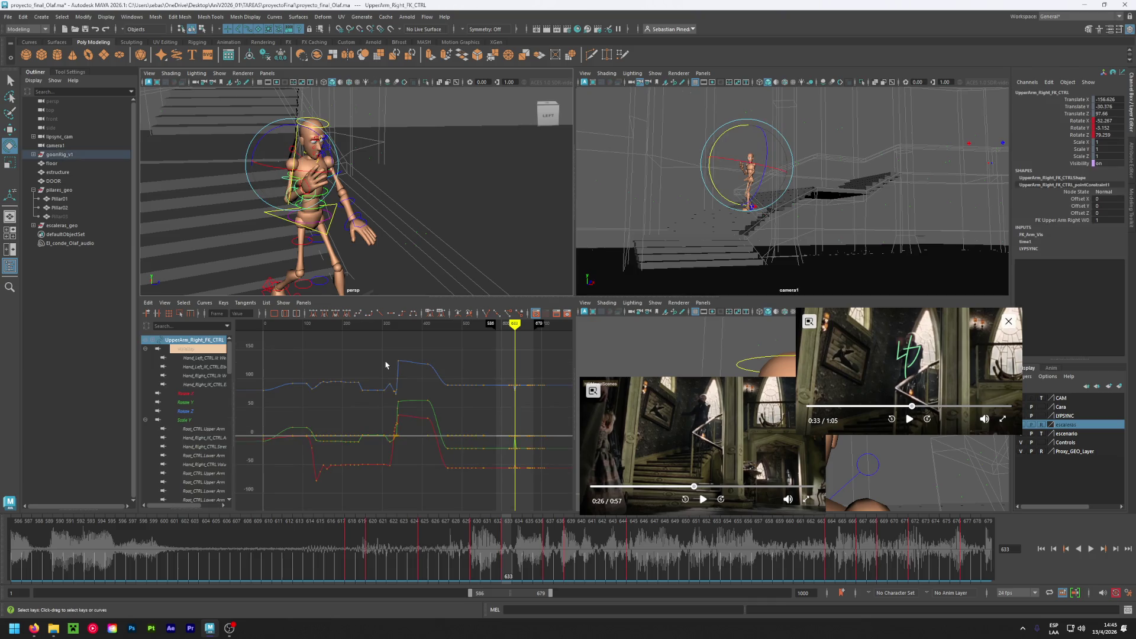
pyautogui.click(476, 553)
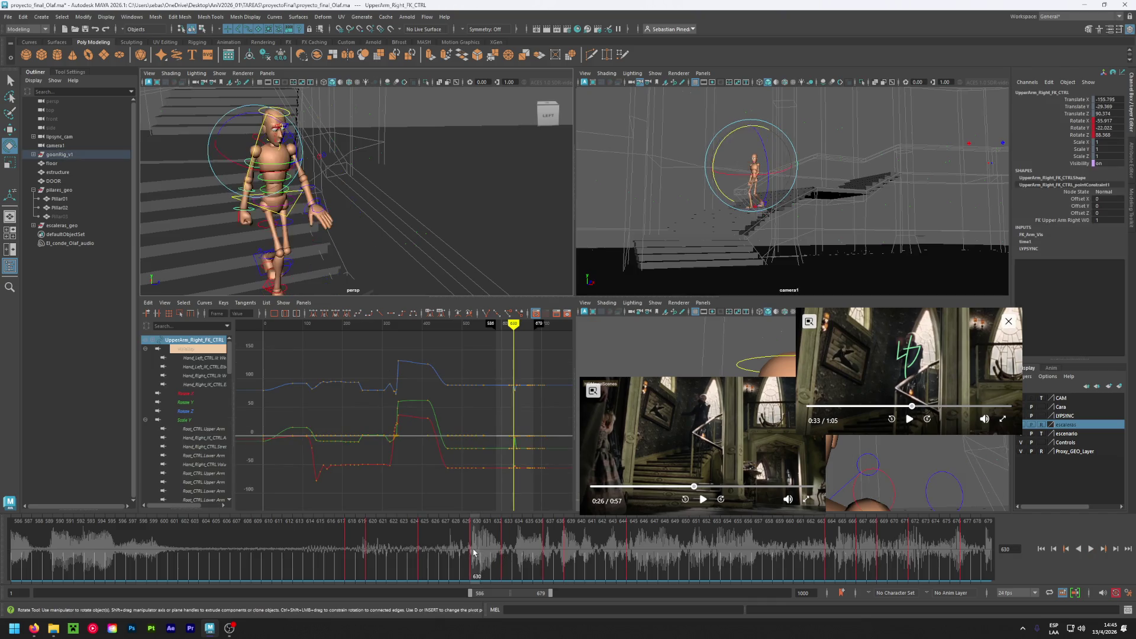
pyautogui.rightClick(476, 554)
pyautogui.click(521, 406)
pyautogui.click(421, 544)
pyautogui.rightClick(421, 544)
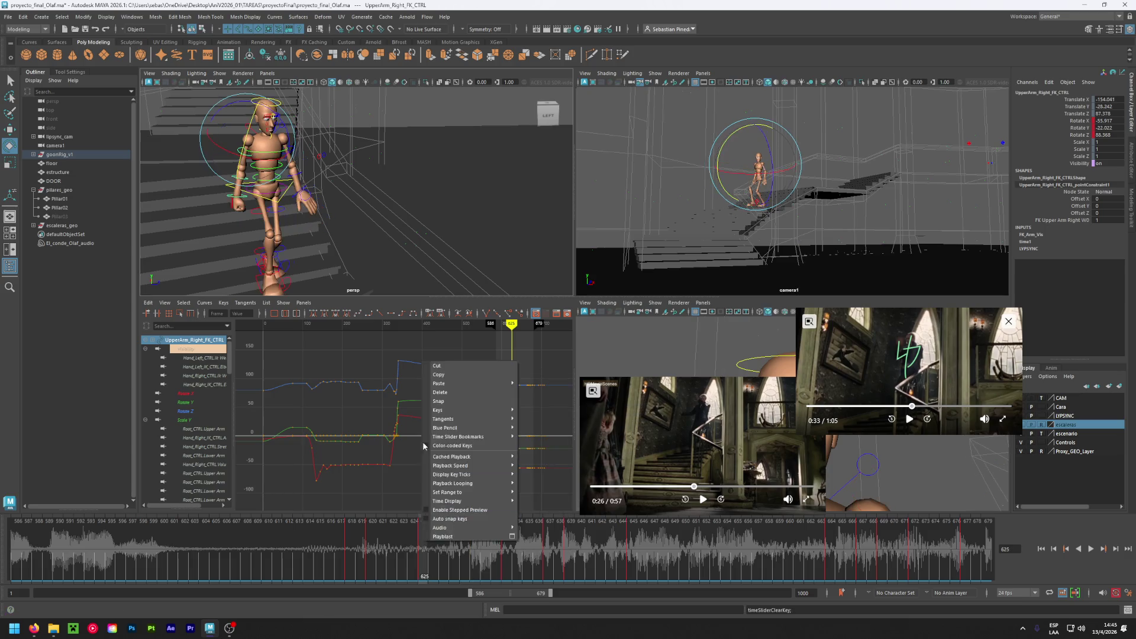
pyautogui.click(467, 401)
# - Play back the motion and delete the right forearm's key at frame 625
pyautogui.click(197, 220)
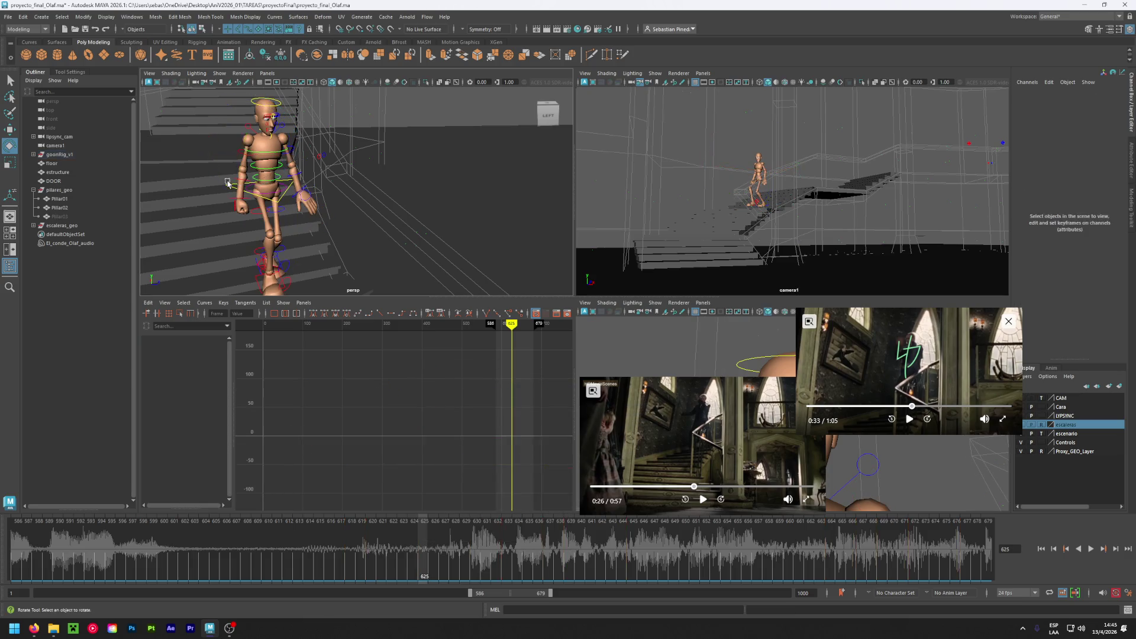
pyautogui.click(232, 177)
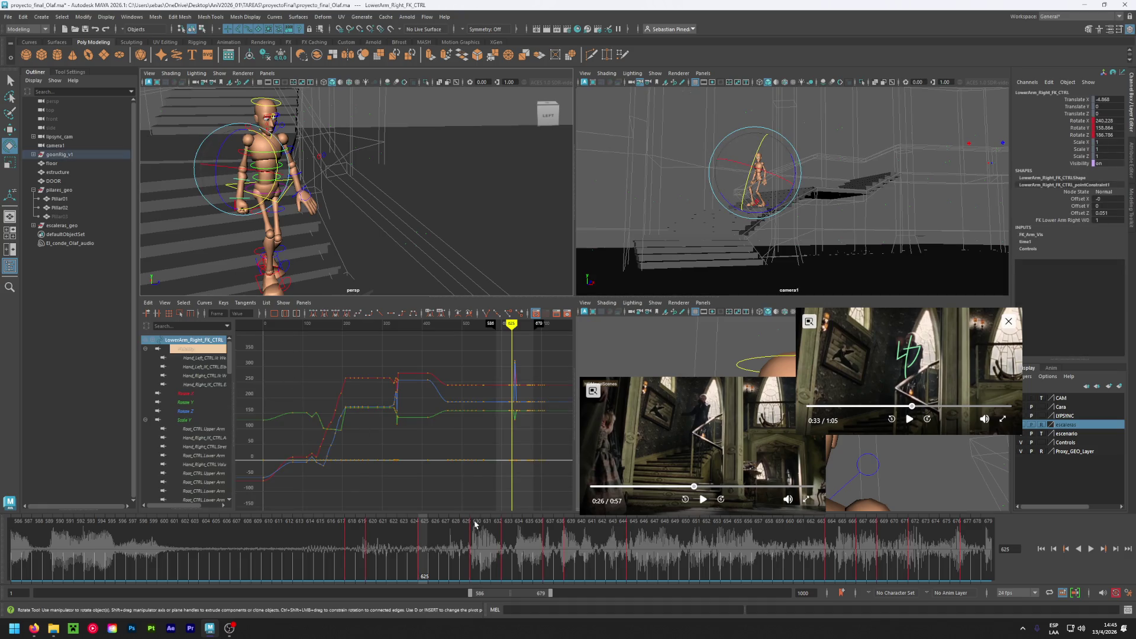
pyautogui.hotkey('alt', 'v')
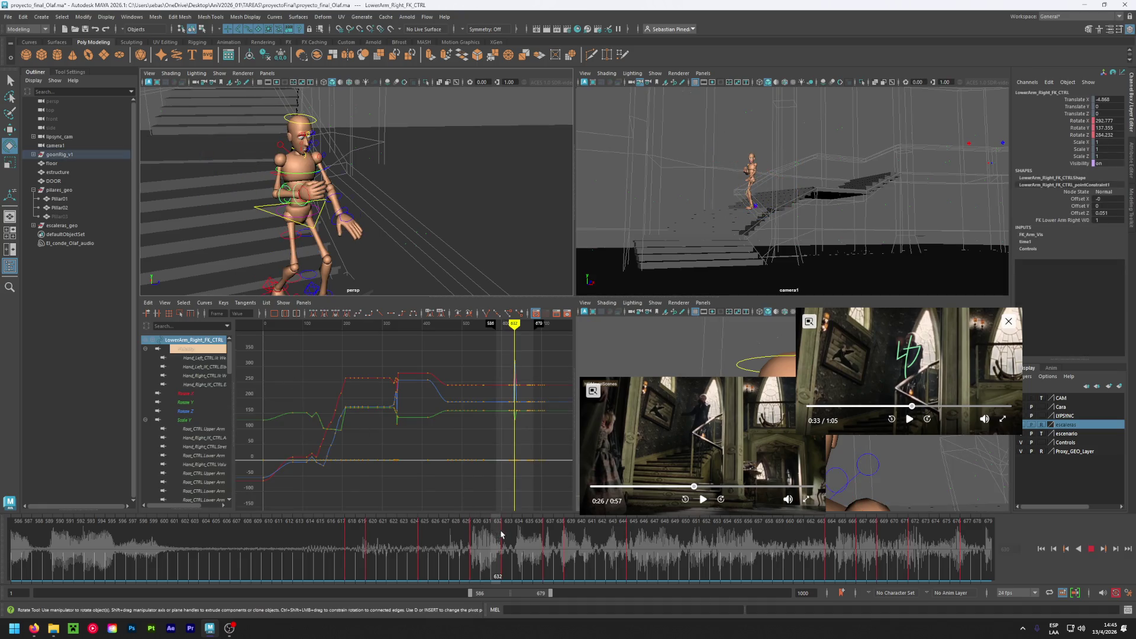
pyautogui.rightClick(477, 534)
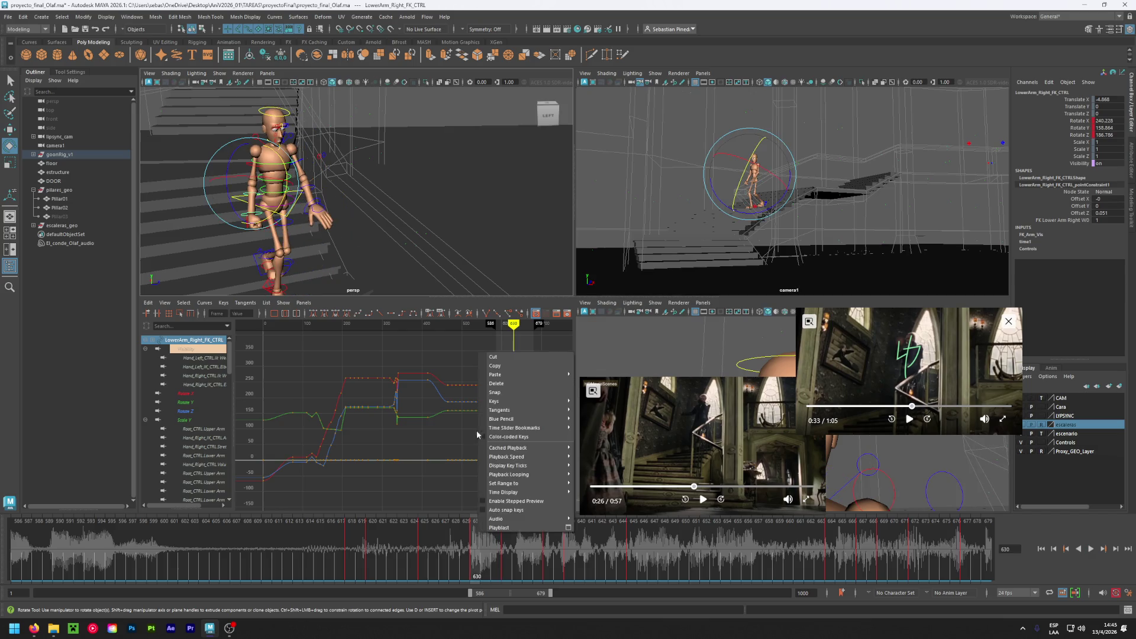
pyautogui.click(424, 544)
pyautogui.rightClick(424, 540)
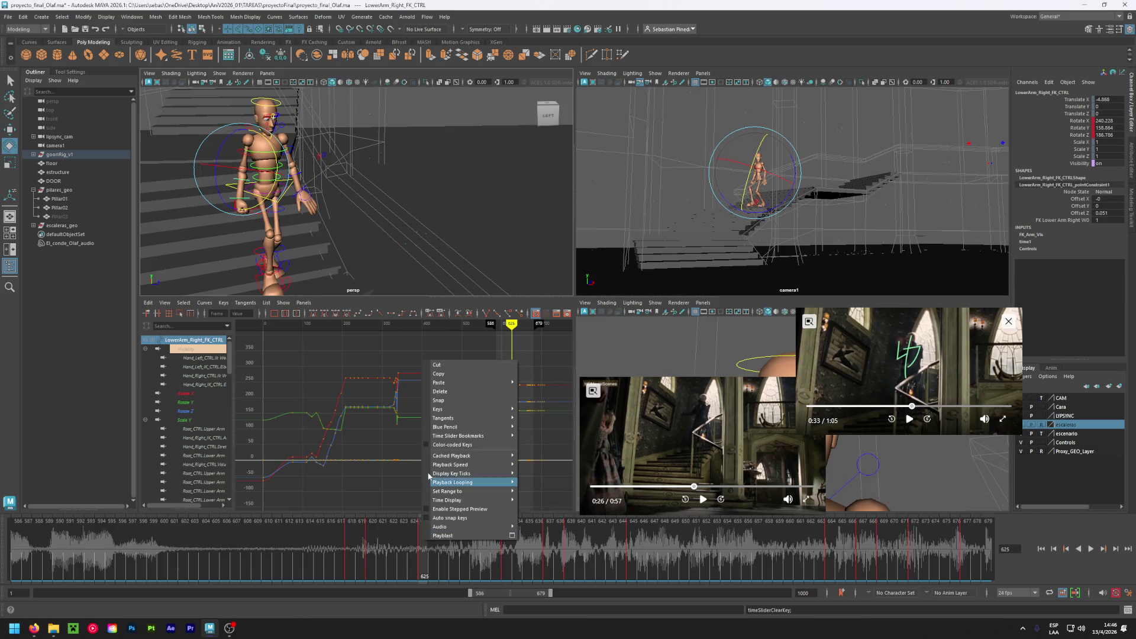
pyautogui.click(440, 391)
# - Delete the right hand FK control's keys at frames 630 and 625
pyautogui.click(216, 222)
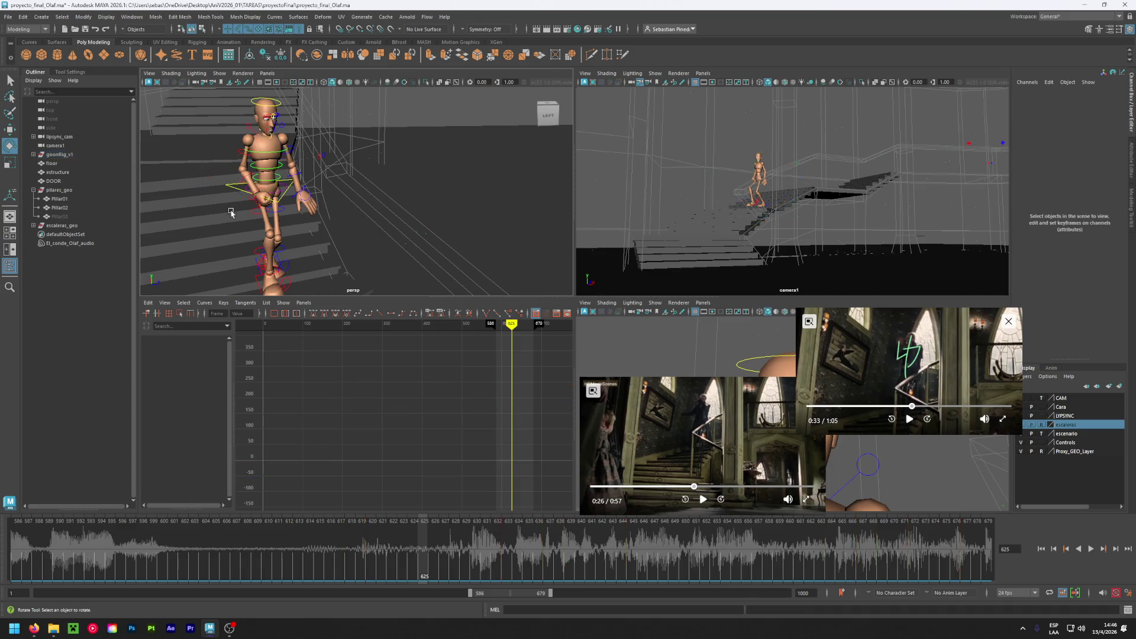
pyautogui.click(249, 202)
pyautogui.click(476, 549)
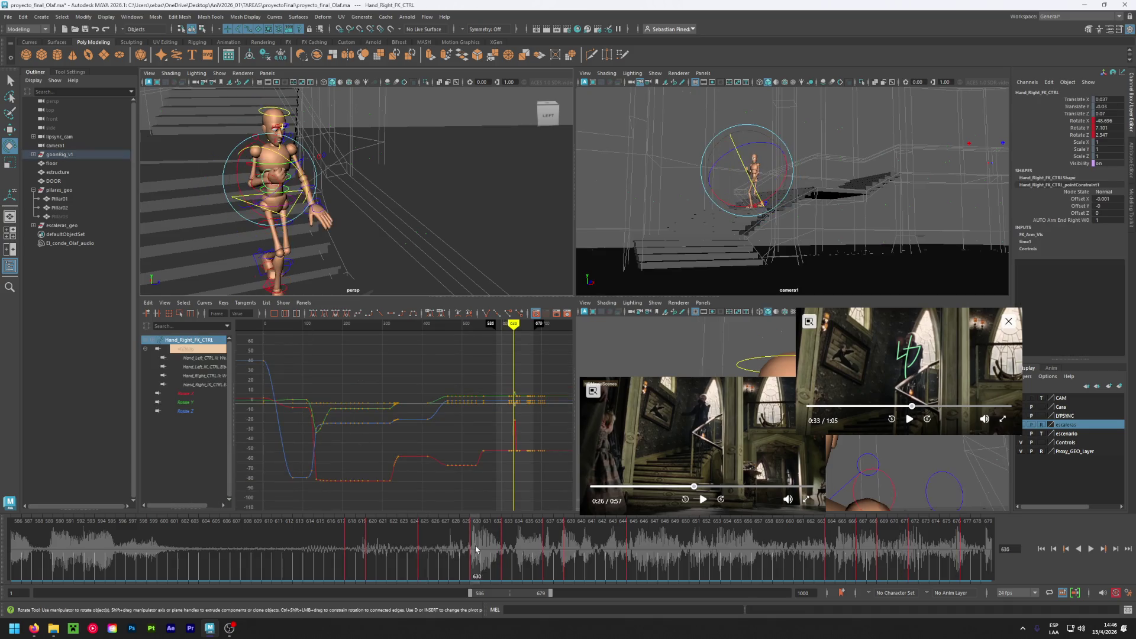
pyautogui.rightClick(477, 548)
pyautogui.click(491, 402)
pyautogui.click(425, 538)
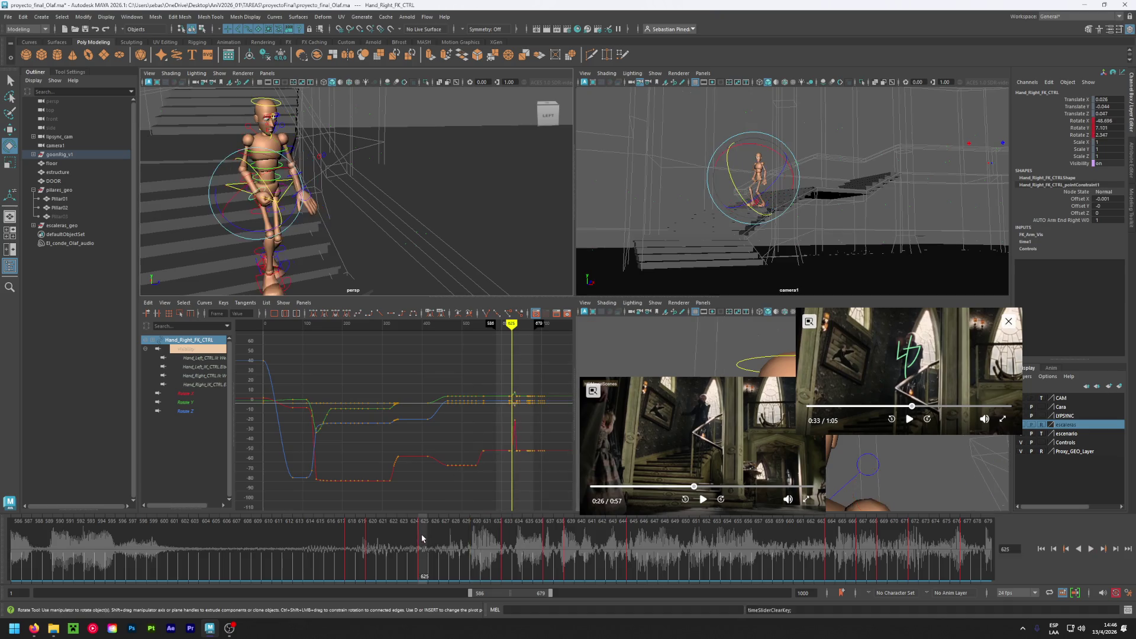
pyautogui.rightClick(427, 538)
pyautogui.click(450, 387)
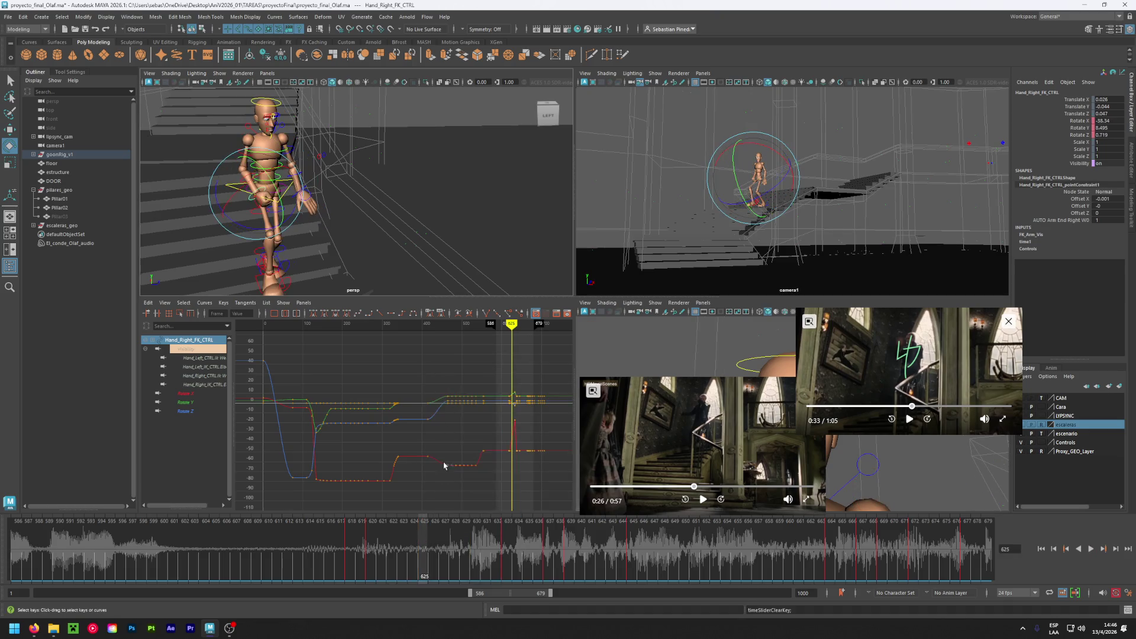
# - Delete the main right hand control's keys at frames 630 and 625, then check frame 621
pyautogui.click(195, 216)
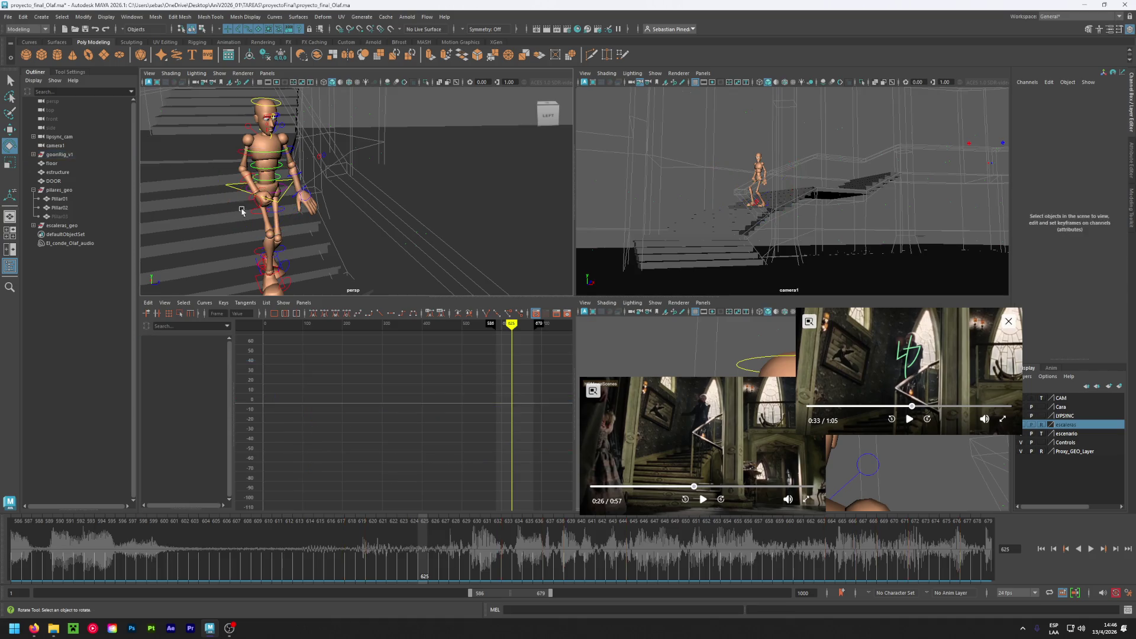
pyautogui.click(259, 204)
pyautogui.rightClick(470, 548)
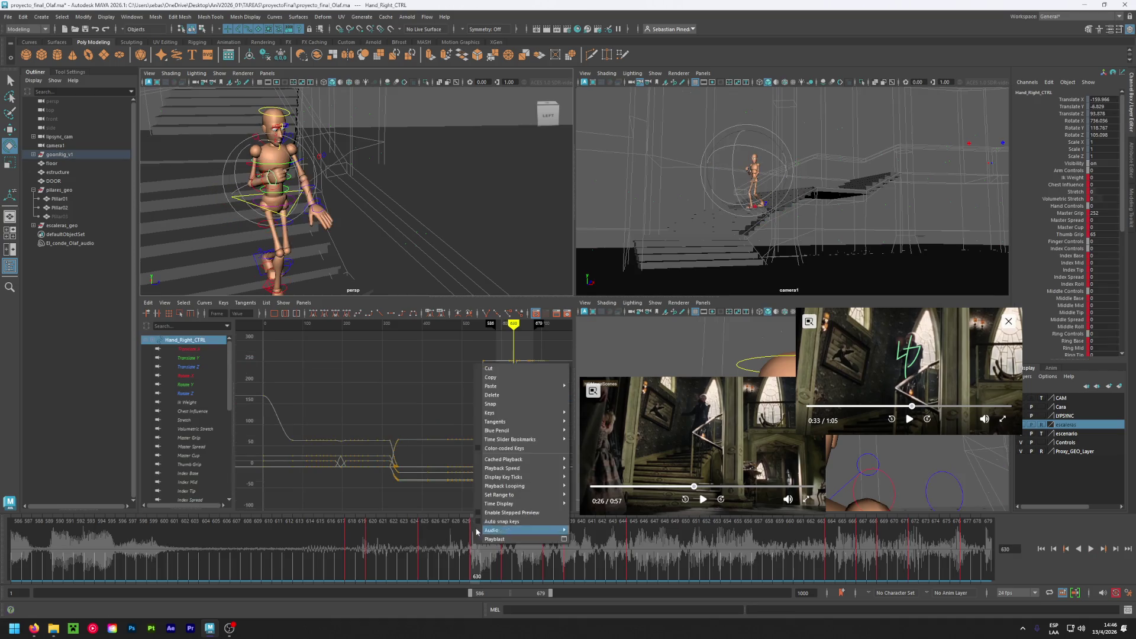
pyautogui.click(503, 404)
pyautogui.rightClick(424, 546)
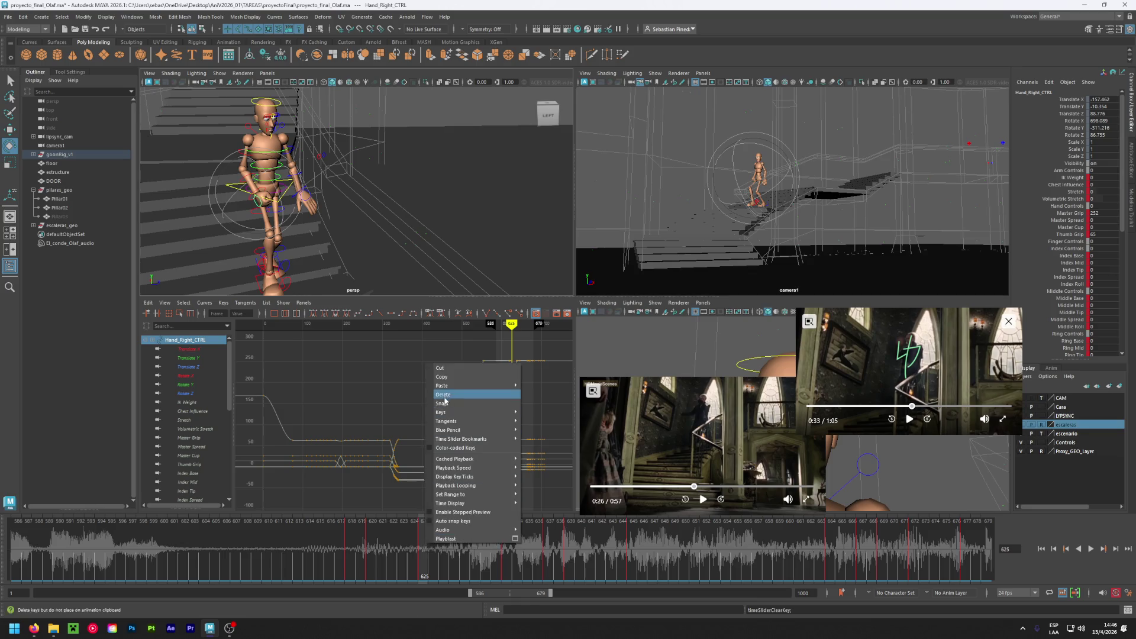
pyautogui.click(474, 403)
pyautogui.moveTo(353, 543)
pyautogui.mouseDown()
pyautogui.moveTo(298, 532)
pyautogui.moveTo(502, 521)
pyautogui.mouseUp()
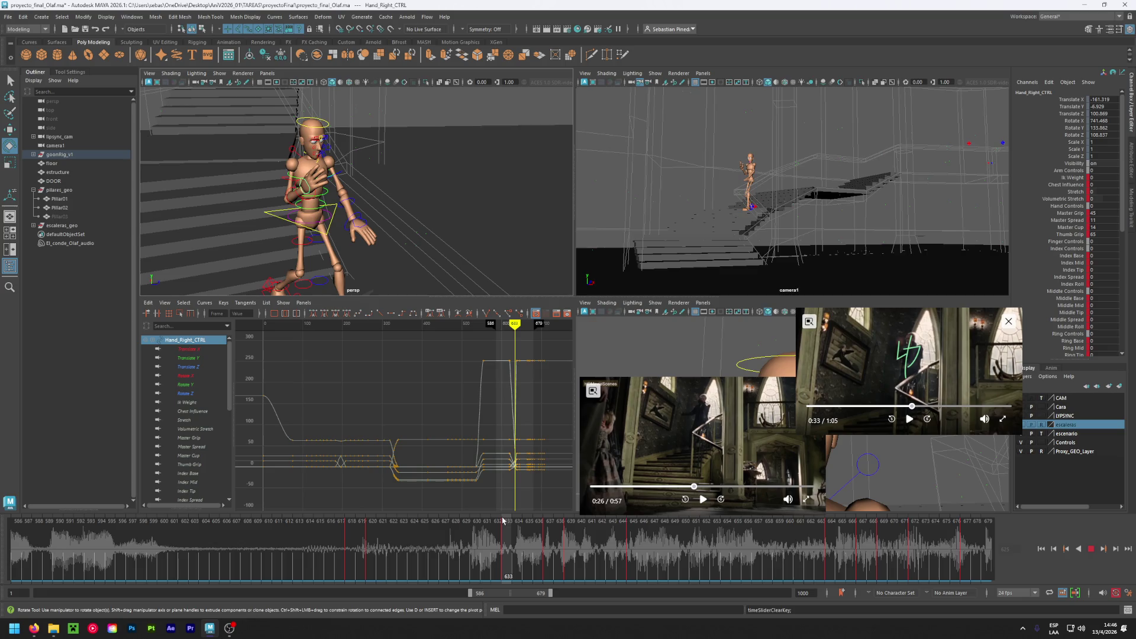
pyautogui.click(691, 487)
# - Line up the lower reference clip at 0:27 and the upper clip near 0:32–0:34, comparing frame 628
pyautogui.moveTo(691, 486); pyautogui.dragTo(694, 487)
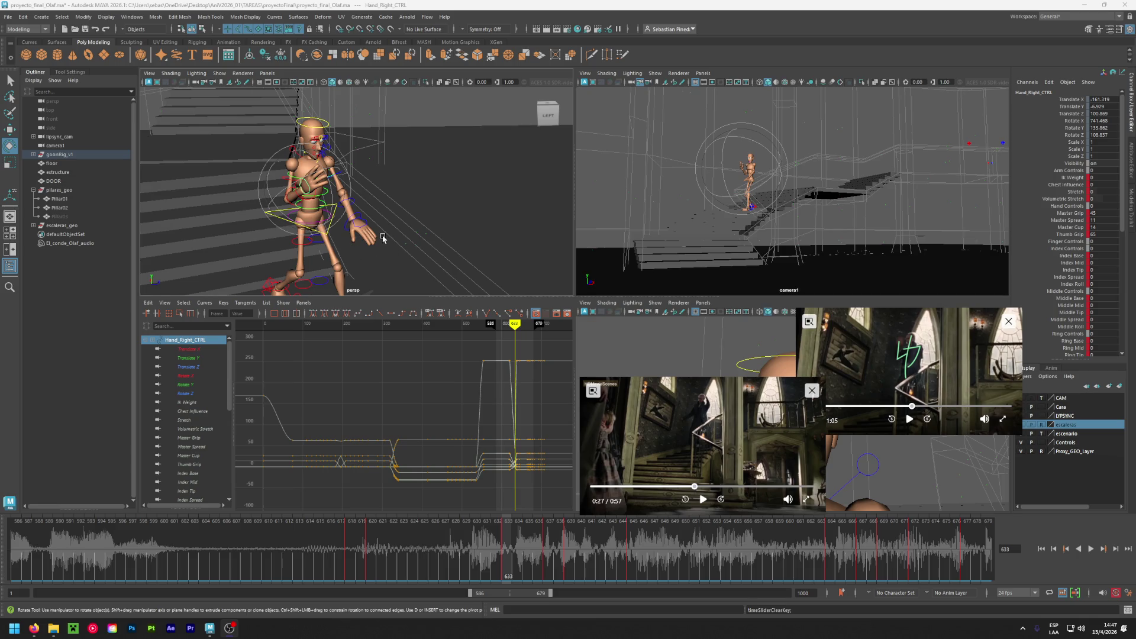
pyautogui.moveTo(503, 553)
pyautogui.mouseDown()
pyautogui.moveTo(423, 561)
pyautogui.moveTo(507, 563)
pyautogui.mouseUp()
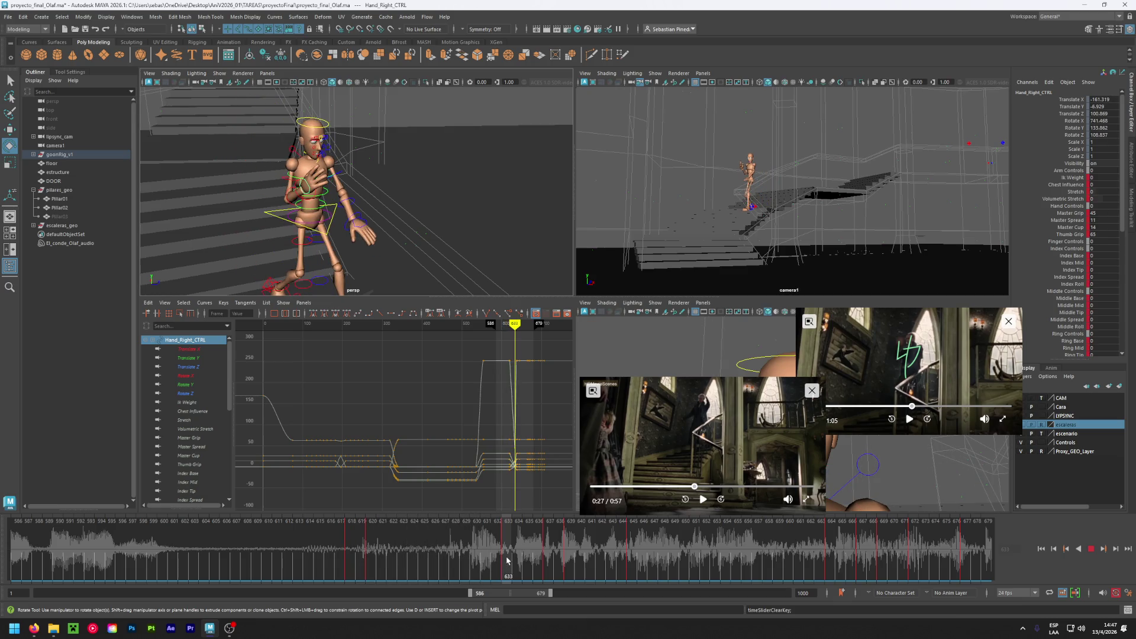
pyautogui.click(915, 407)
pyautogui.moveTo(914, 407); pyautogui.dragTo(913, 407)
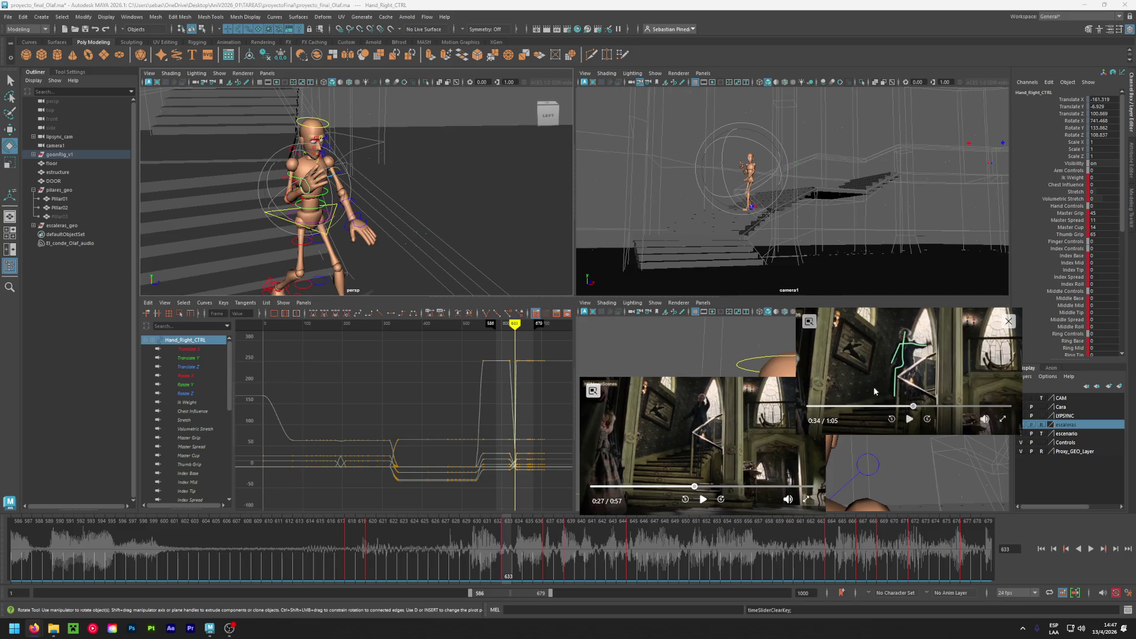
pyautogui.click(909, 407)
pyautogui.moveTo(909, 408); pyautogui.dragTo(914, 407)
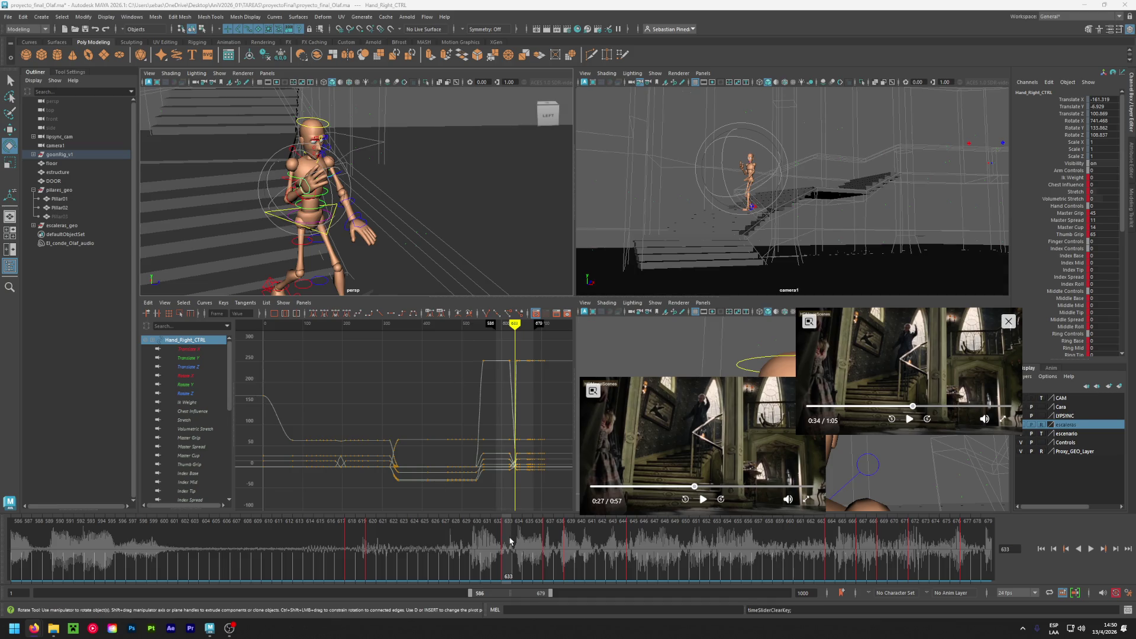
# - Set the upper reference clip to 0:34 and play the lower clip from 0:26
pyautogui.moveTo(510, 540)
pyautogui.mouseDown()
pyautogui.moveTo(423, 551)
pyautogui.moveTo(507, 554)
pyautogui.mouseUp()
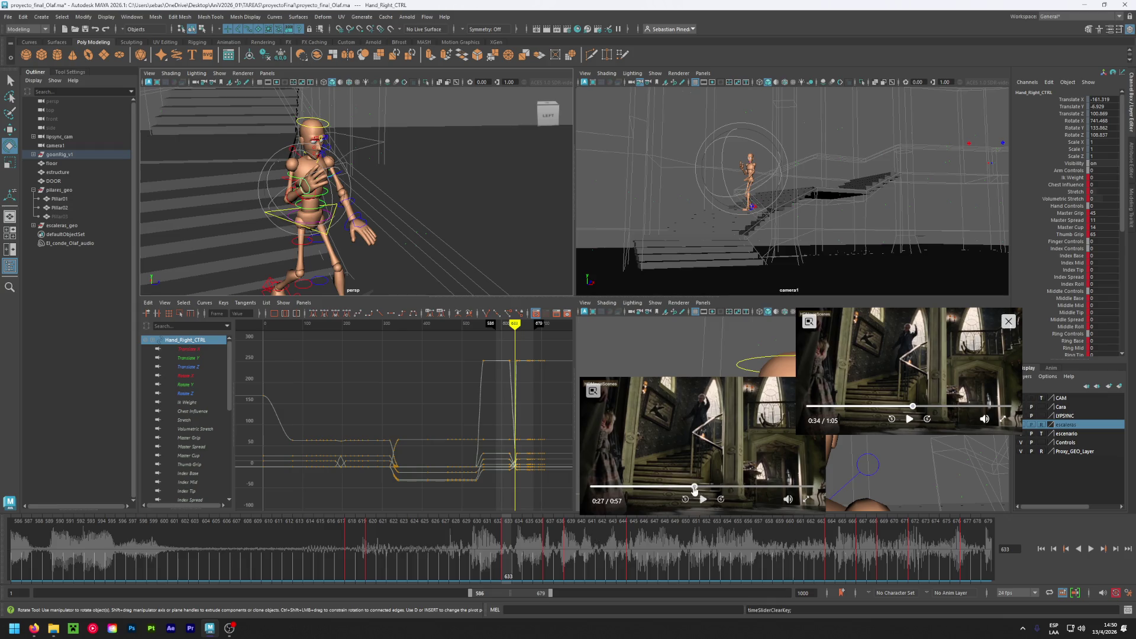
pyautogui.click(912, 407)
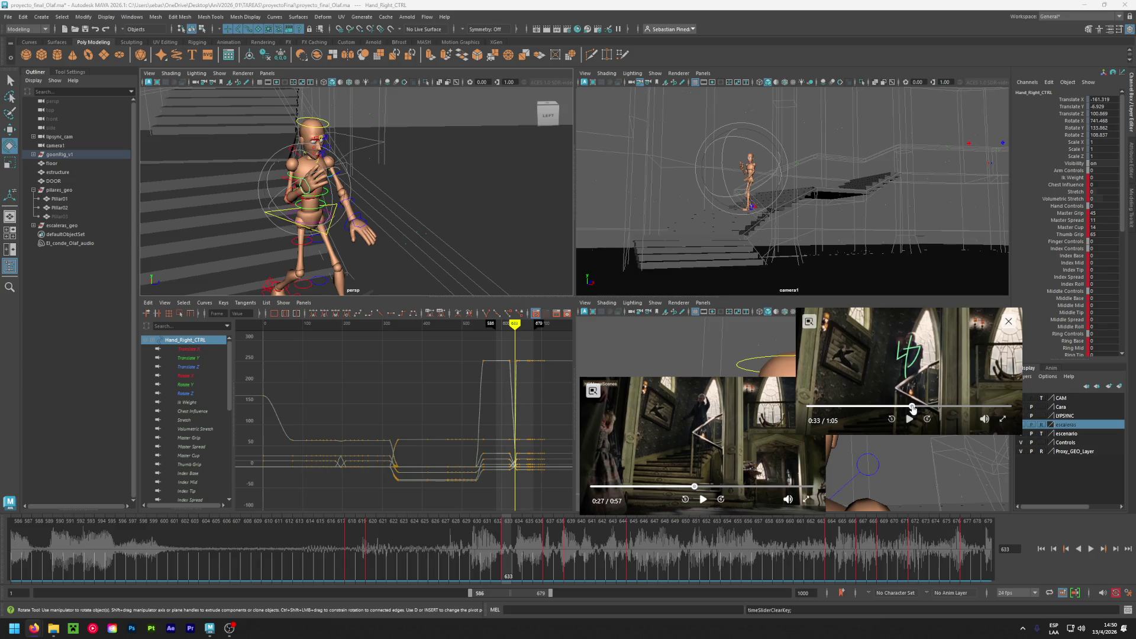
pyautogui.moveTo(911, 407); pyautogui.dragTo(914, 407)
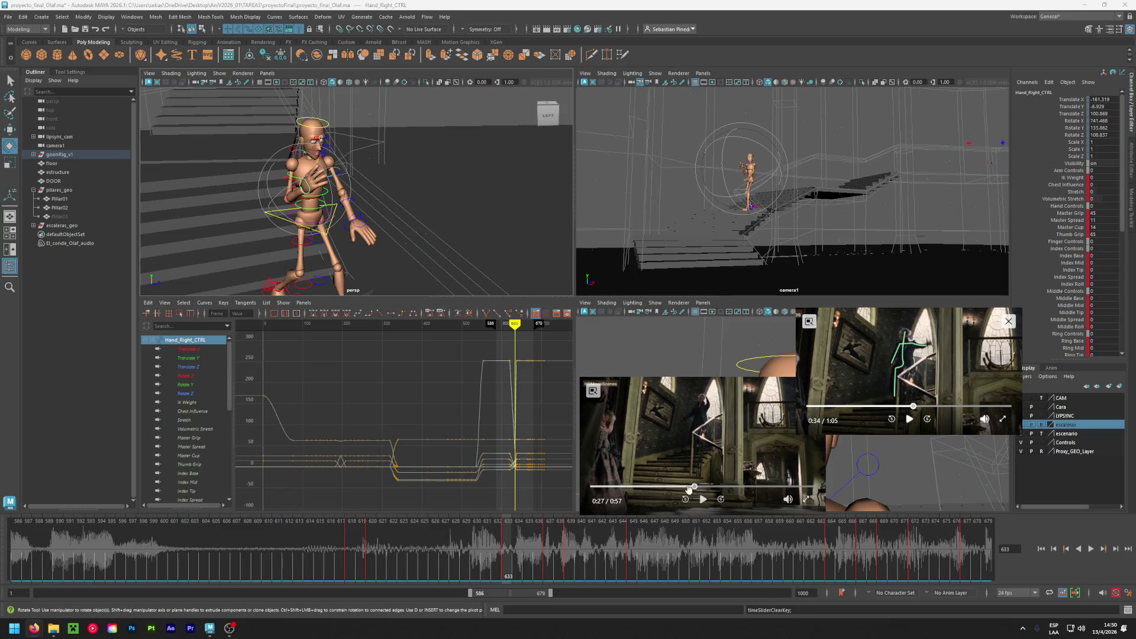
pyautogui.click(691, 486)
pyautogui.click(703, 499)
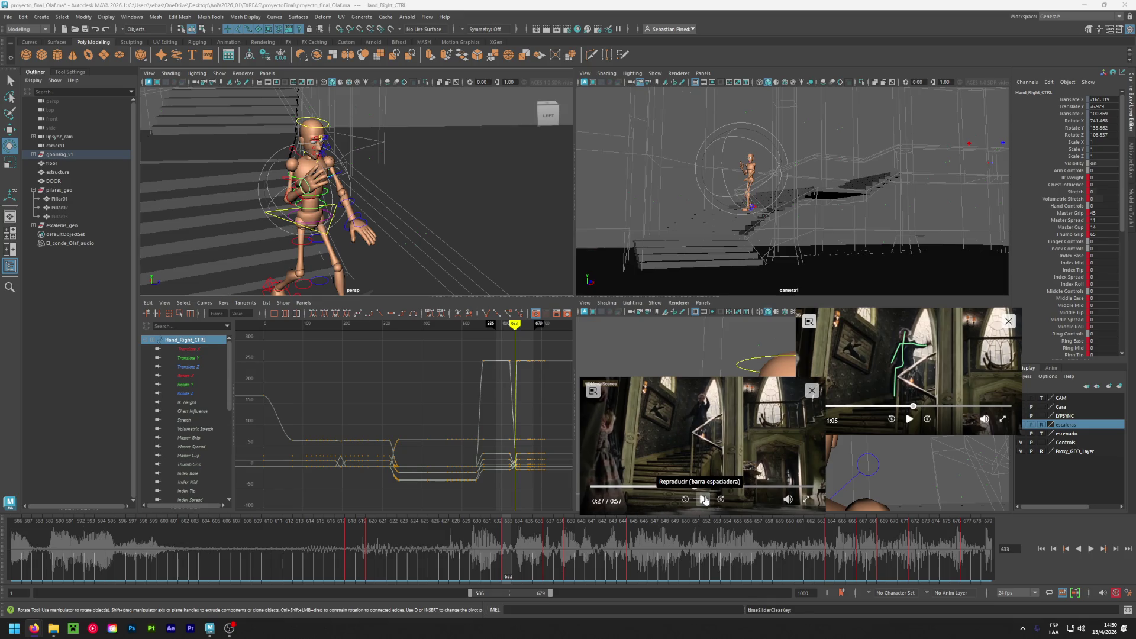
# - Play the animation and compare frames 633, 637 and 639, ending at 639 with nothing selected
pyautogui.hotkey('alt', 'v')
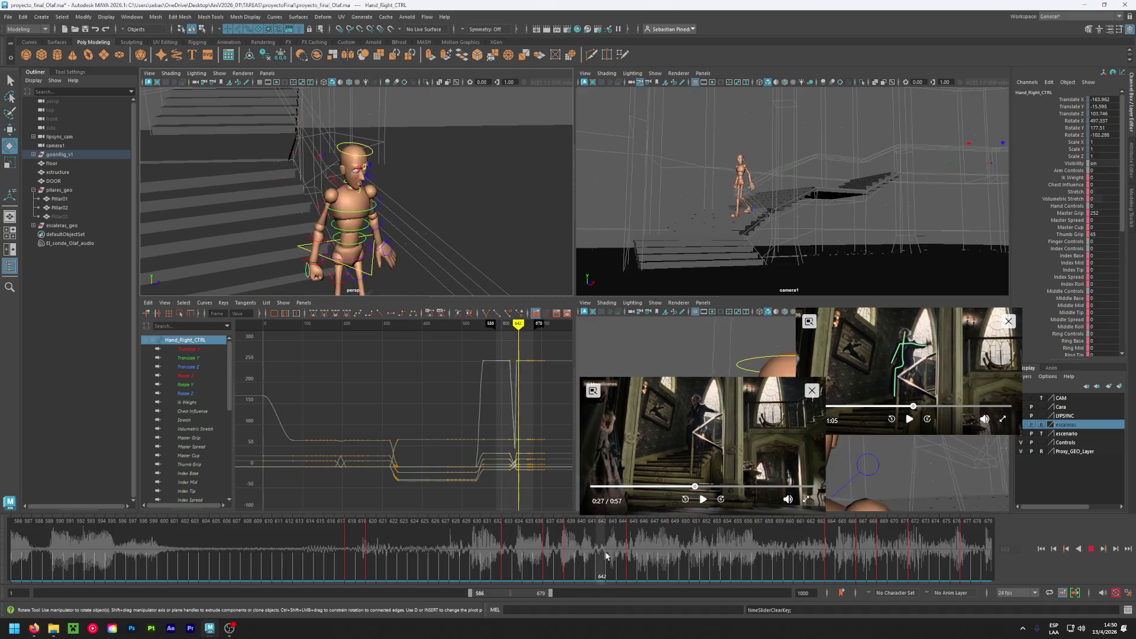
pyautogui.moveTo(611, 562)
pyautogui.mouseDown()
pyautogui.moveTo(408, 569)
pyautogui.moveTo(571, 575)
pyautogui.mouseUp()
pyautogui.moveTo(450, 241)
pyautogui.keyDown('alt'); pyautogui.mouseDown()
pyautogui.moveTo(426, 231)
pyautogui.moveTo(399, 247)
pyautogui.moveTo(261, 146)
pyautogui.moveTo(328, 182)
pyautogui.mouseUp(); pyautogui.keyUp('alt')
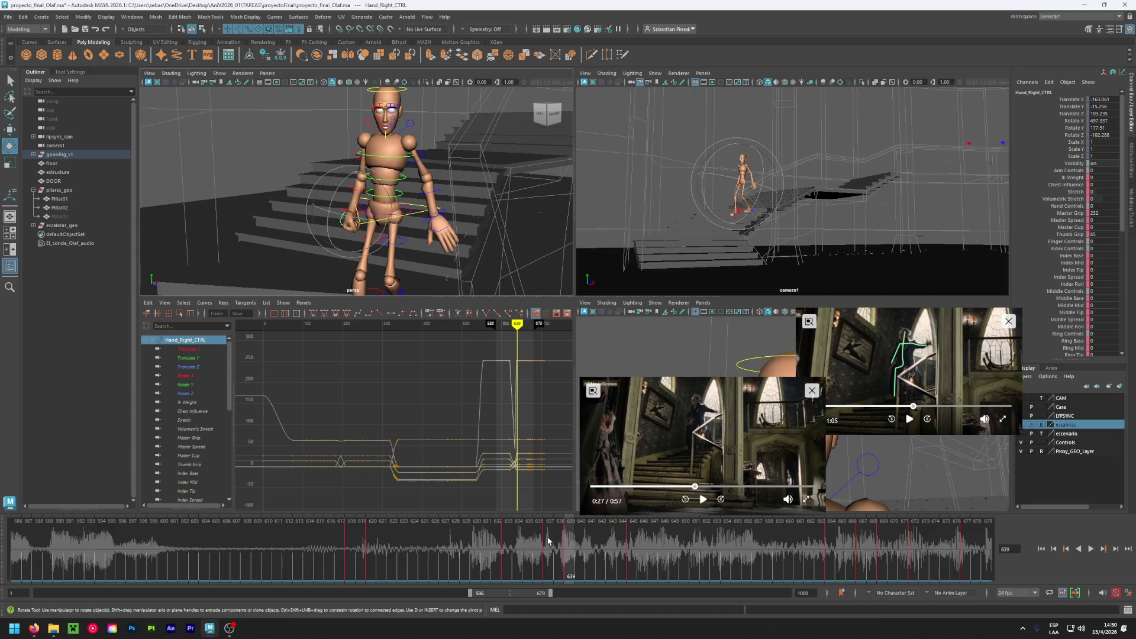
pyautogui.click(504, 548)
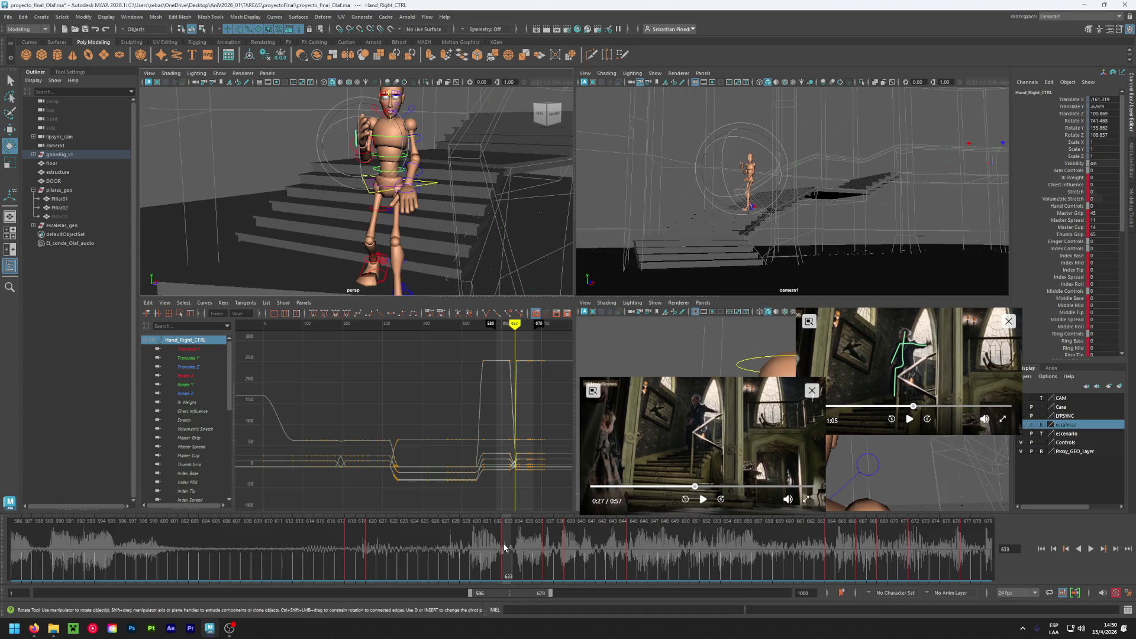
pyautogui.click(550, 550)
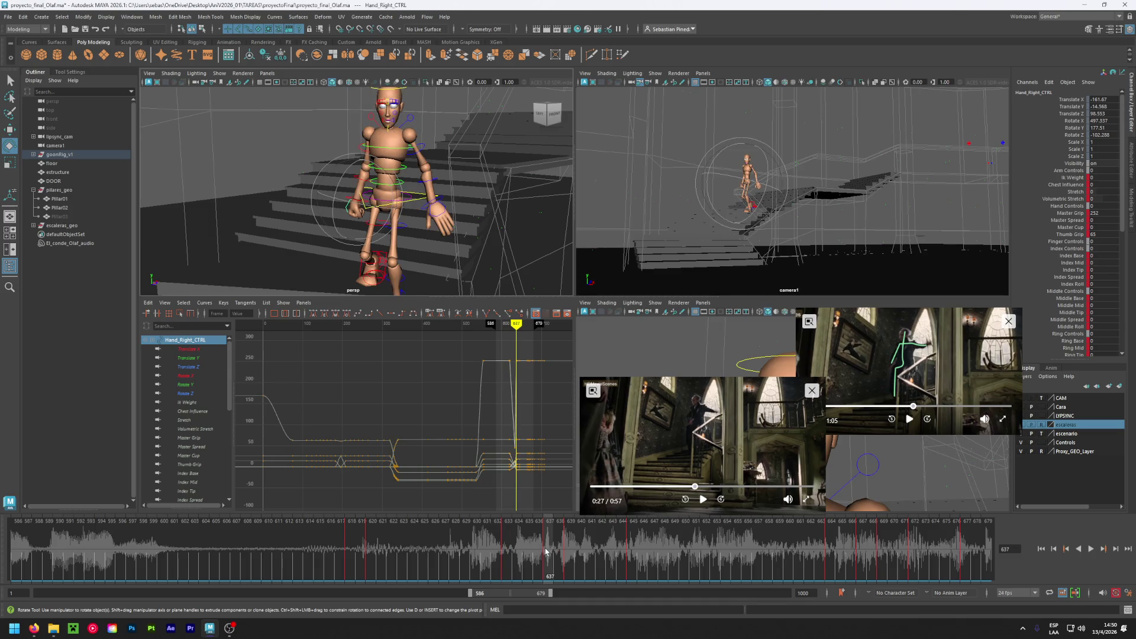
pyautogui.click(570, 550)
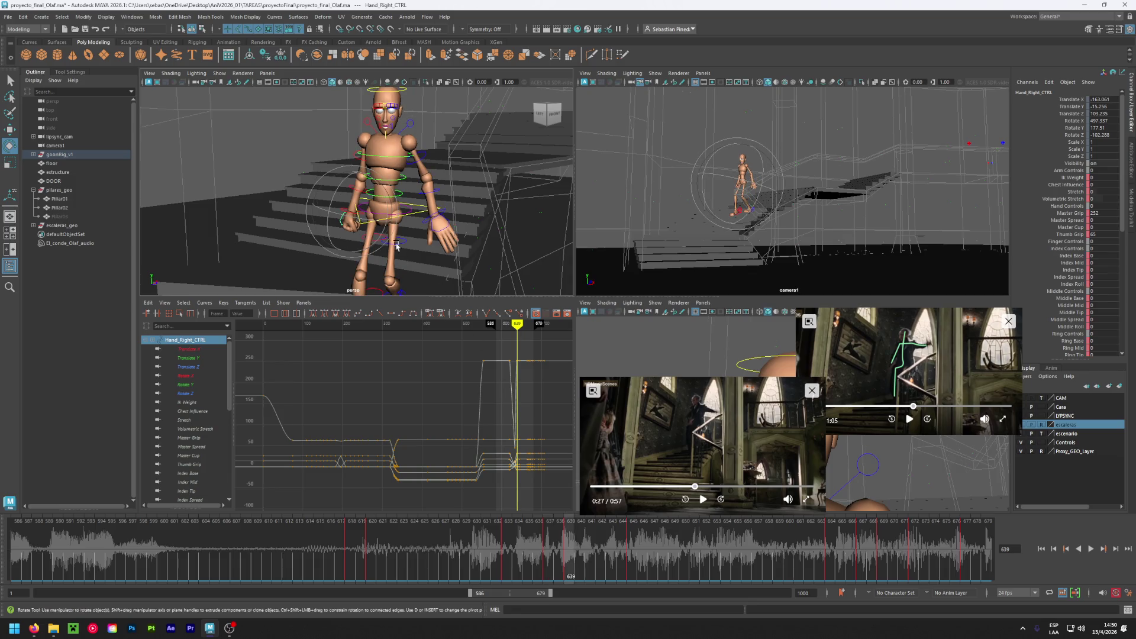
pyautogui.click(309, 155)
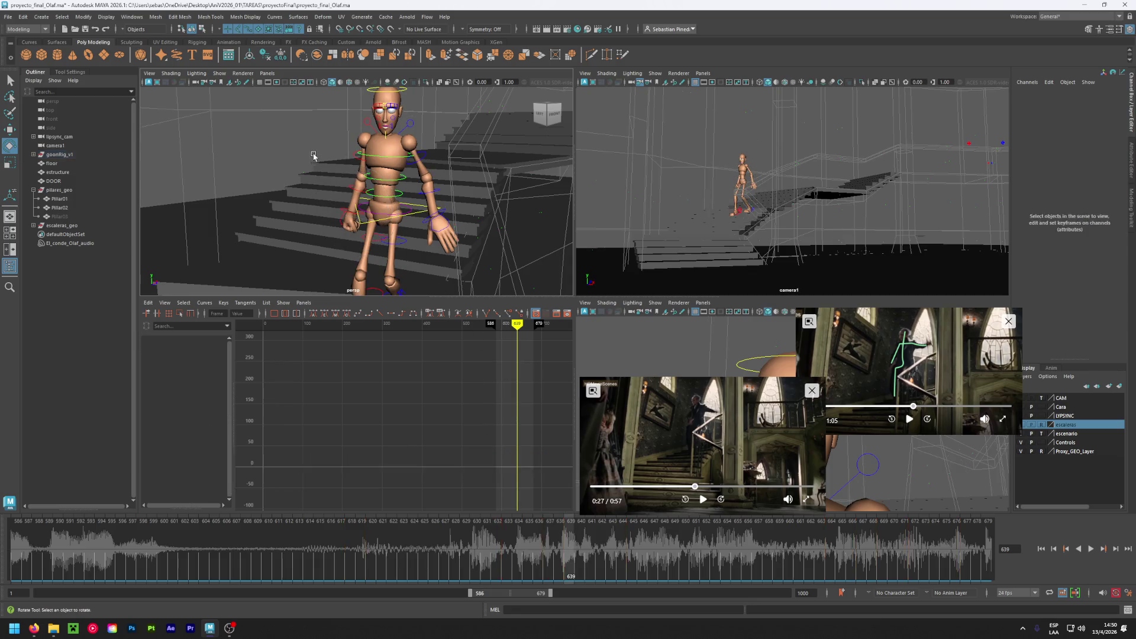
pyautogui.click(358, 158)
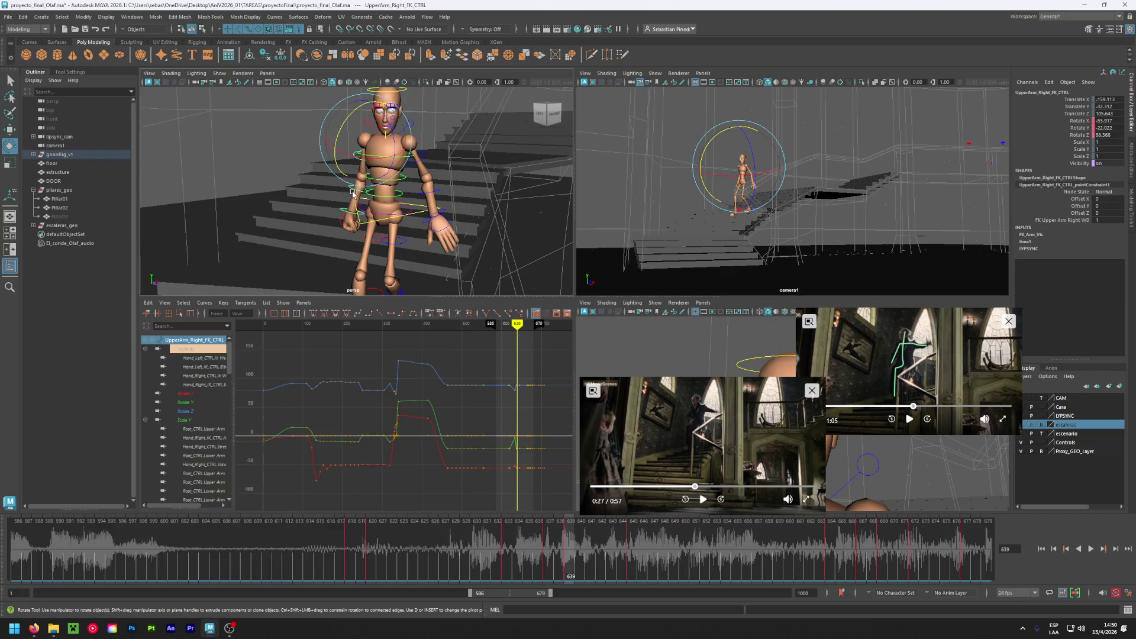
pyautogui.click(299, 204)
pyautogui.moveTo(283, 223)
pyautogui.keyDown('alt'); pyautogui.mouseDown()
pyautogui.moveTo(349, 225)
pyautogui.moveTo(316, 216)
pyautogui.moveTo(305, 226)
pyautogui.moveTo(298, 191)
pyautogui.moveTo(270, 212)
pyautogui.mouseUp(); pyautogui.keyUp('alt')
pyautogui.click(265, 188)
pyautogui.click(267, 173)
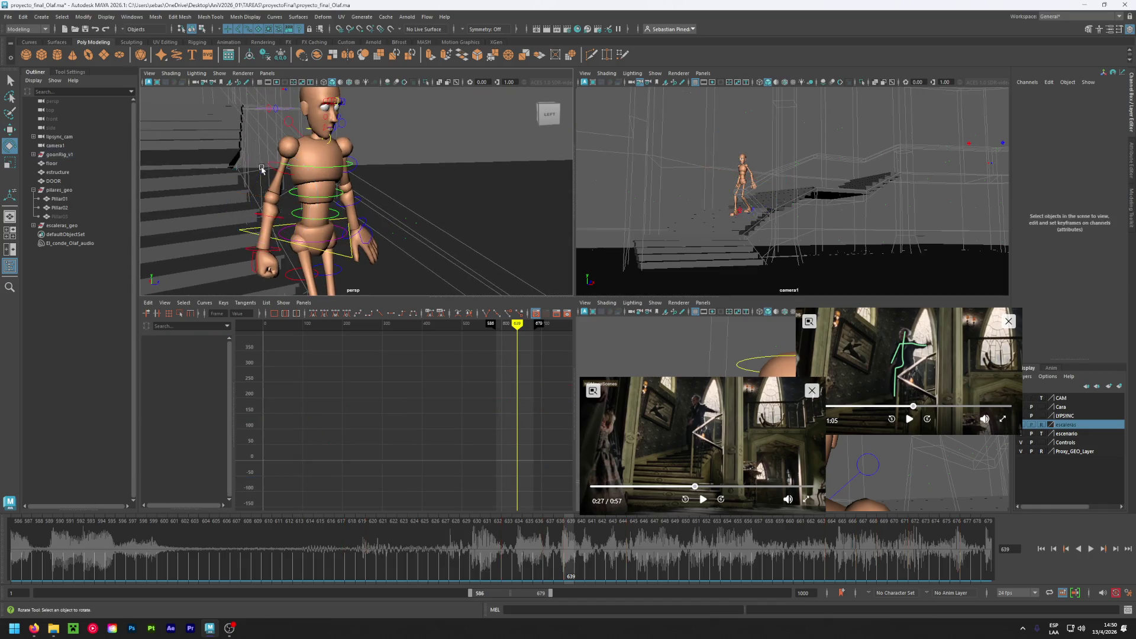
pyautogui.click(269, 166)
pyautogui.press('w')
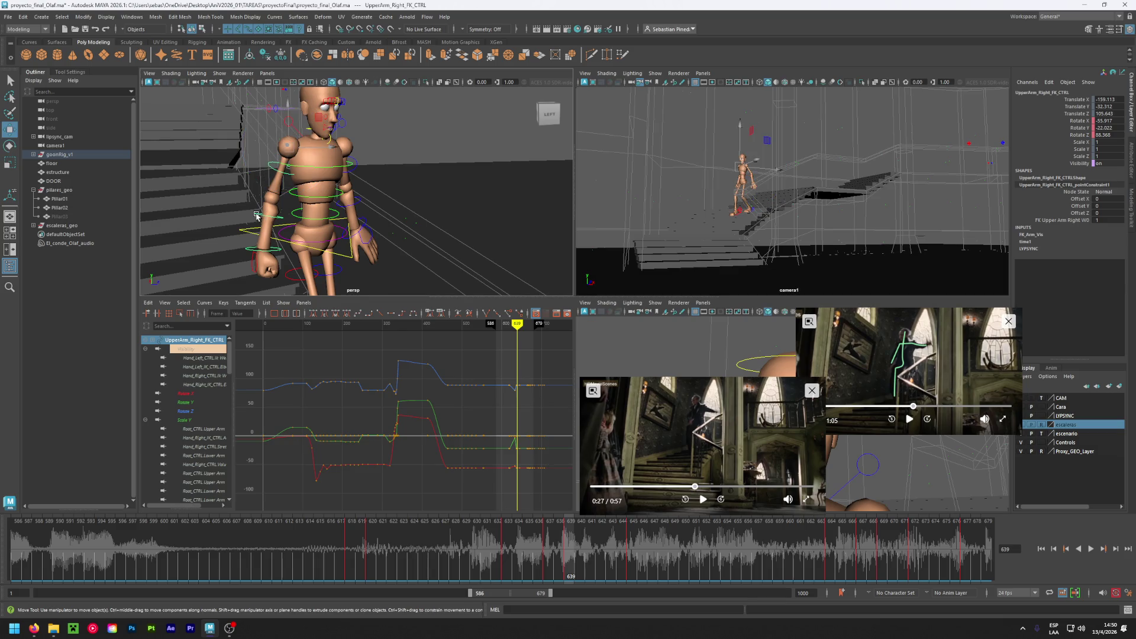
pyautogui.click(257, 215)
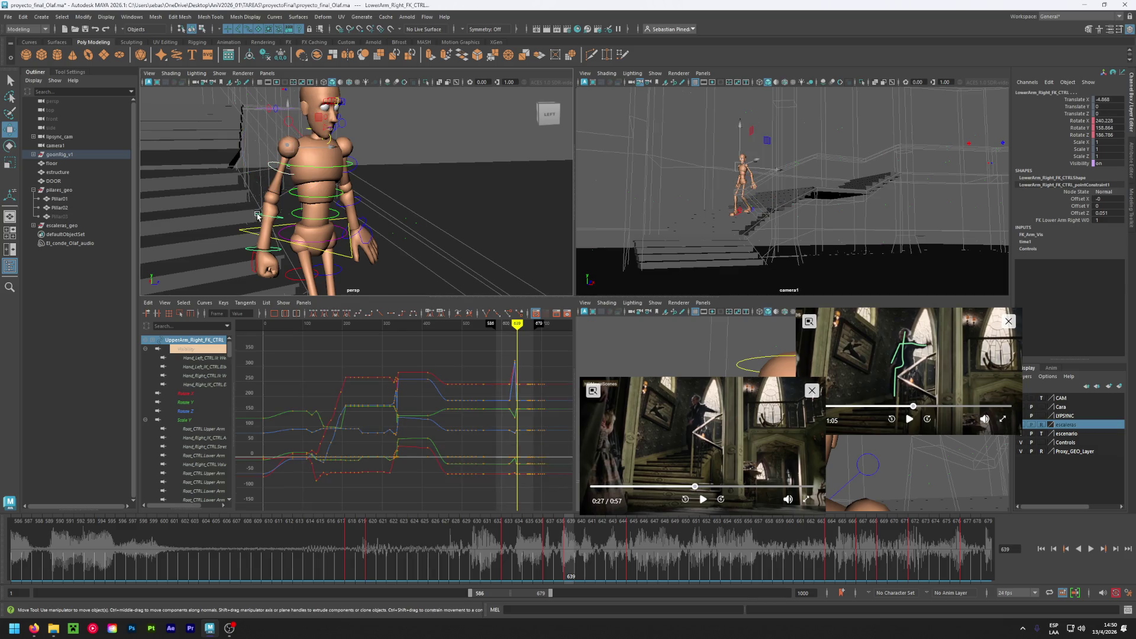
pyautogui.click(250, 252)
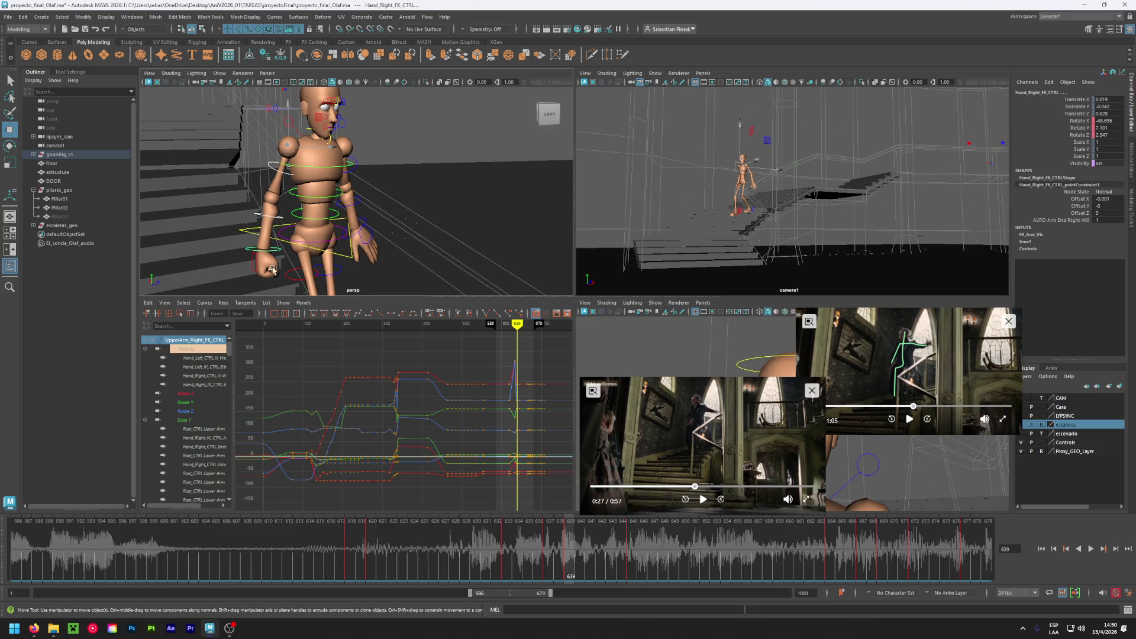
pyautogui.click(256, 266)
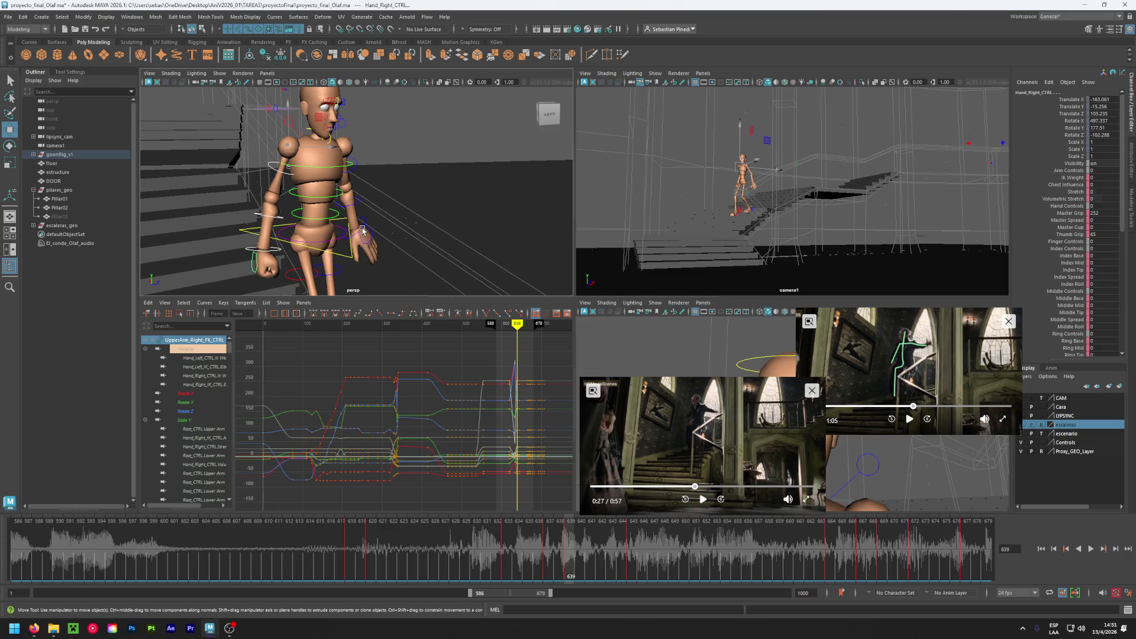
pyautogui.click(358, 206)
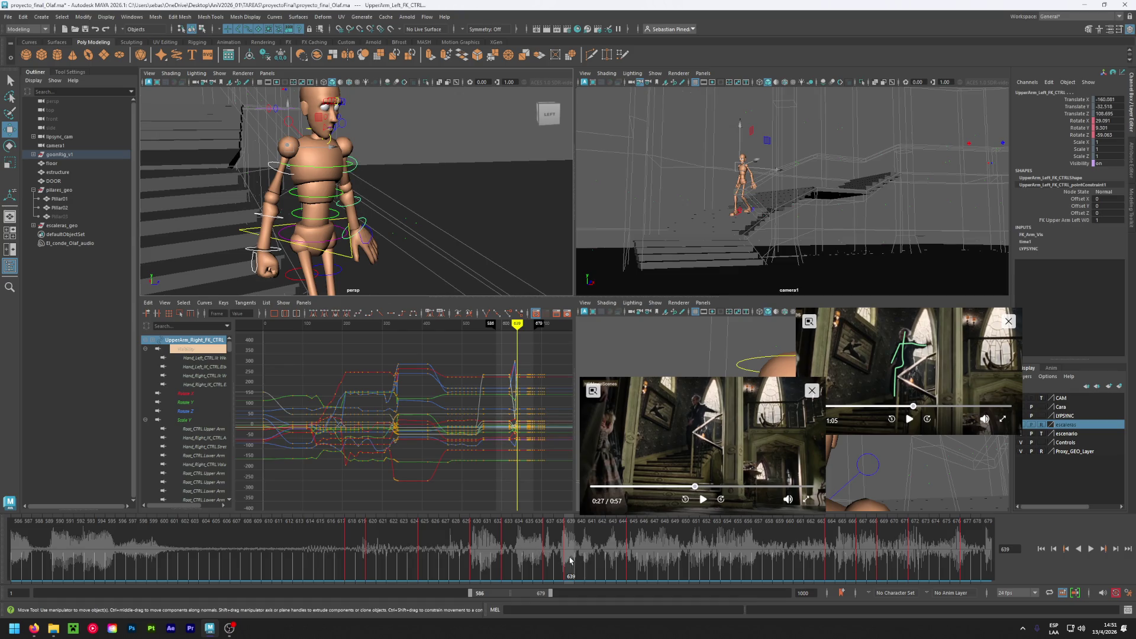
# - Delete the left upper arm key at frame 637
pyautogui.moveTo(510, 559)
pyautogui.mouseDown()
pyautogui.moveTo(373, 565)
pyautogui.moveTo(565, 562)
pyautogui.moveTo(549, 558)
pyautogui.mouseUp()
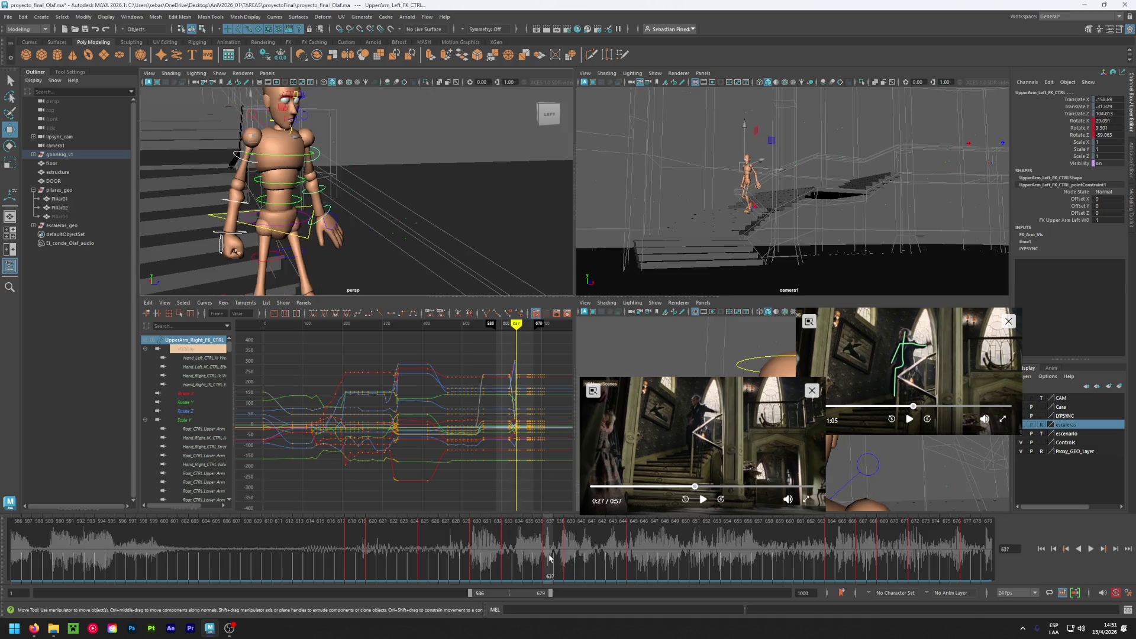
pyautogui.rightClick(549, 557)
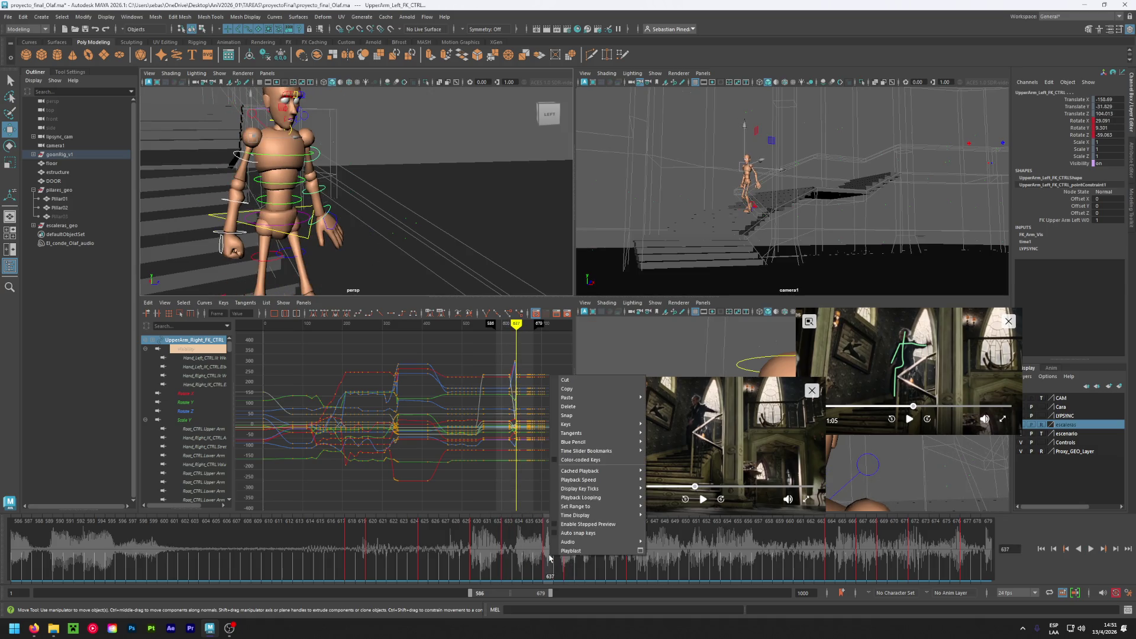
pyautogui.click(590, 406)
# - Copy the left upper arm's frame-633 key and paste it onto frame 639
pyautogui.click(507, 544)
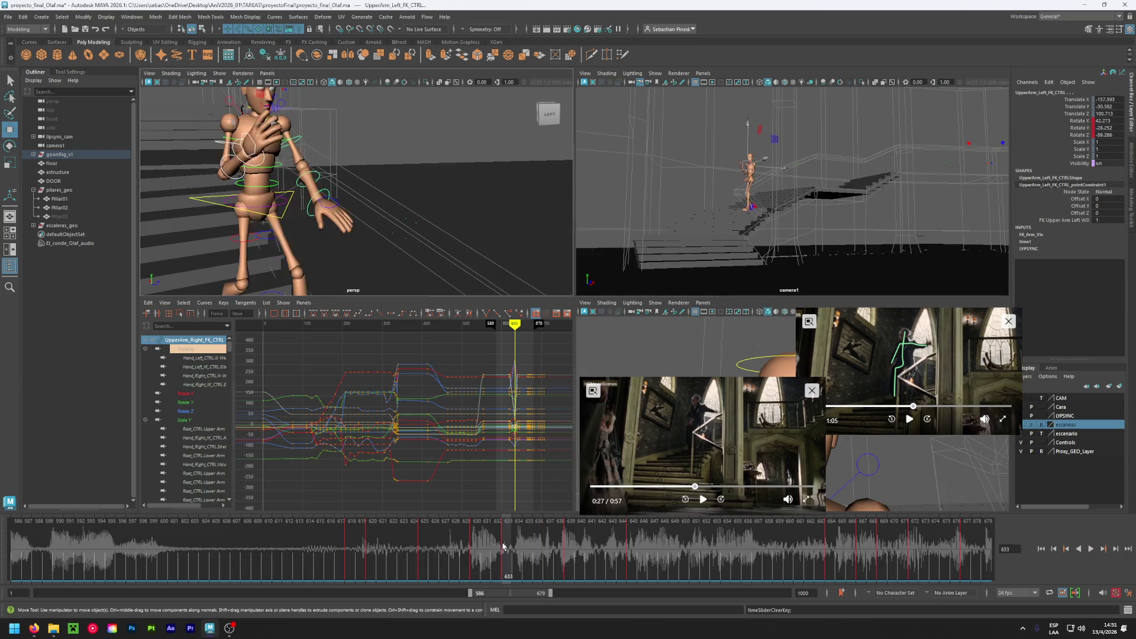
pyautogui.rightClick(507, 545)
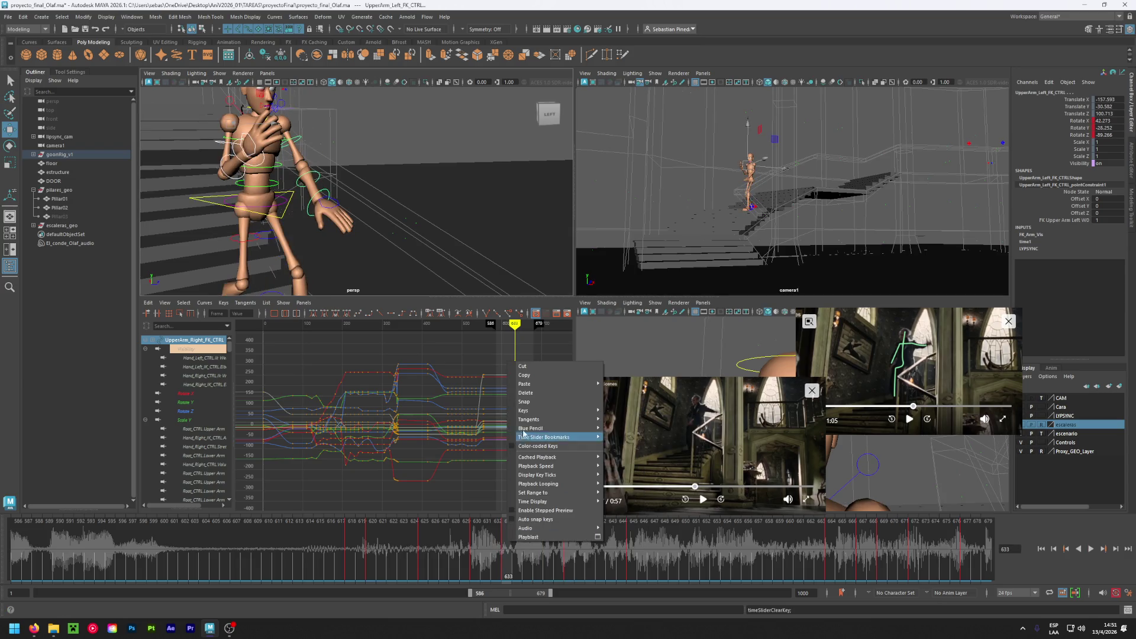
pyautogui.click(551, 375)
pyautogui.click(570, 544)
pyautogui.rightClick(571, 544)
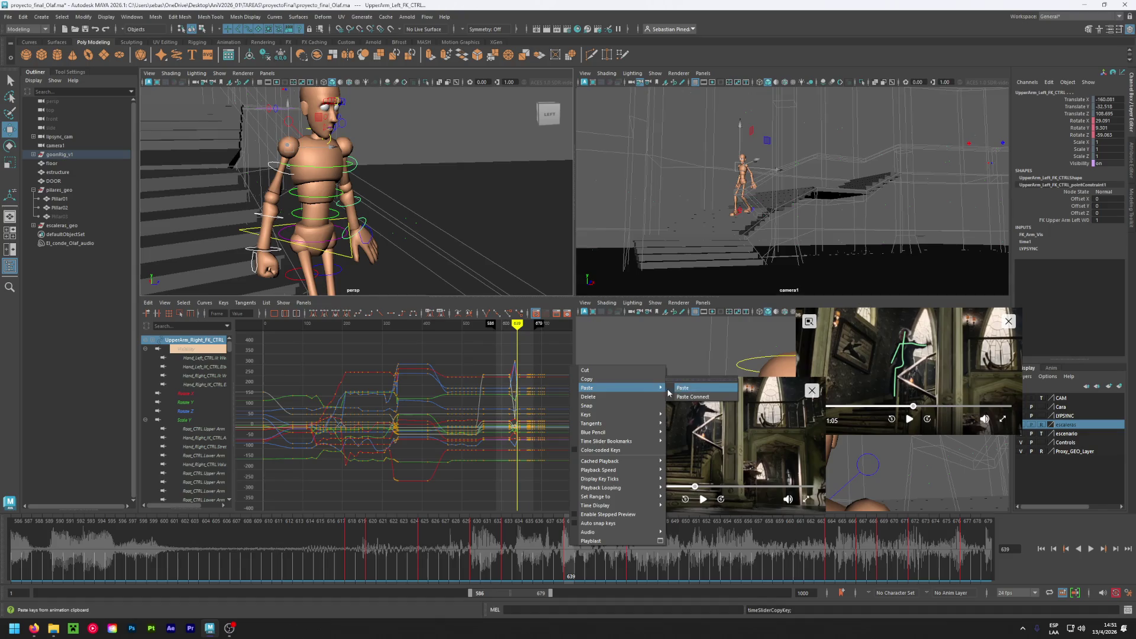
pyautogui.click(680, 390)
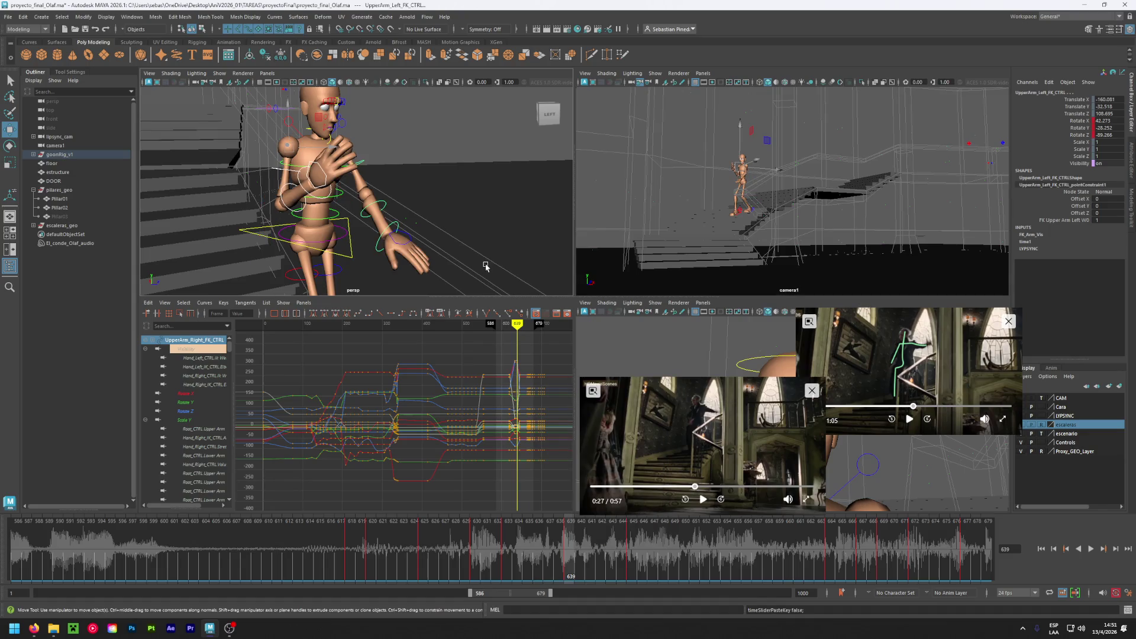
pyautogui.moveTo(472, 254)
pyautogui.keyDown('alt'); pyautogui.mouseDown()
pyautogui.moveTo(421, 250)
pyautogui.moveTo(483, 143)
pyautogui.mouseUp(); pyautogui.keyUp('alt')
pyautogui.moveTo(343, 258)
pyautogui.keyDown('alt'); pyautogui.mouseDown()
pyautogui.moveTo(331, 258)
pyautogui.moveTo(375, 256)
pyautogui.moveTo(317, 254)
pyautogui.moveTo(379, 249)
pyautogui.mouseUp(); pyautogui.keyUp('alt')
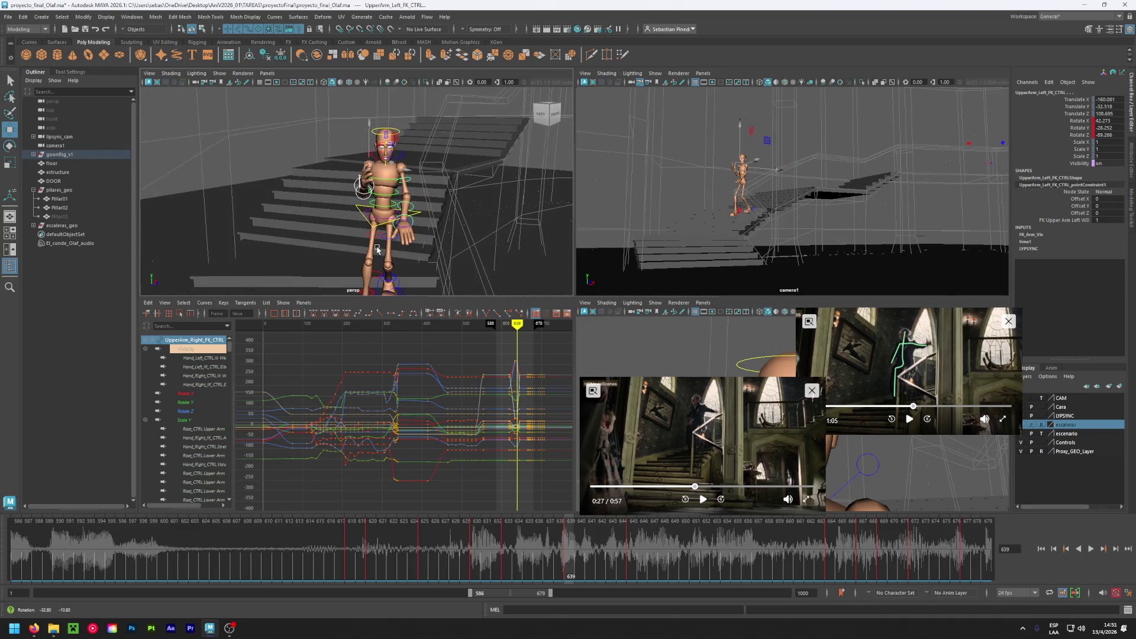
pyautogui.click(506, 539)
# - Rotate the left upper arm, forearm and hand into a raised pose
pyautogui.hotkey('alt', 'v')
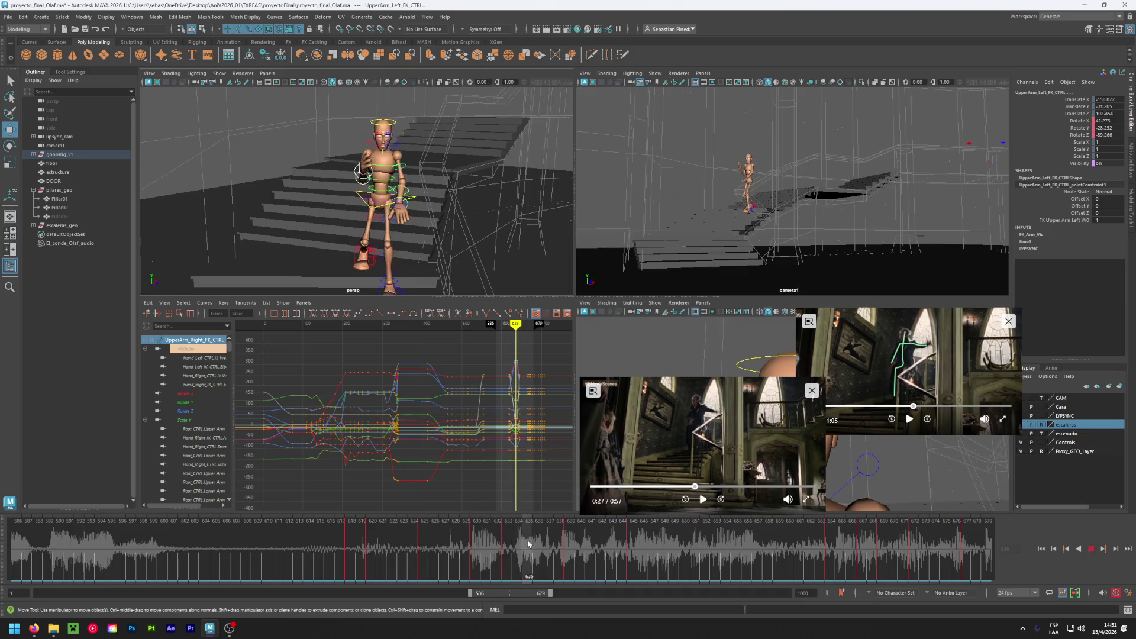
pyautogui.click(417, 547)
pyautogui.moveTo(417, 547); pyautogui.dragTo(565, 545)
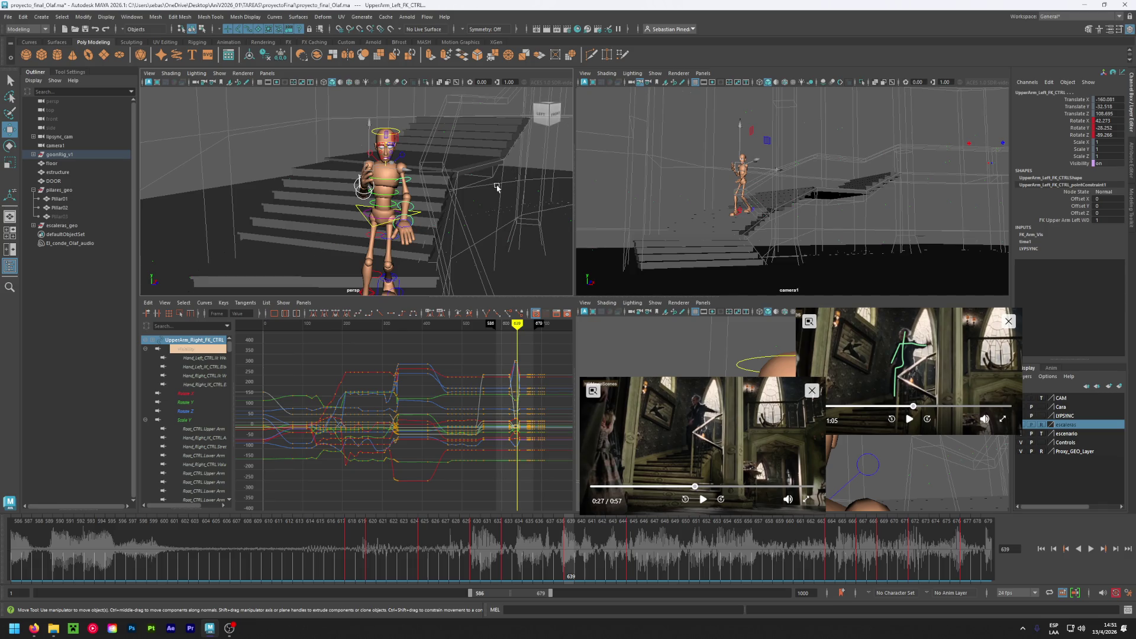
pyautogui.click(409, 184)
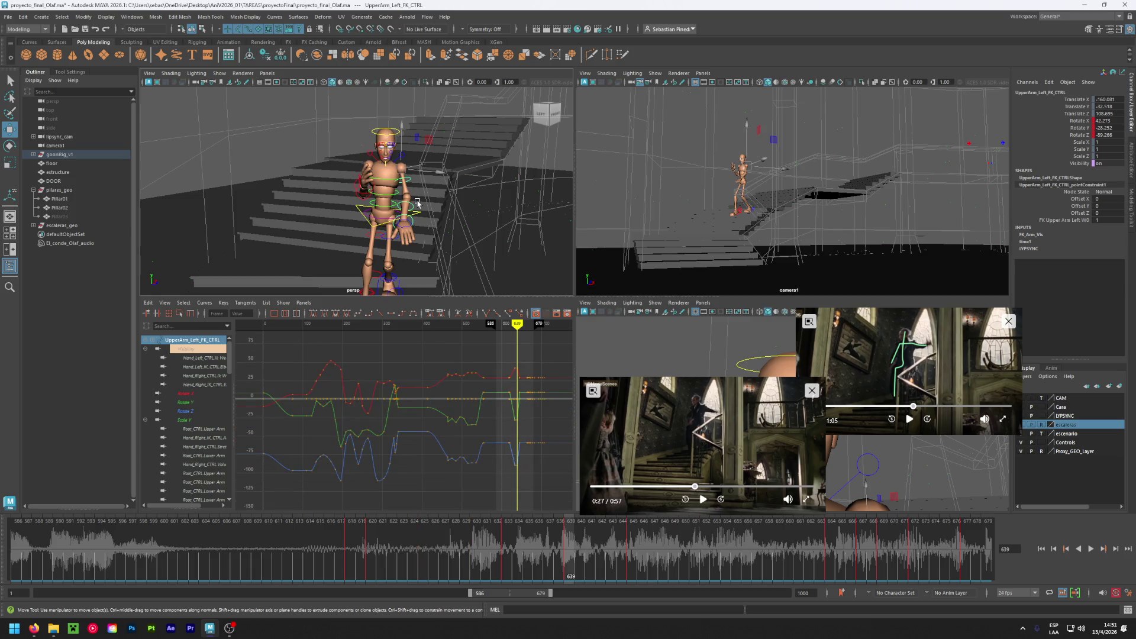
pyautogui.press('e')
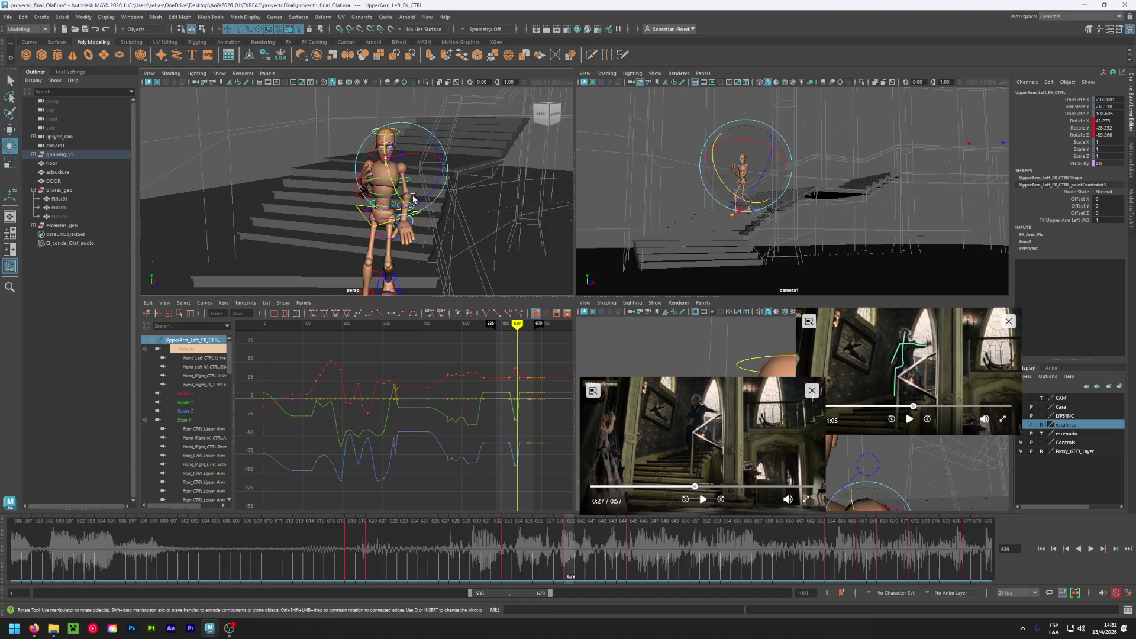
pyautogui.moveTo(417, 201)
pyautogui.mouseDown()
pyautogui.moveTo(411, 186)
pyautogui.moveTo(435, 180)
pyautogui.mouseUp()
pyautogui.click(421, 191)
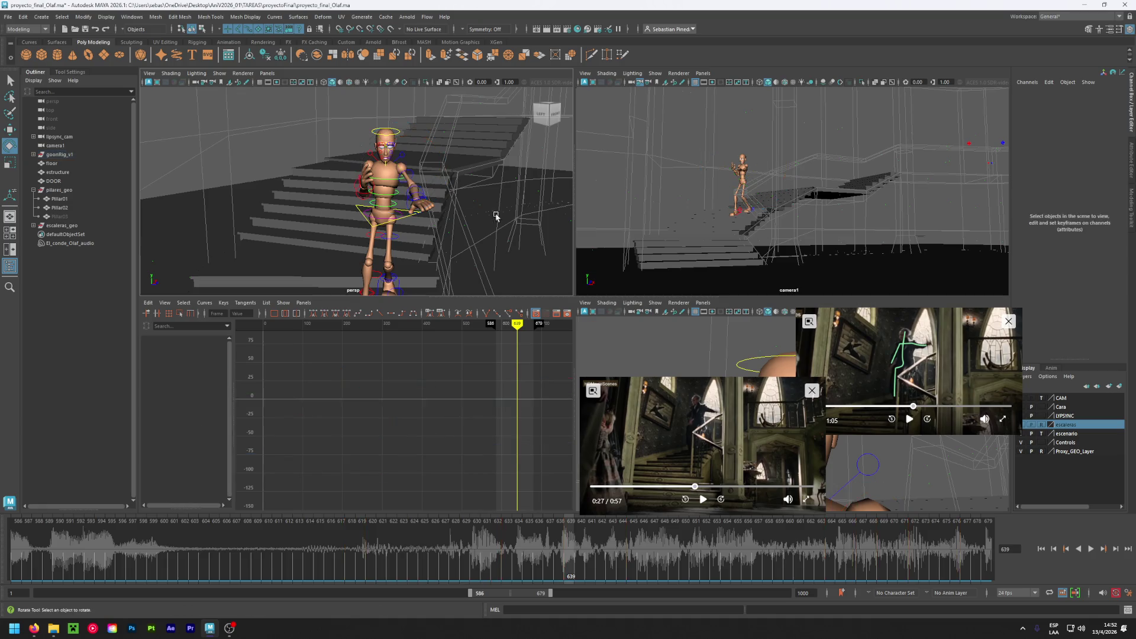
pyautogui.click(421, 191)
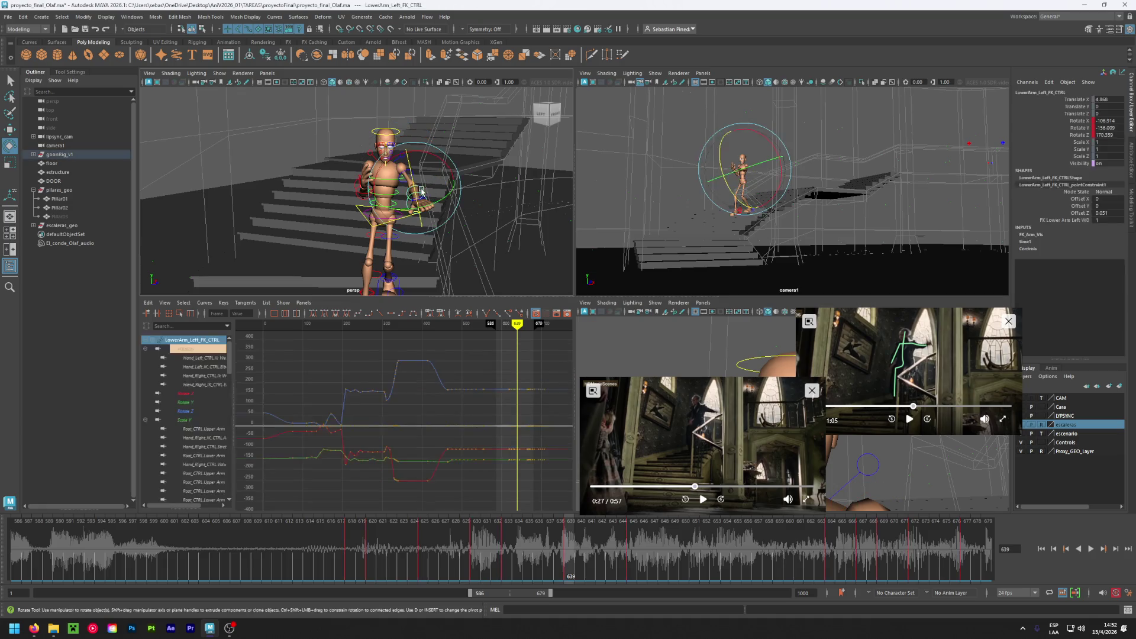
pyautogui.moveTo(401, 197); pyautogui.dragTo(423, 201)
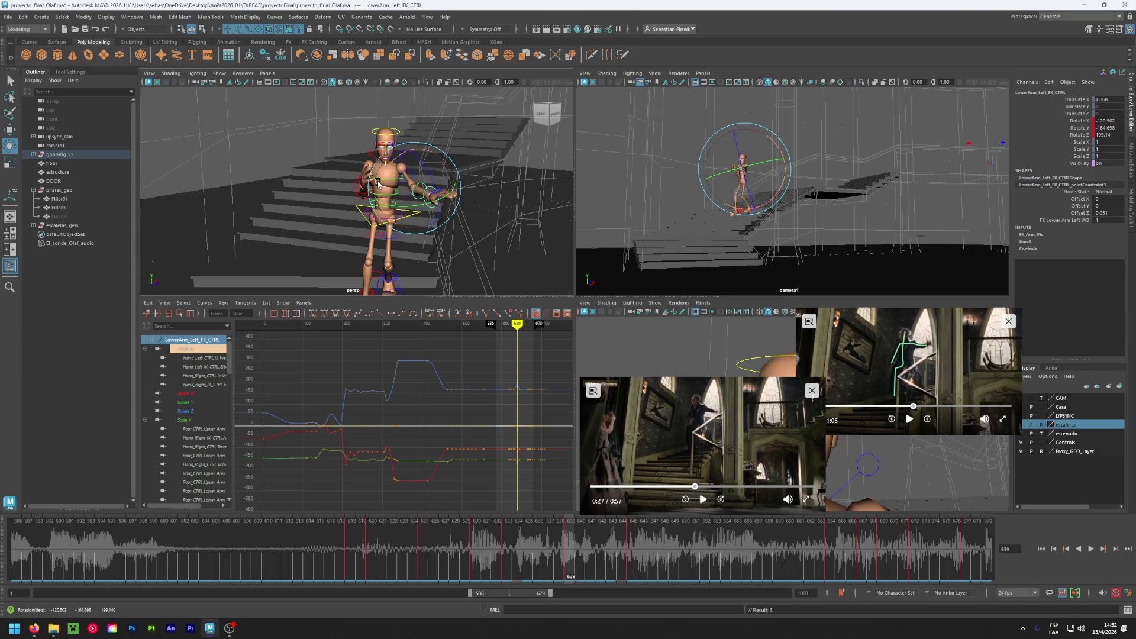
pyautogui.click(447, 208)
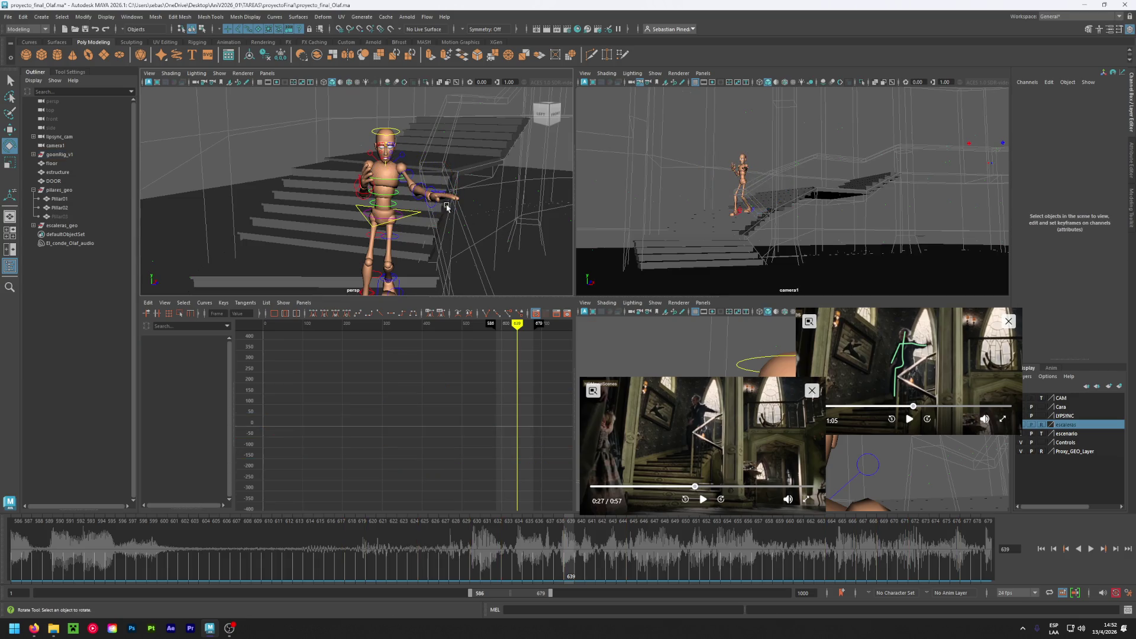
pyautogui.click(409, 195)
pyautogui.moveTo(408, 195); pyautogui.dragTo(437, 161)
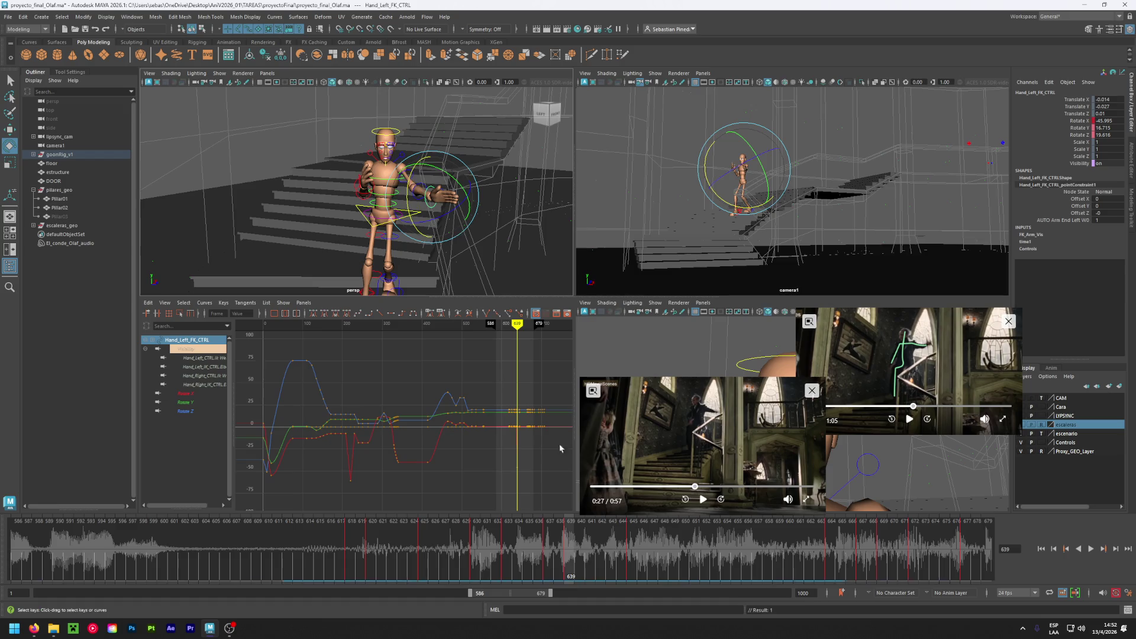
# - Delete the key at frame 637 and review frames 631 to 639
pyautogui.click(549, 543)
pyautogui.hotkey('alt', 'v')
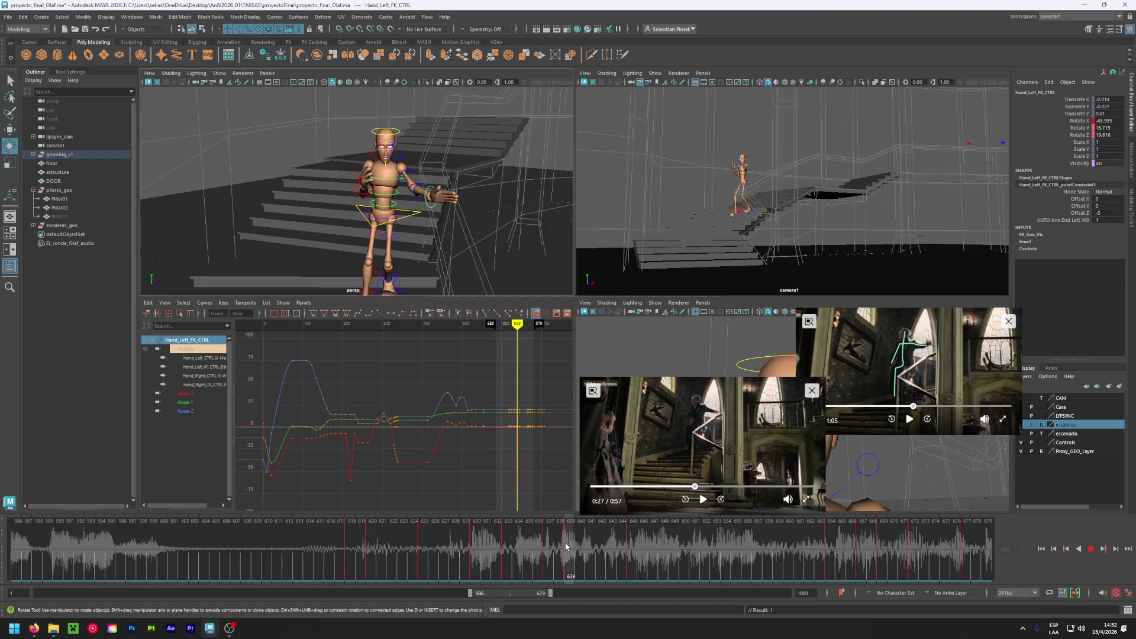
pyautogui.click(546, 552)
pyautogui.rightClick(545, 551)
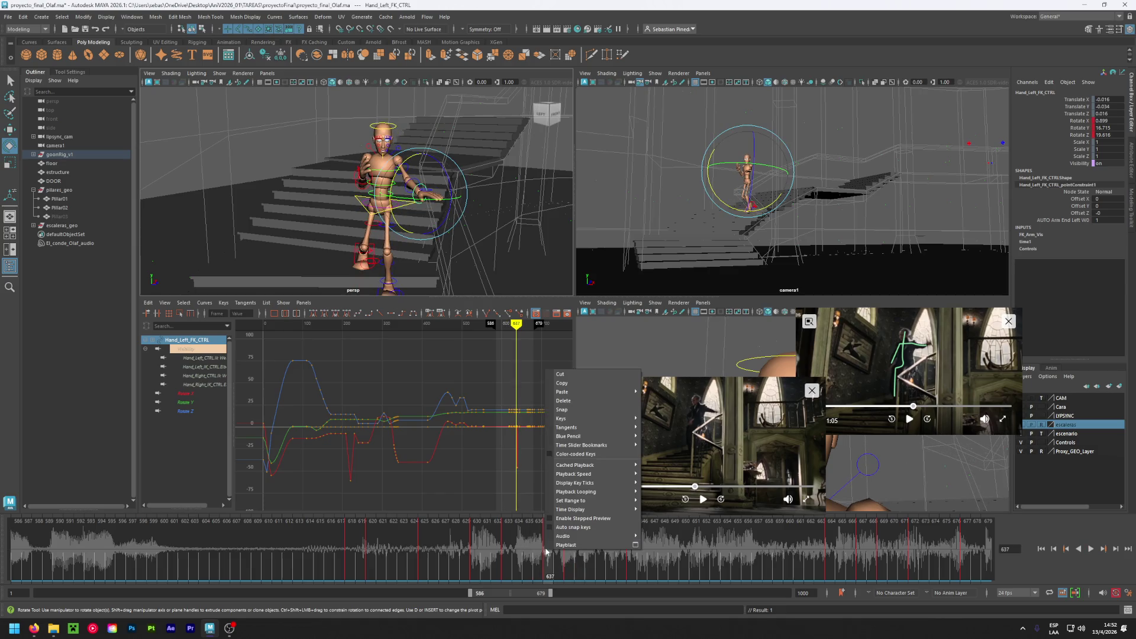
pyautogui.click(563, 400)
pyautogui.click(506, 549)
pyautogui.moveTo(506, 549)
pyautogui.mouseDown()
pyautogui.moveTo(571, 538)
pyautogui.moveTo(455, 543)
pyautogui.mouseUp()
pyautogui.moveTo(491, 535); pyautogui.dragTo(569, 530)
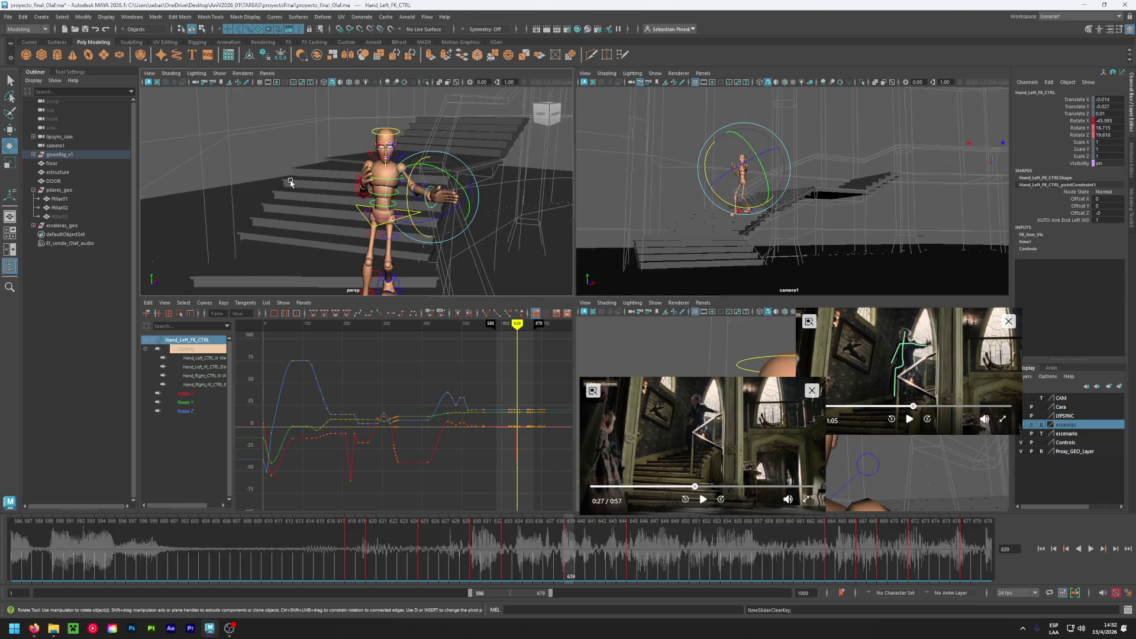
# - Rotate the left upper arm further upward and review frames 630 to 639
pyautogui.click(431, 187)
pyautogui.click(432, 187)
pyautogui.moveTo(432, 188); pyautogui.dragTo(437, 168)
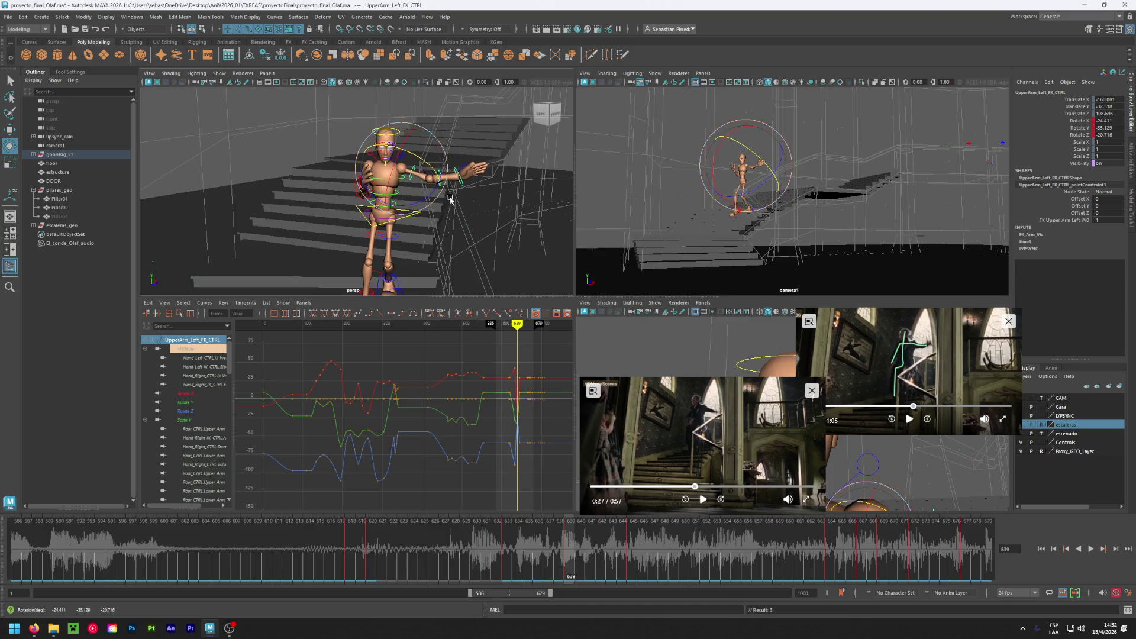
pyautogui.click(504, 540)
pyautogui.moveTo(504, 540)
pyautogui.mouseDown()
pyautogui.moveTo(570, 548)
pyautogui.moveTo(540, 548)
pyautogui.mouseUp()
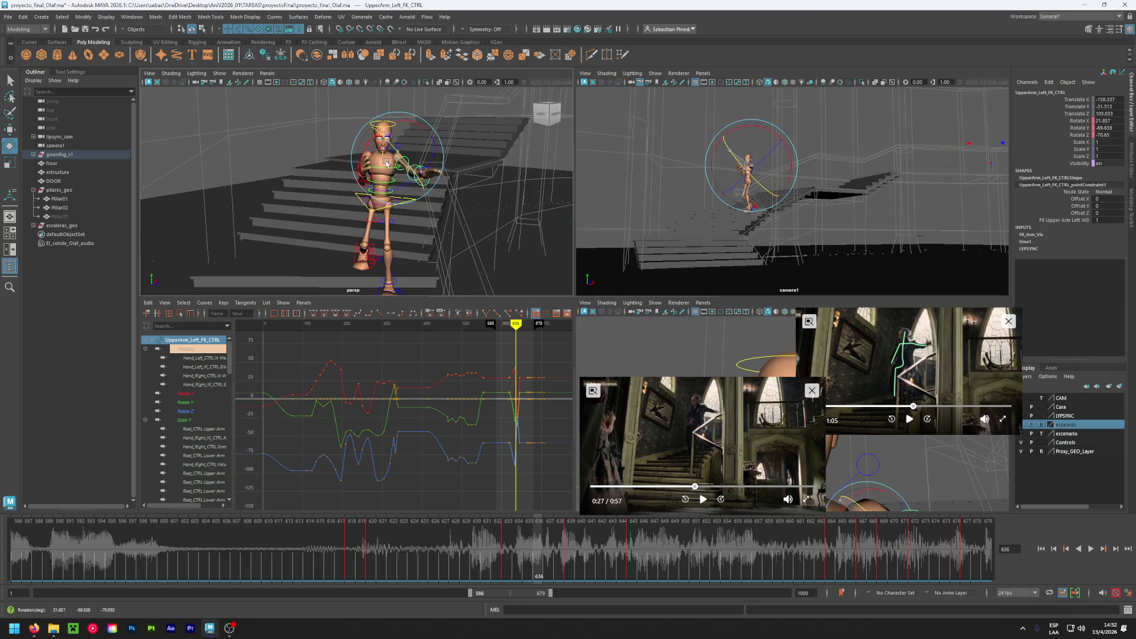
pyautogui.click(506, 537)
pyautogui.moveTo(506, 538)
pyautogui.mouseDown()
pyautogui.moveTo(526, 544)
pyautogui.moveTo(474, 544)
pyautogui.moveTo(577, 535)
pyautogui.moveTo(563, 538)
pyautogui.mouseUp()
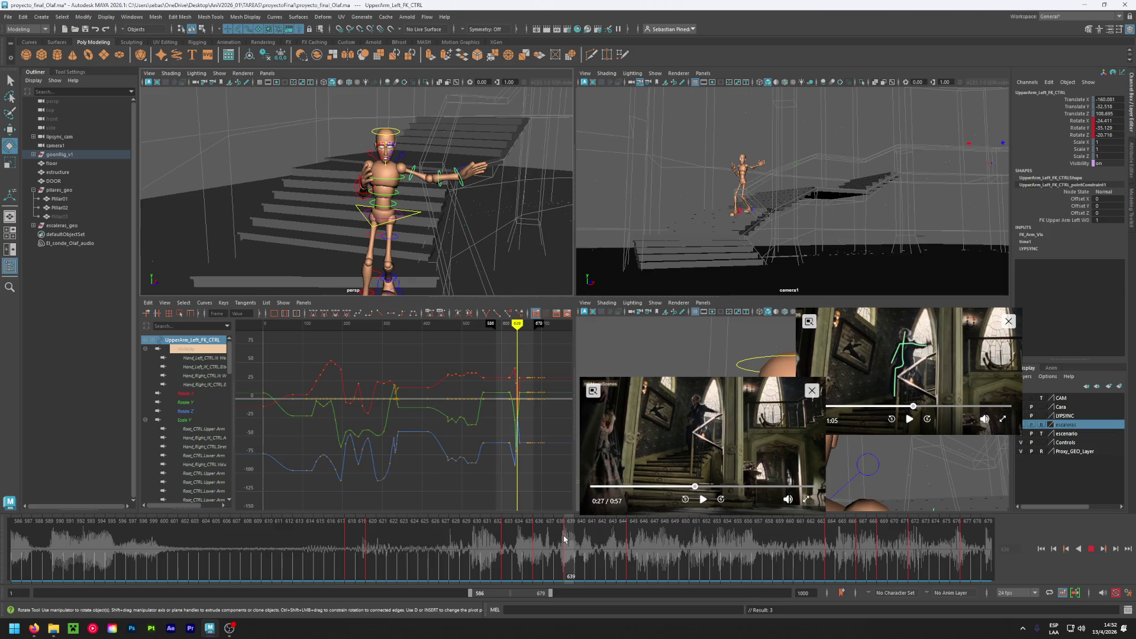
pyautogui.moveTo(563, 538); pyautogui.dragTo(564, 539)
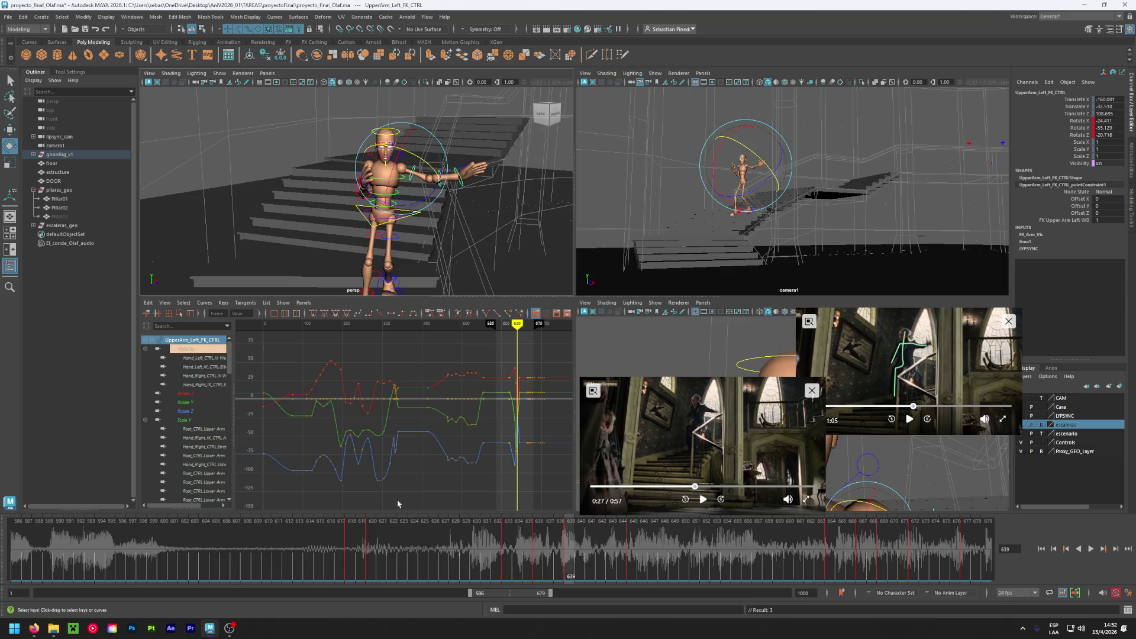
# - Rotate the left forearm outward to about -143.6, -158.5, 186 at frame 639
pyautogui.click(488, 211)
pyautogui.click(438, 187)
pyautogui.keyDown('alt'); pyautogui.moveTo(439, 186); pyautogui.dragTo(443, 243); pyautogui.keyUp('alt')
pyautogui.moveTo(459, 204)
pyautogui.mouseDown()
pyautogui.moveTo(463, 185)
pyautogui.moveTo(464, 230)
pyautogui.moveTo(338, 235)
pyautogui.moveTo(362, 232)
pyautogui.mouseUp()
pyautogui.click(288, 179)
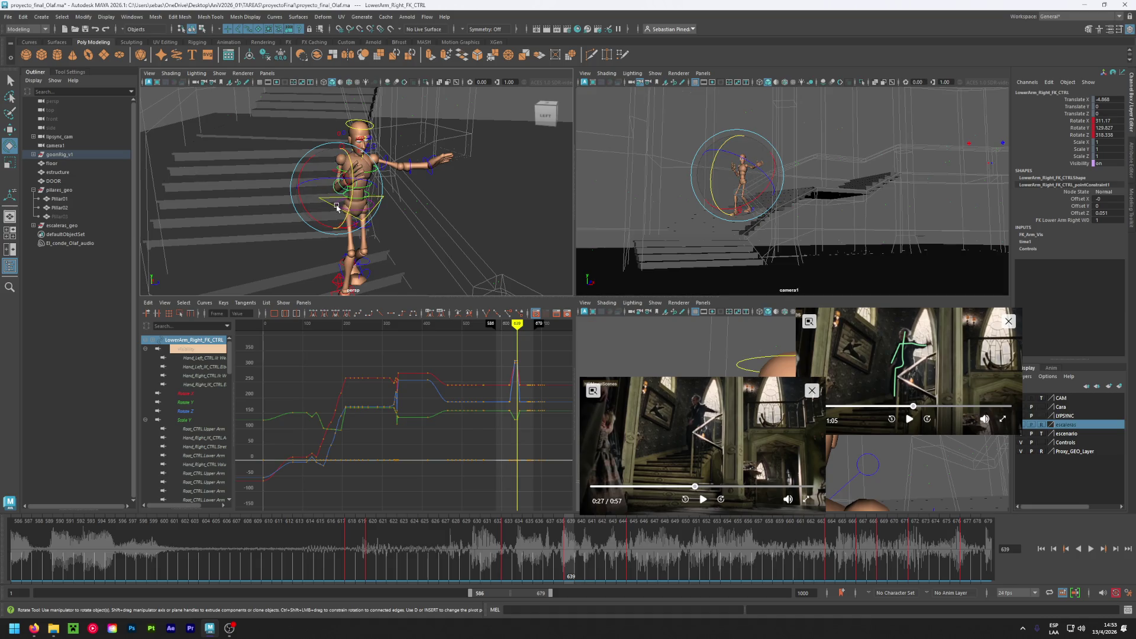
# - Rotate the right upper arm and bend the right forearm to 213.7, 150.3, 197.9
pyautogui.moveTo(311, 230)
pyautogui.mouseDown()
pyautogui.moveTo(310, 216)
pyautogui.moveTo(323, 222)
pyautogui.mouseUp()
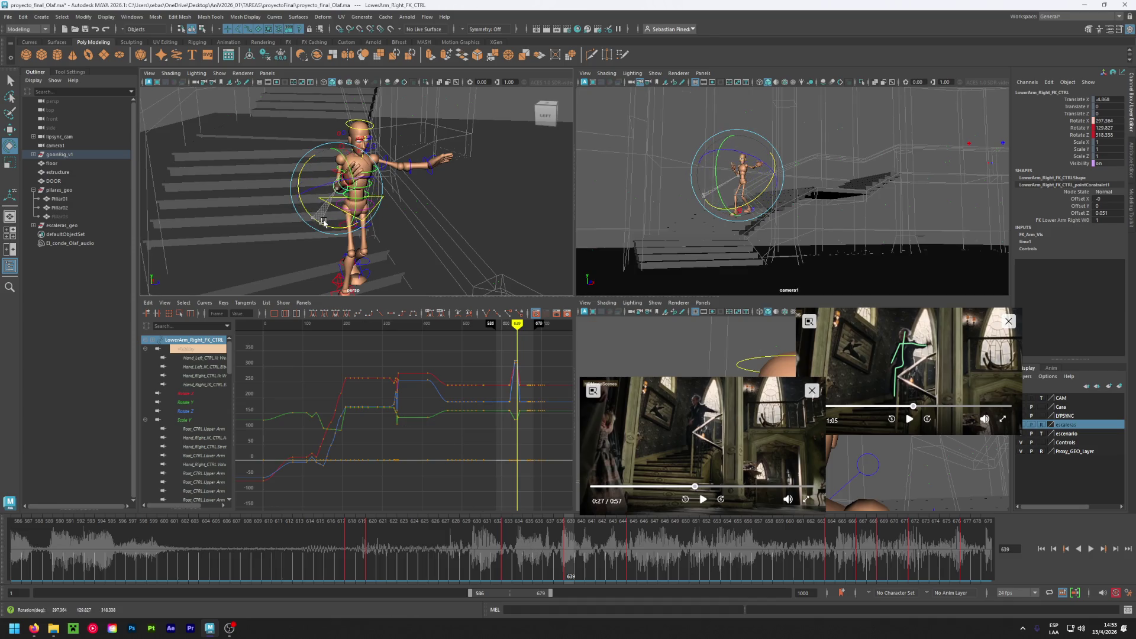
pyautogui.click(335, 171)
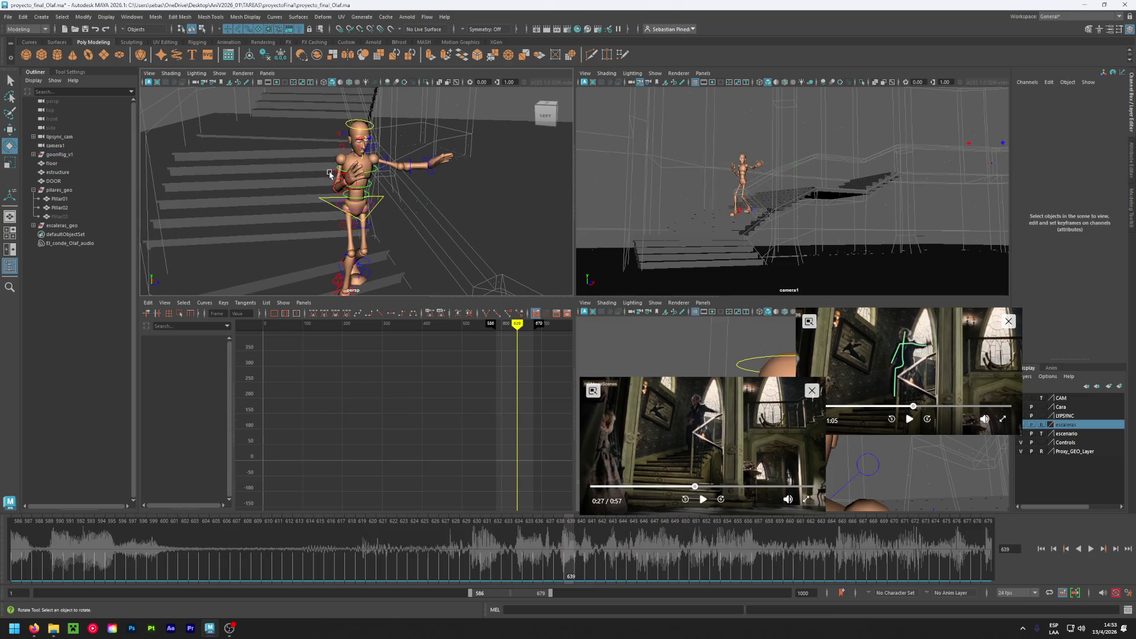
pyautogui.click(329, 174)
pyautogui.moveTo(317, 171); pyautogui.dragTo(330, 185)
pyautogui.click(293, 192)
pyautogui.click(324, 188)
pyautogui.moveTo(306, 211); pyautogui.dragTo(293, 217)
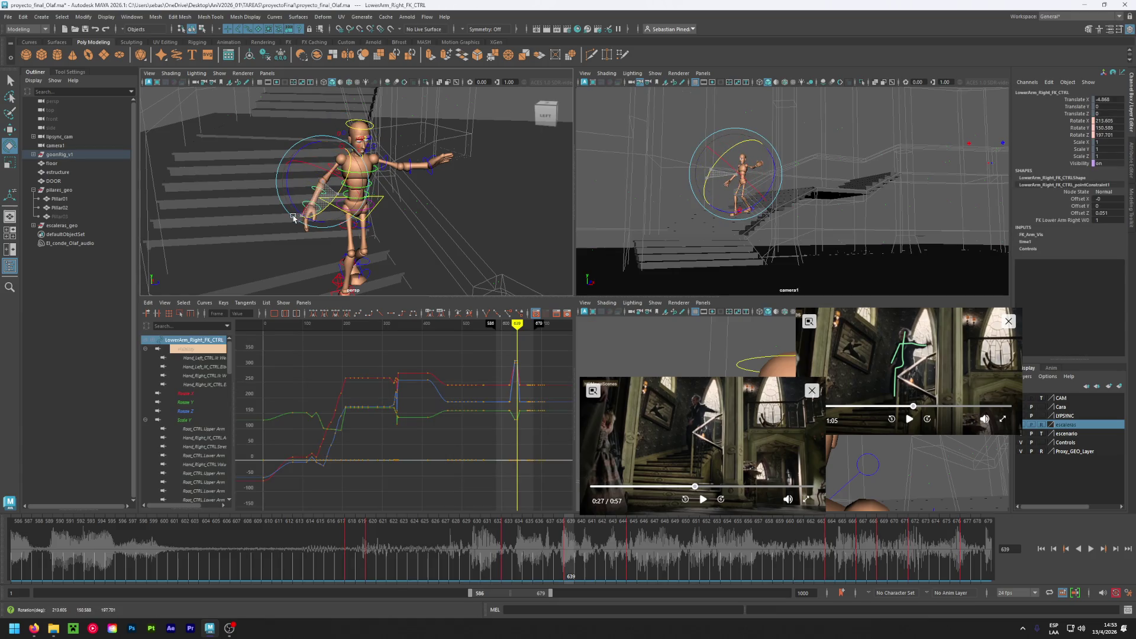
# - Save the scene and review frames 622 to 638 against the reference footage
pyautogui.moveTo(570, 551)
pyautogui.mouseDown()
pyautogui.moveTo(497, 550)
pyautogui.moveTo(570, 556)
pyautogui.mouseUp()
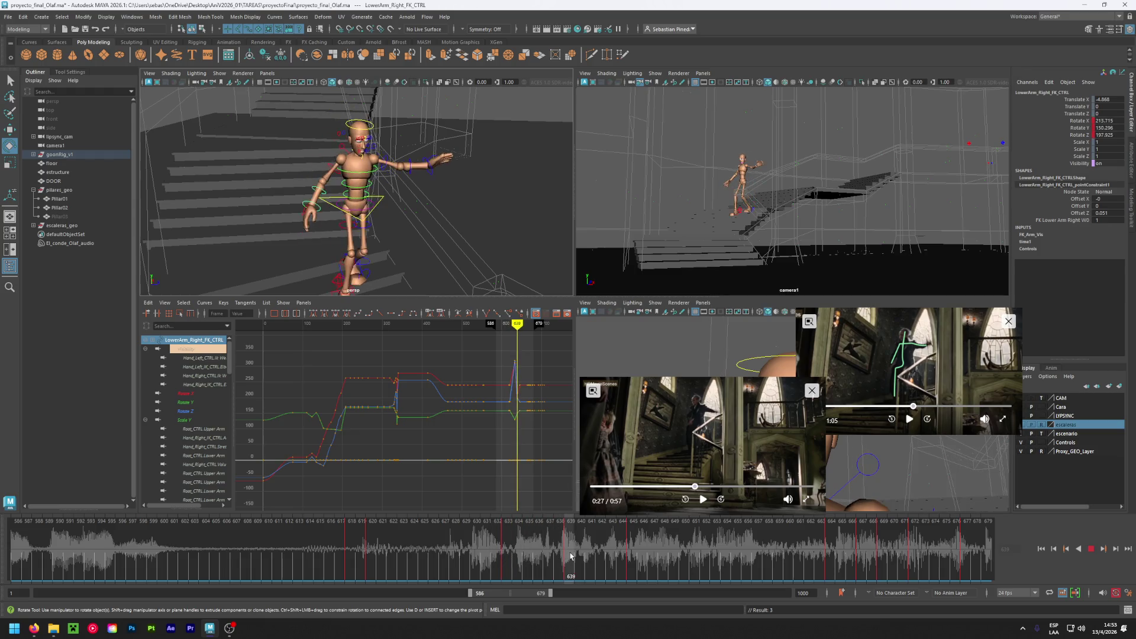
pyautogui.hotkey('ctrl', 's')
pyautogui.click(382, 559)
pyautogui.moveTo(382, 559); pyautogui.dragTo(565, 553)
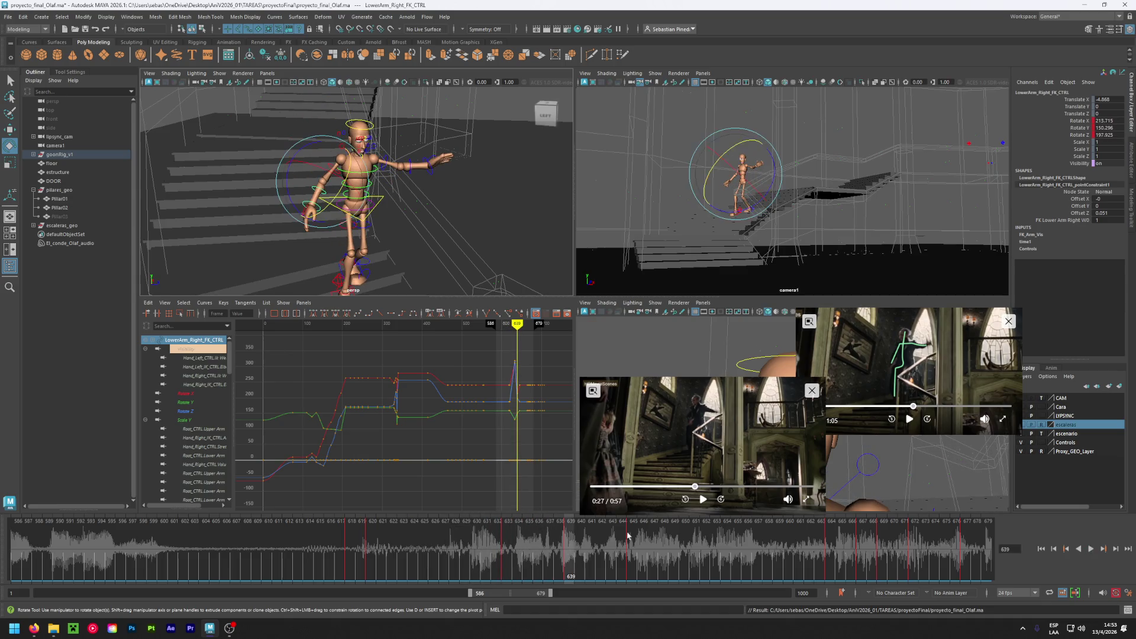
pyautogui.click(910, 419)
pyautogui.click(910, 420)
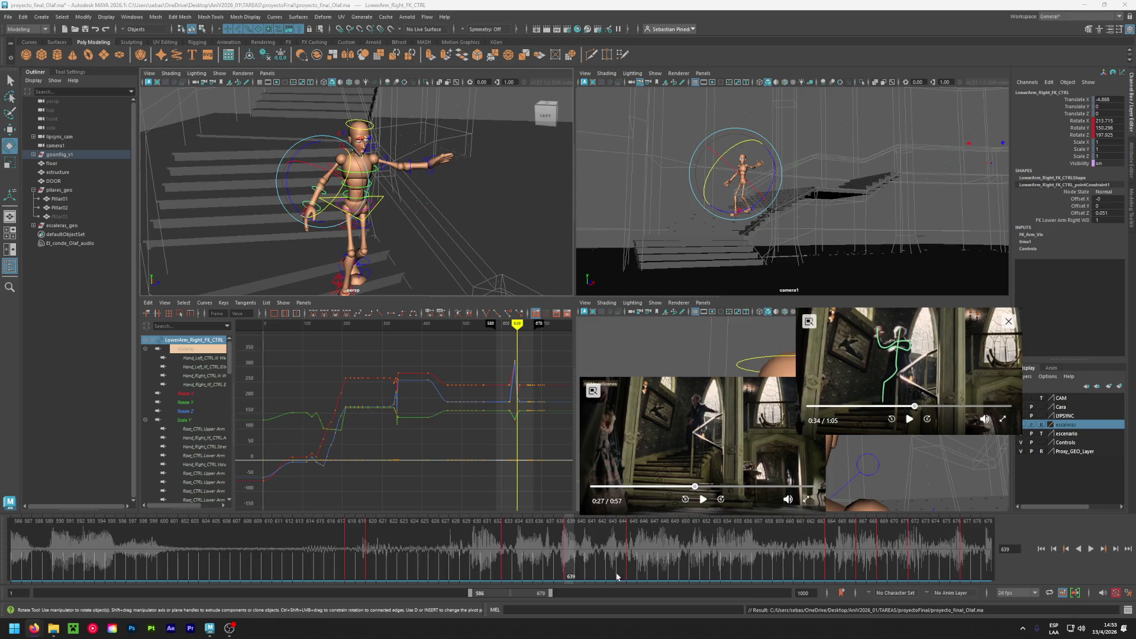
# - Play the animation to frame 650 and step the reference clip between 0:26 and 0:28
pyautogui.hotkey('alt', 'v')
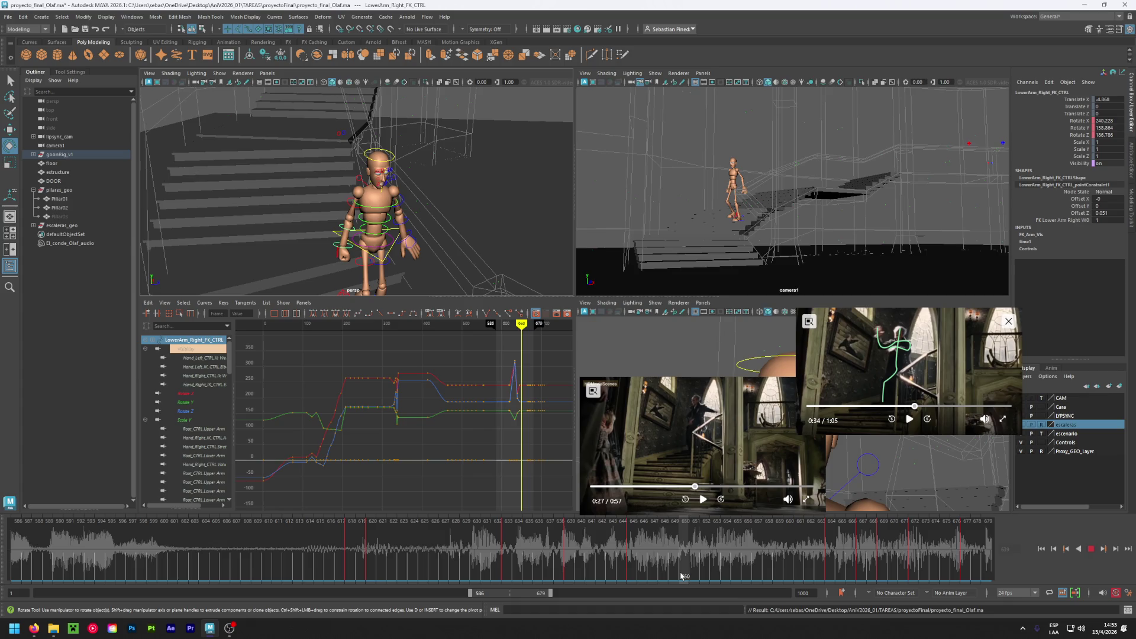
pyautogui.hotkey('alt', 'v')
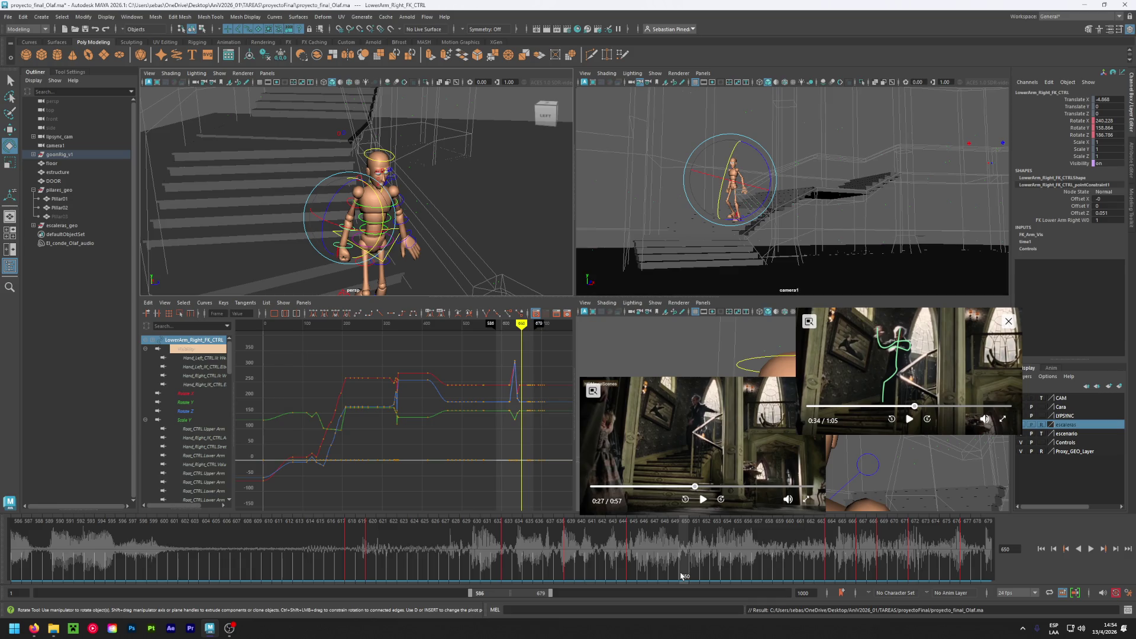
pyautogui.click(703, 499)
pyautogui.click(703, 499)
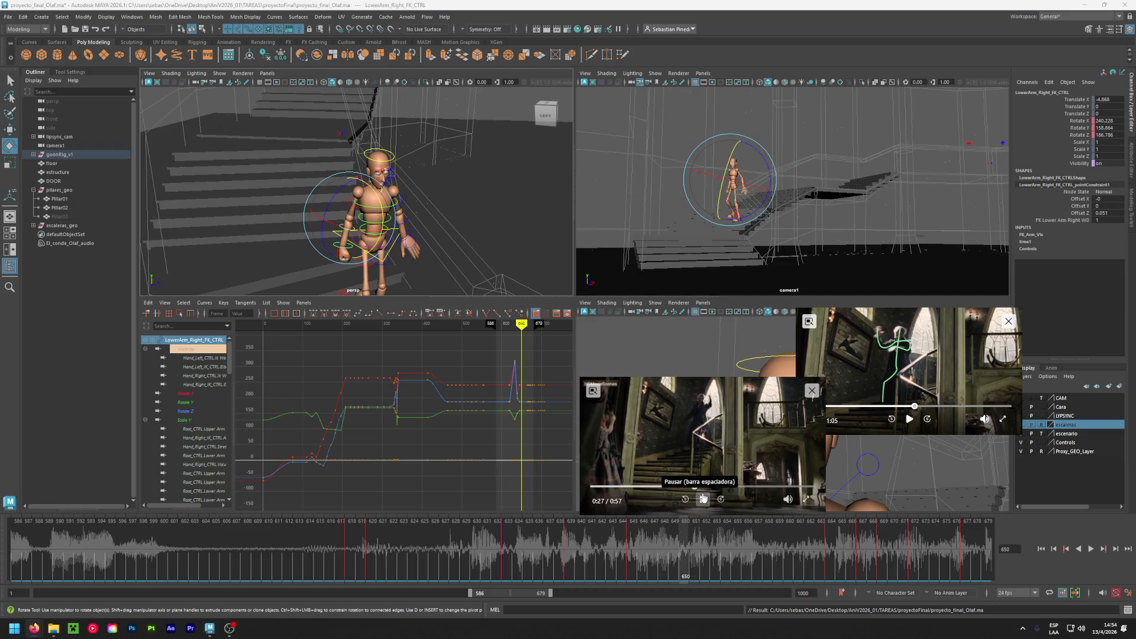
pyautogui.click(703, 498)
pyautogui.click(704, 500)
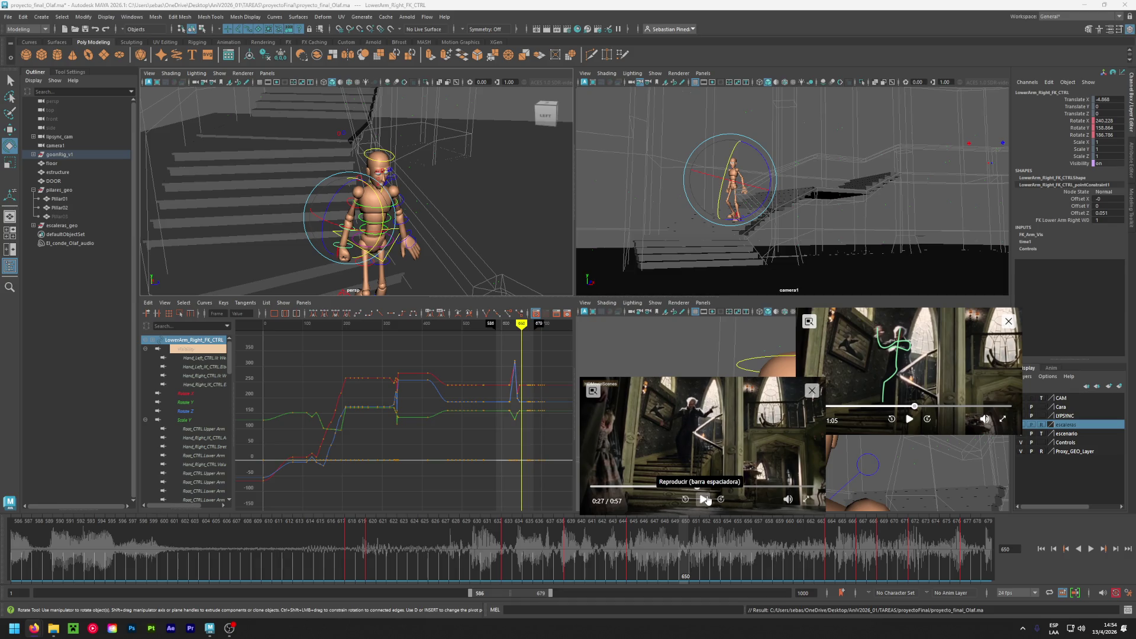
pyautogui.click(704, 499)
pyautogui.click(704, 499)
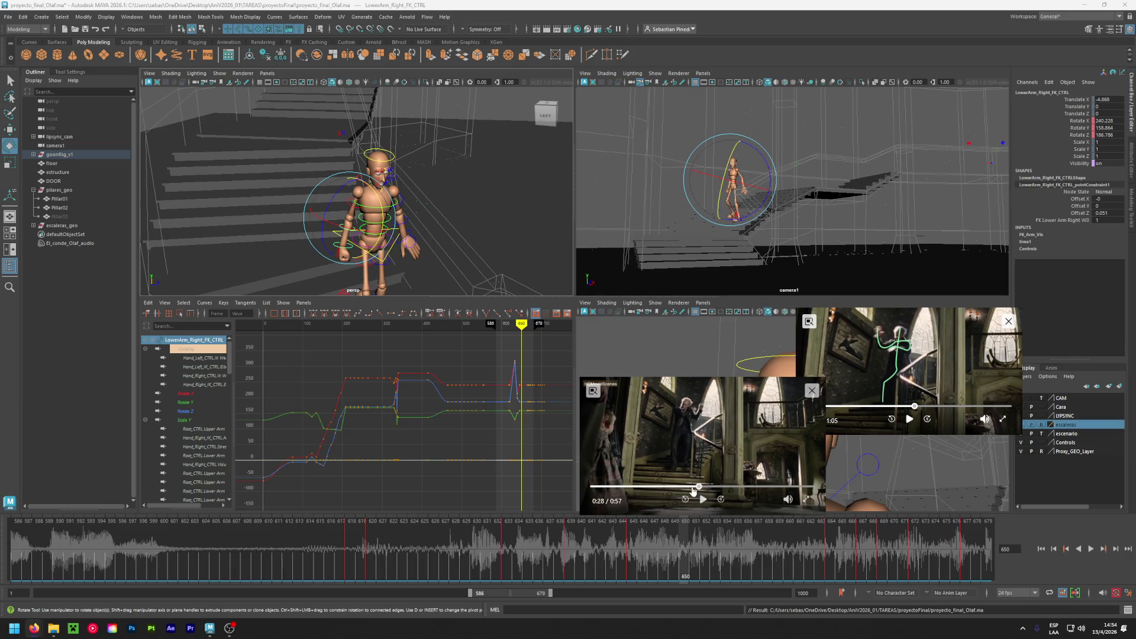
pyautogui.click(693, 487)
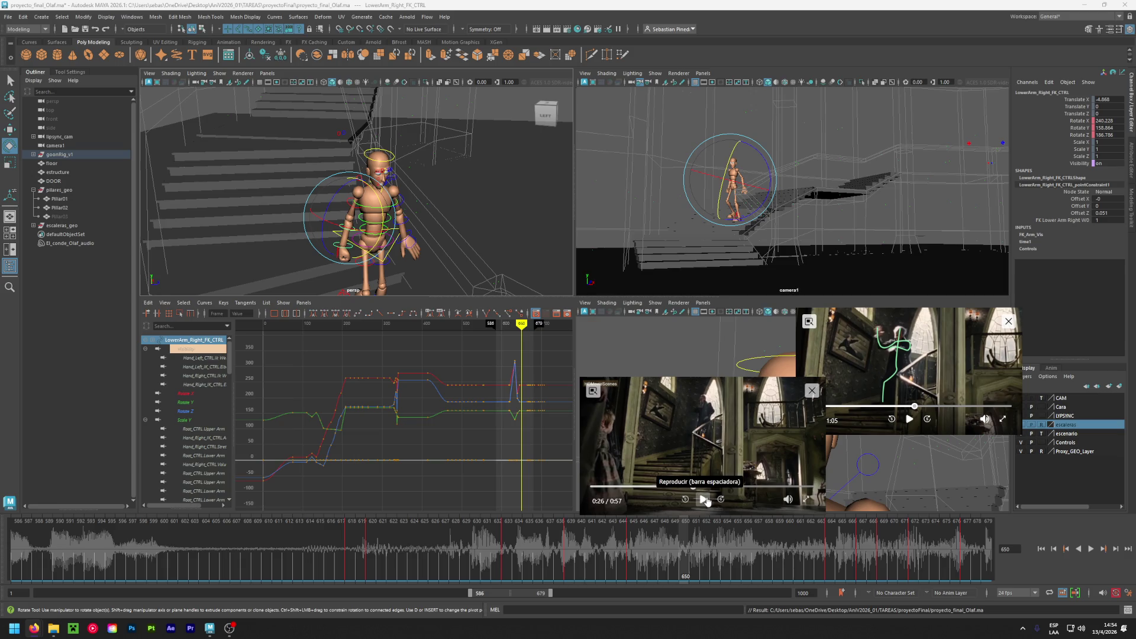
pyautogui.click(704, 500)
pyautogui.click(704, 499)
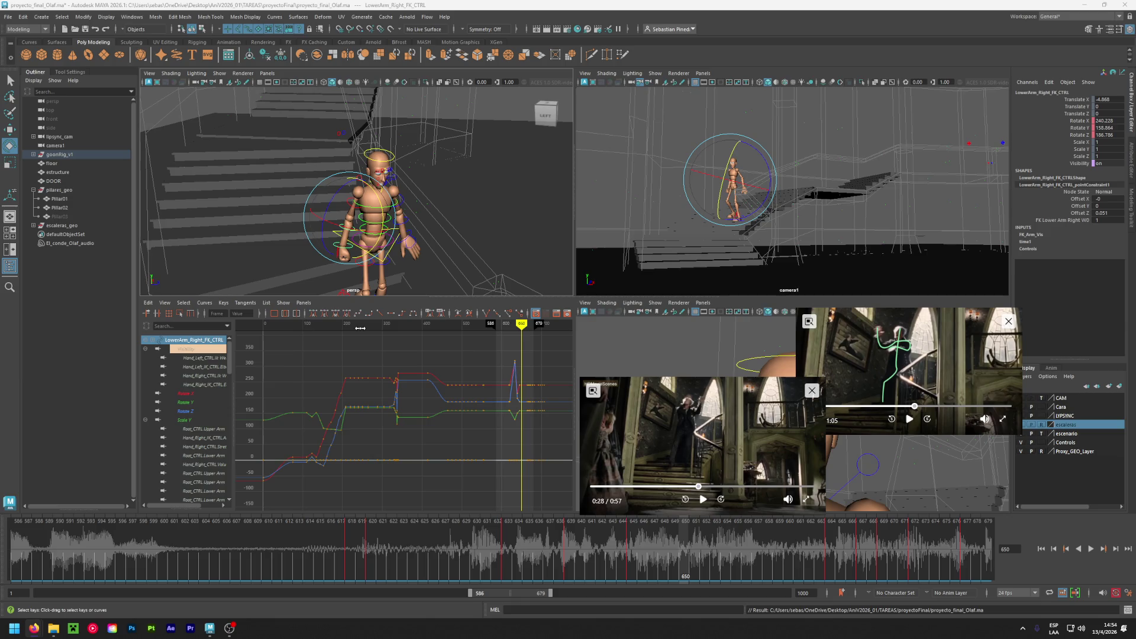
pyautogui.keyDown('alt'); pyautogui.moveTo(452, 247); pyautogui.dragTo(453, 220, button='middle'); pyautogui.keyUp('alt')
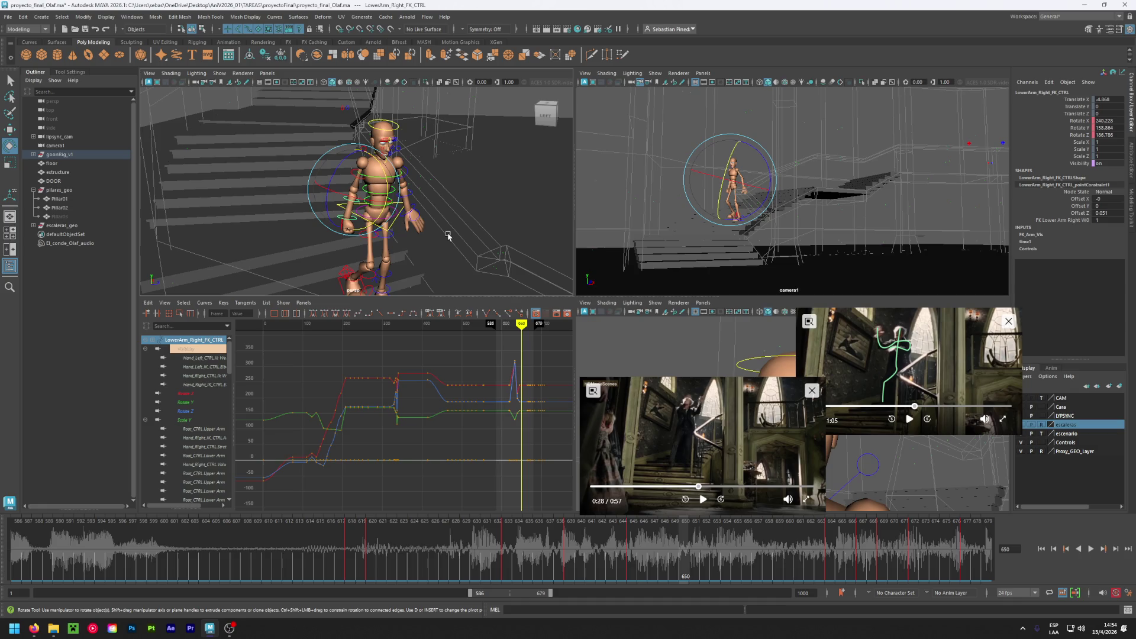
pyautogui.click(570, 554)
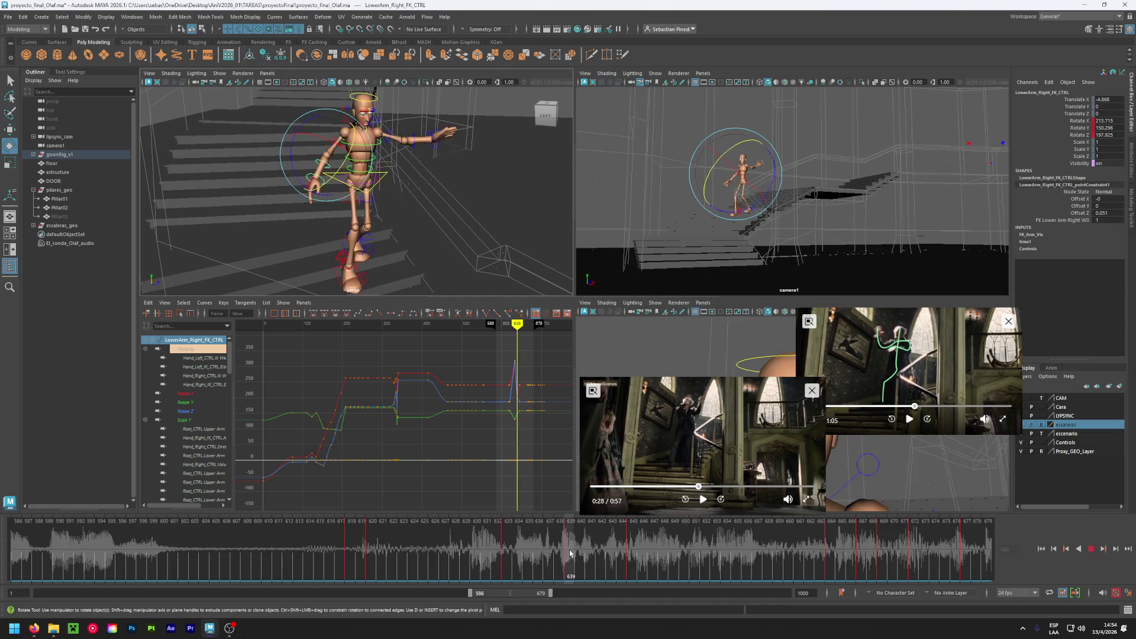
pyautogui.moveTo(570, 553)
pyautogui.mouseDown()
pyautogui.moveTo(507, 553)
pyautogui.moveTo(629, 546)
pyautogui.moveTo(470, 565)
pyautogui.moveTo(636, 550)
pyautogui.moveTo(894, 580)
pyautogui.moveTo(352, 562)
pyautogui.moveTo(981, 580)
pyautogui.moveTo(508, 571)
pyautogui.mouseUp()
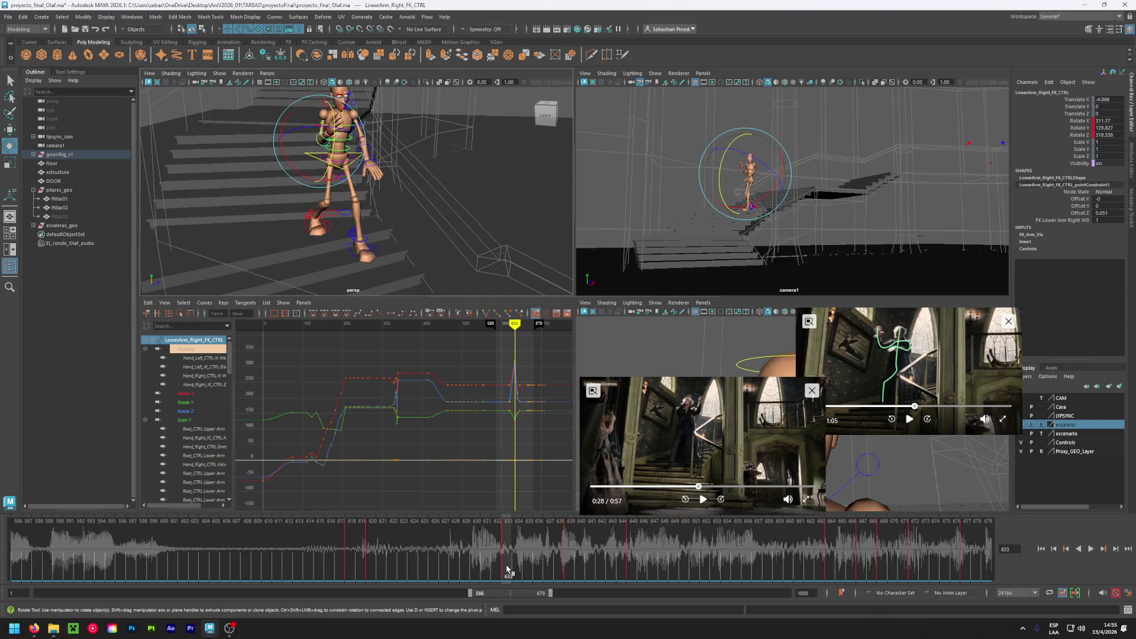
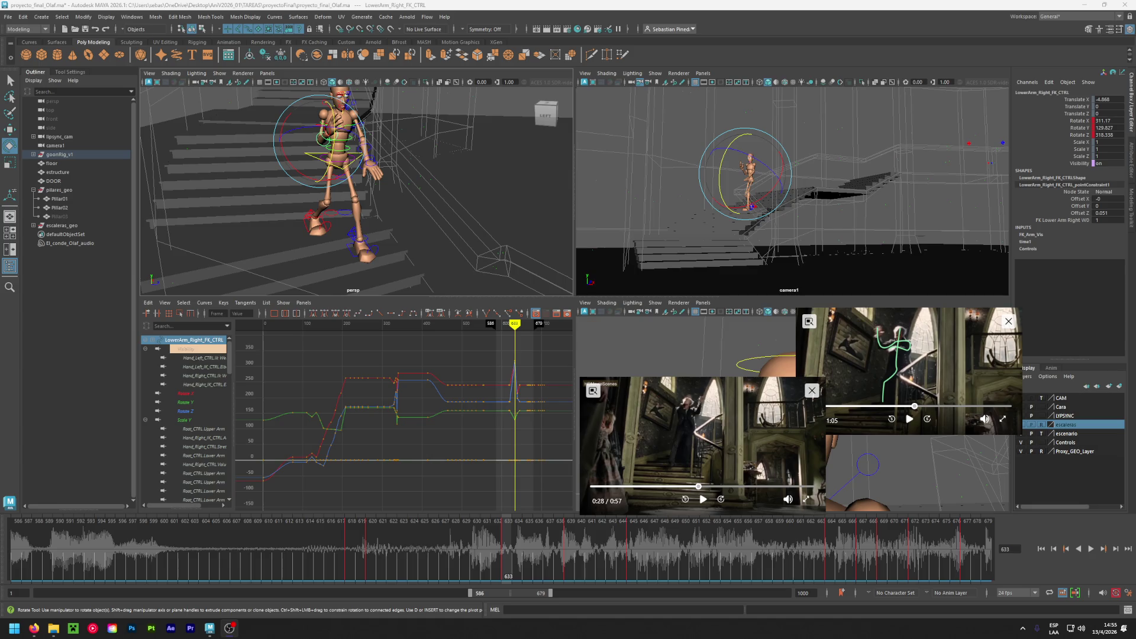
# - Save the scene and compare frames 618–624 against the replayed reference video
pyautogui.hotkey('ctrl', 's')
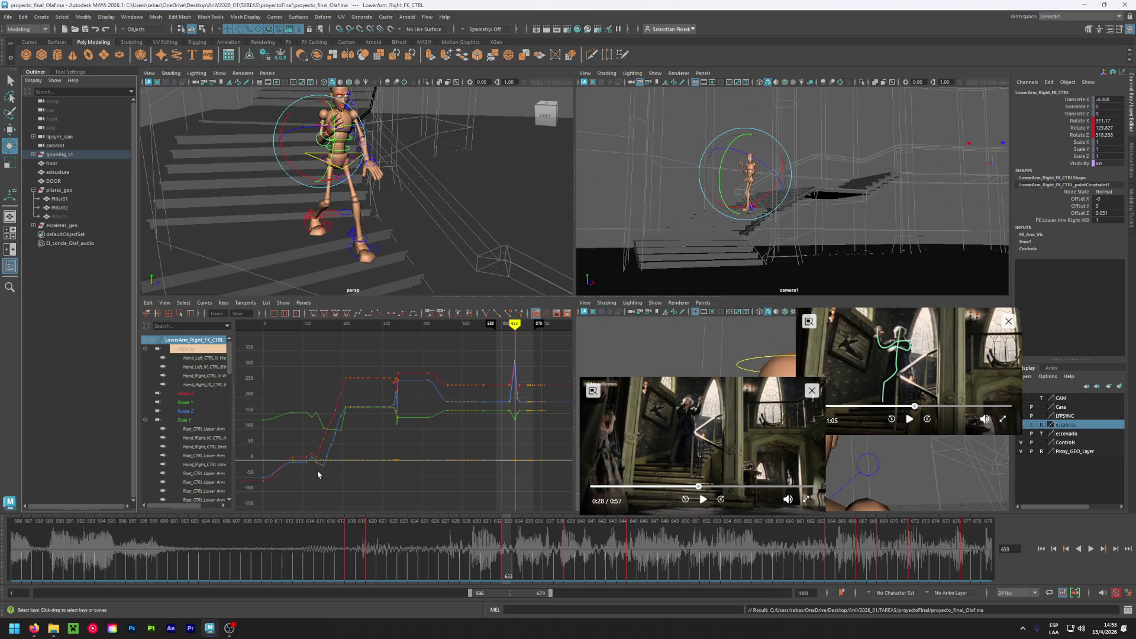
pyautogui.click(347, 537)
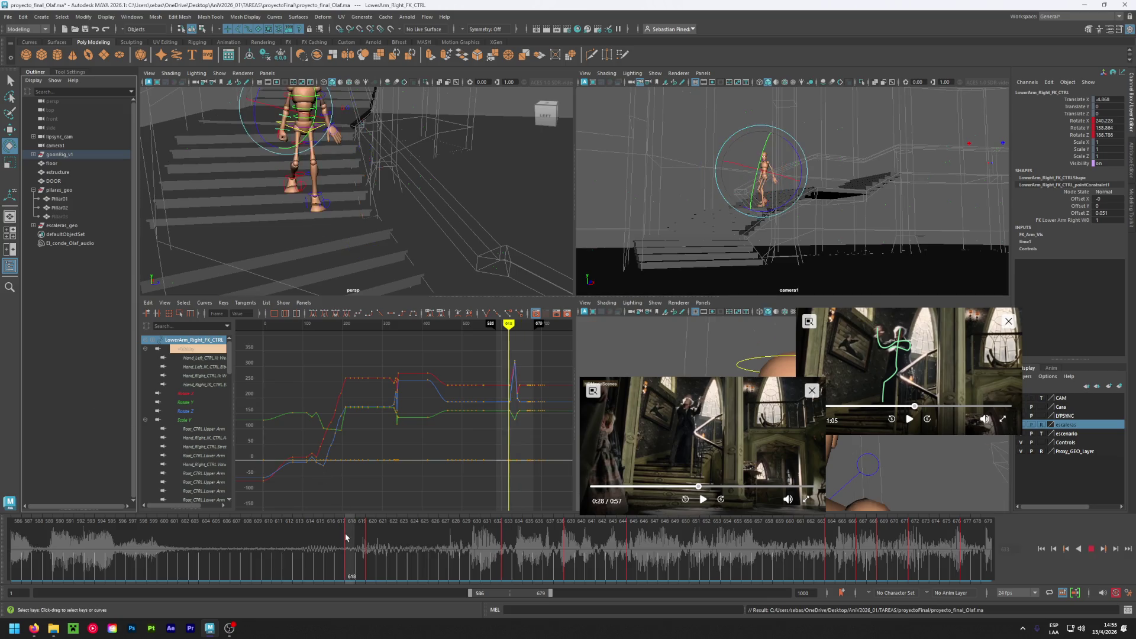
pyautogui.moveTo(348, 537); pyautogui.dragTo(530, 531)
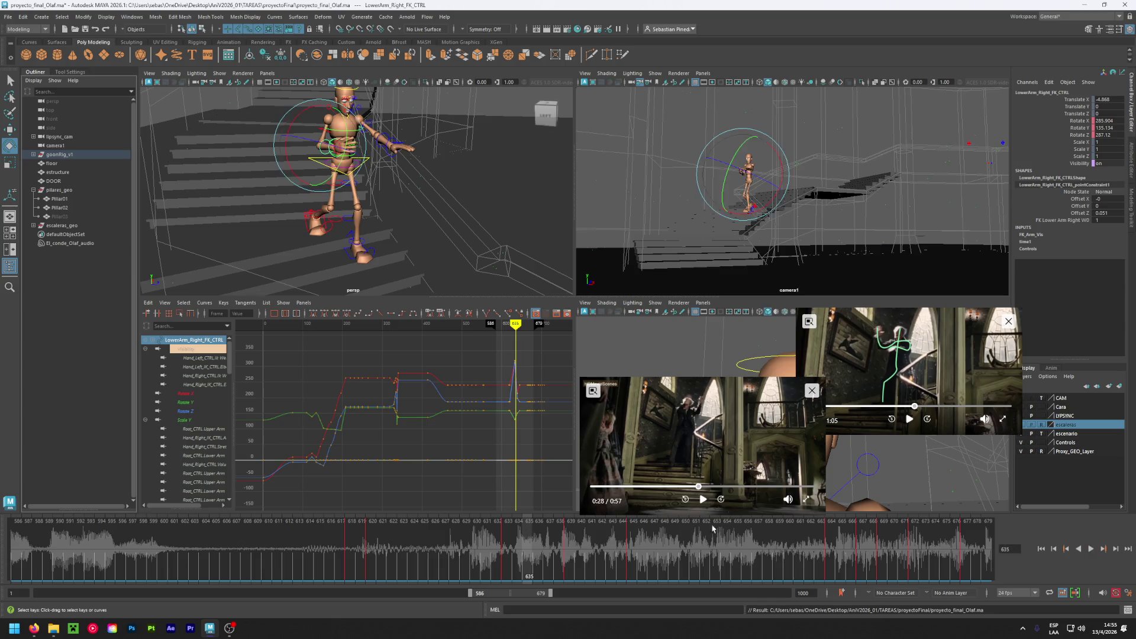
pyautogui.click(694, 486)
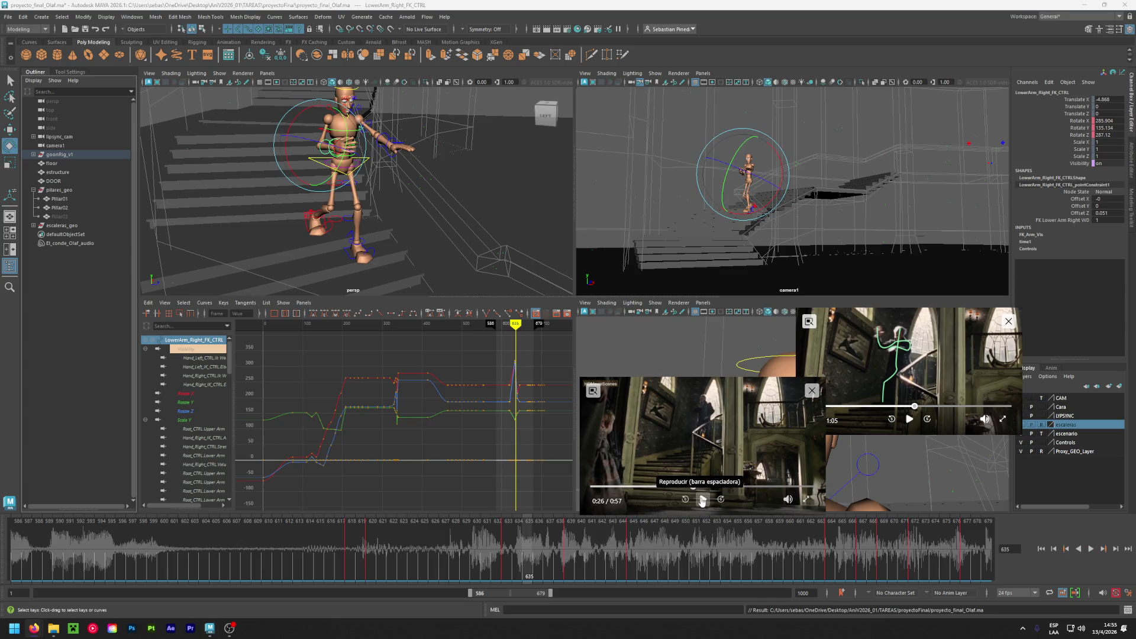
pyautogui.click(702, 500)
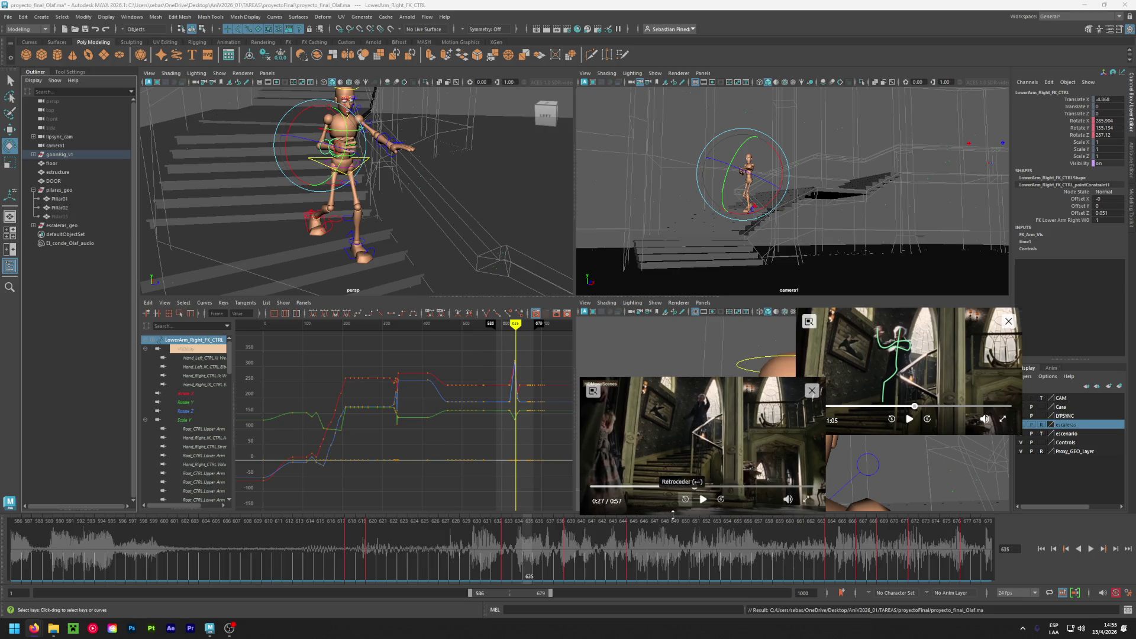
pyautogui.moveTo(517, 549)
pyautogui.mouseDown()
pyautogui.moveTo(504, 544)
pyautogui.moveTo(530, 540)
pyautogui.mouseUp()
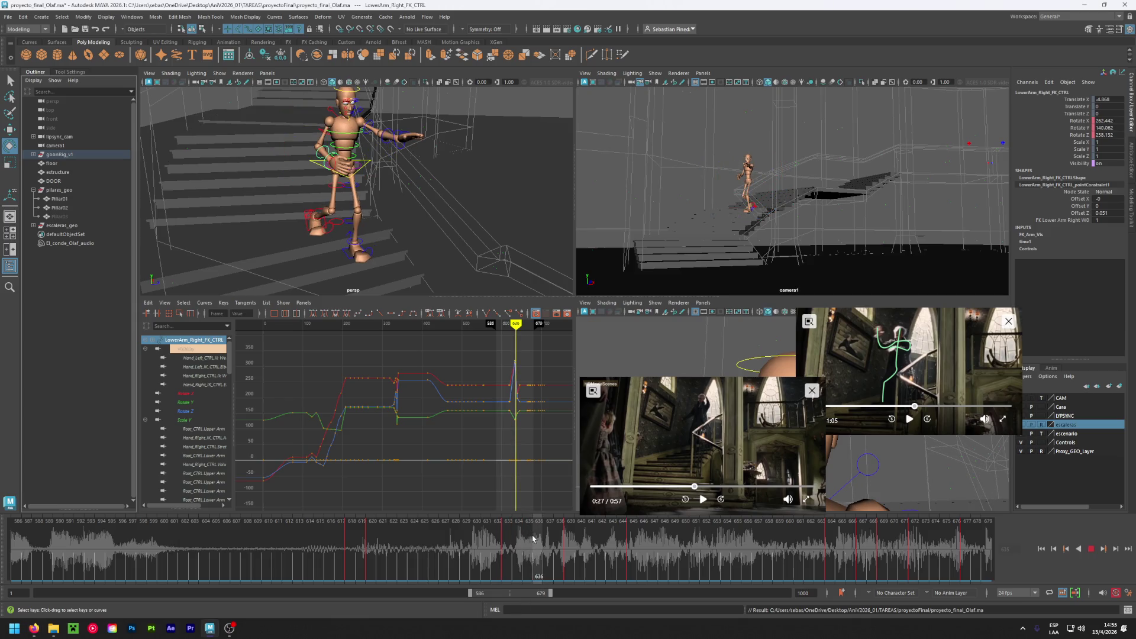
# - Rotate LowerArm_Right_FK_CTRL into a new forearm pose around frame 636
pyautogui.press('e')
pyautogui.keyDown('alt'); pyautogui.moveTo(279, 139); pyautogui.dragTo(299, 130); pyautogui.keyUp('alt')
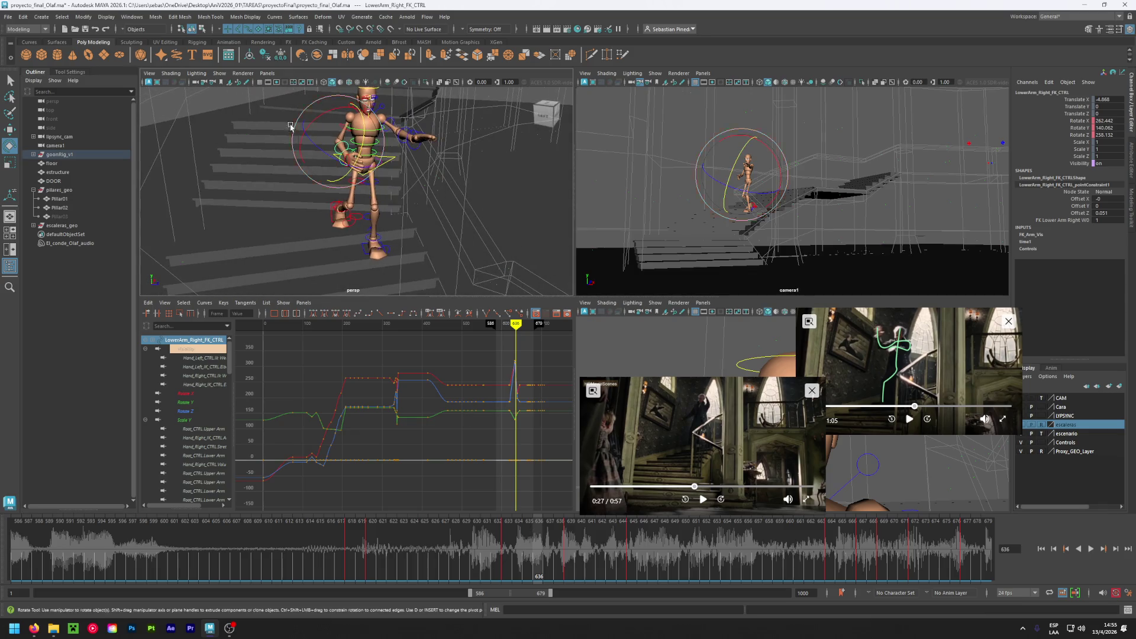
pyautogui.click(272, 118)
pyautogui.click(342, 143)
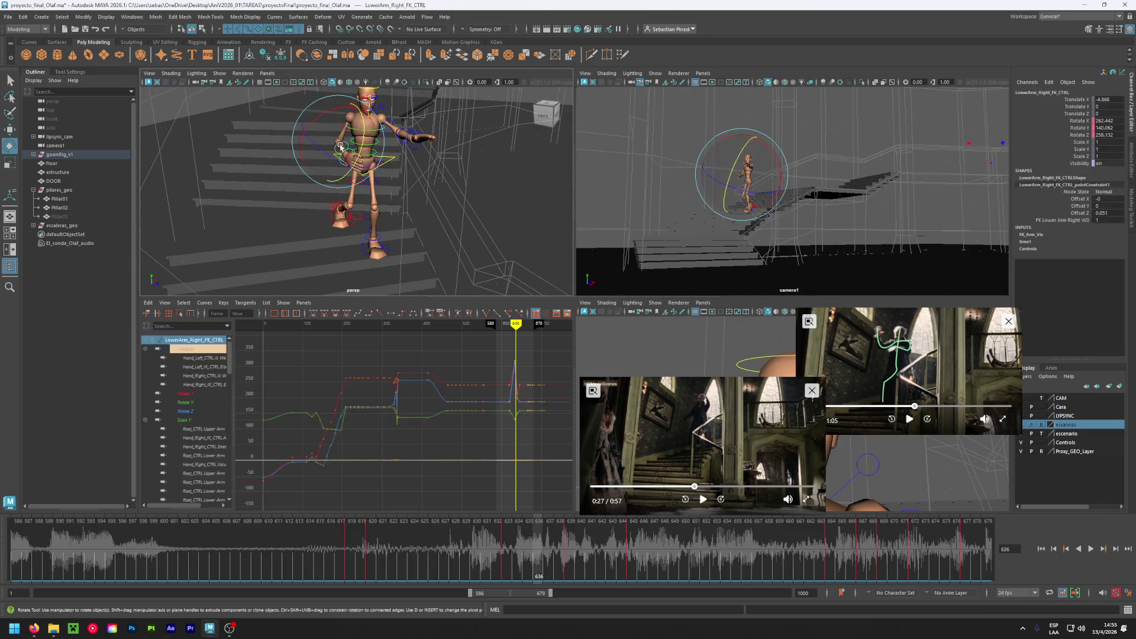
pyautogui.moveTo(338, 147); pyautogui.dragTo(315, 158)
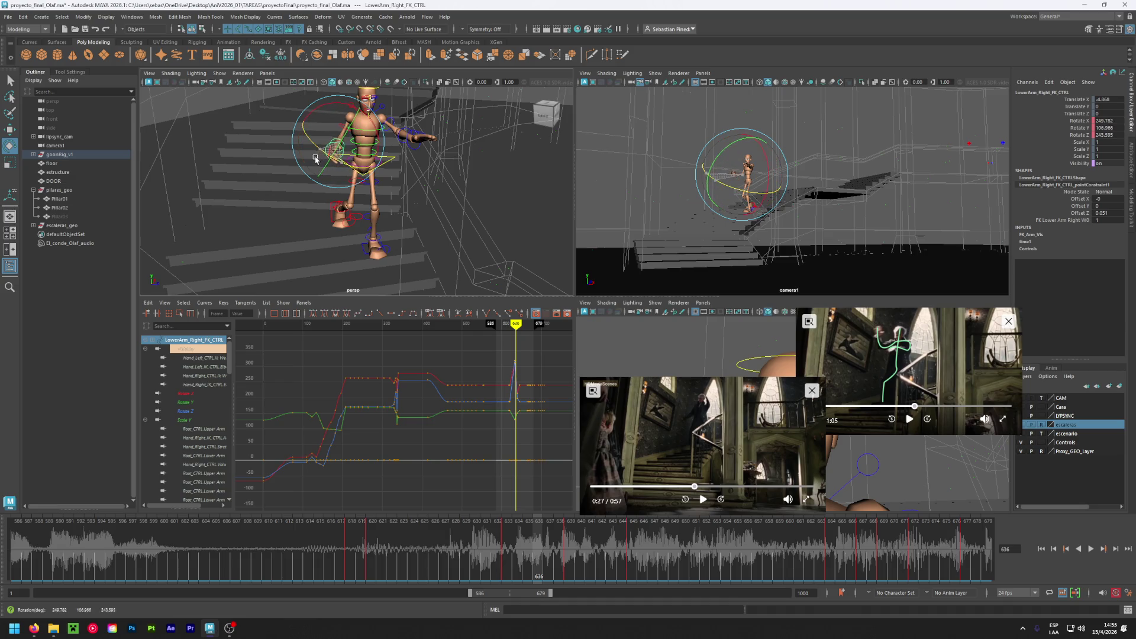
pyautogui.moveTo(542, 546)
pyautogui.mouseDown()
pyautogui.moveTo(559, 545)
pyautogui.moveTo(510, 544)
pyautogui.moveTo(566, 536)
pyautogui.moveTo(529, 532)
pyautogui.moveTo(580, 520)
pyautogui.moveTo(572, 526)
pyautogui.mouseUp()
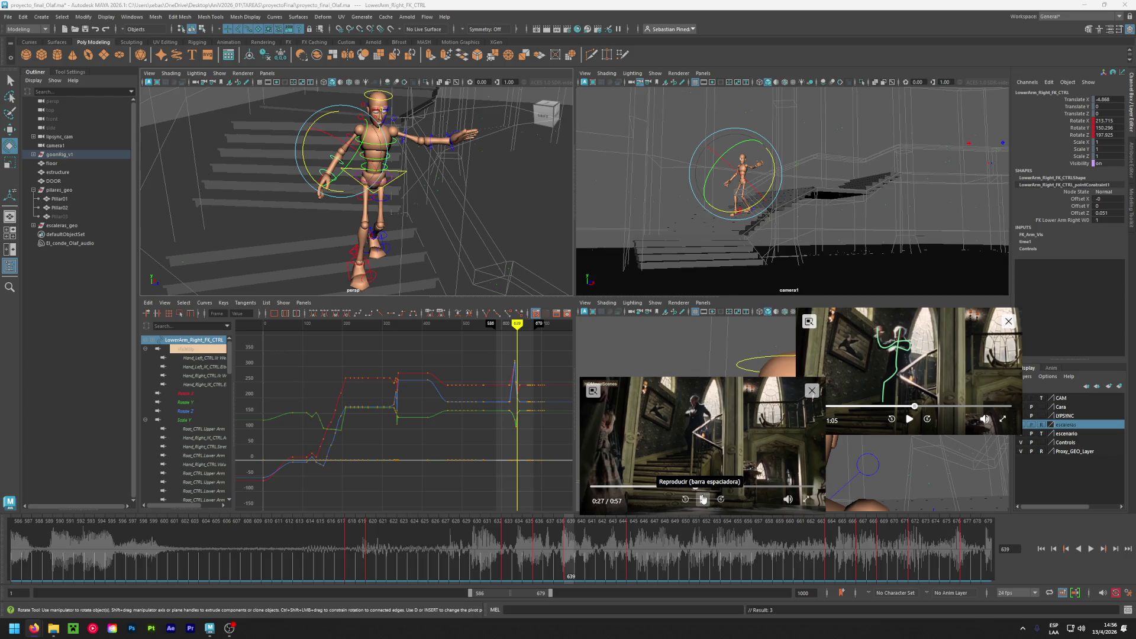
# - Review the arm motion over frames 641–645, then shift the playback range to 628–721
pyautogui.hotkey('alt', 'v')
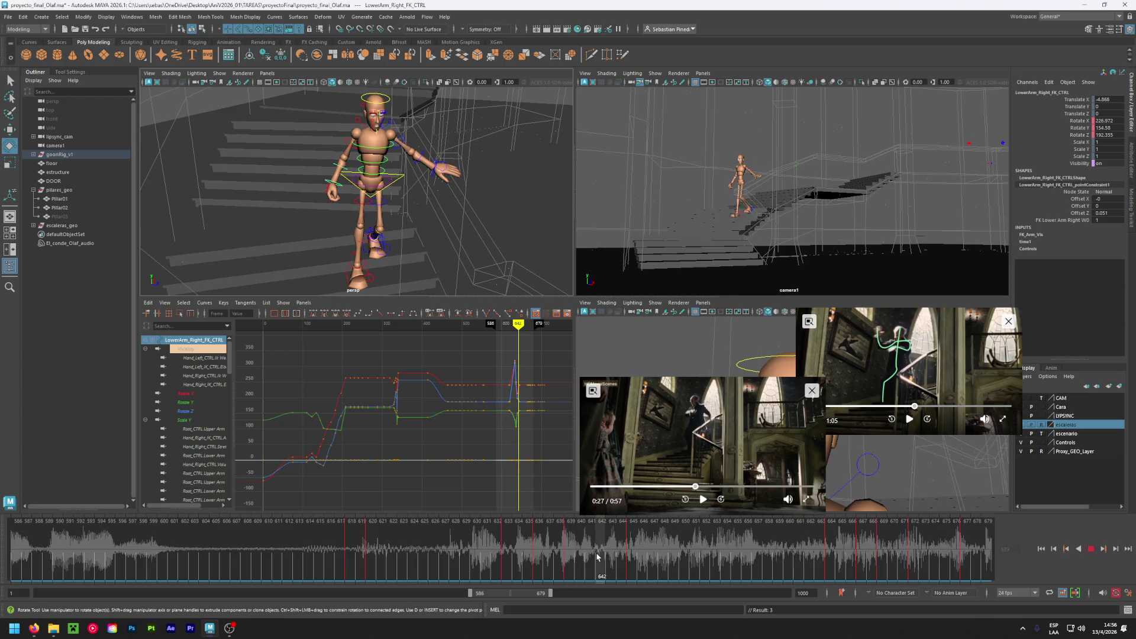
pyautogui.moveTo(597, 556); pyautogui.dragTo(591, 555)
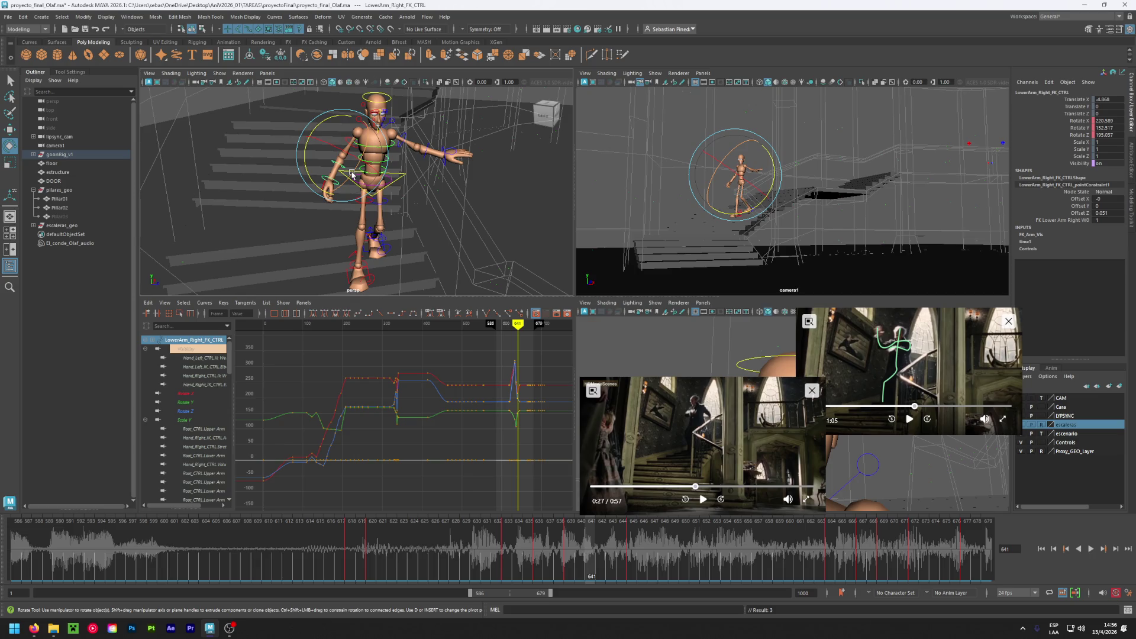
pyautogui.click(632, 540)
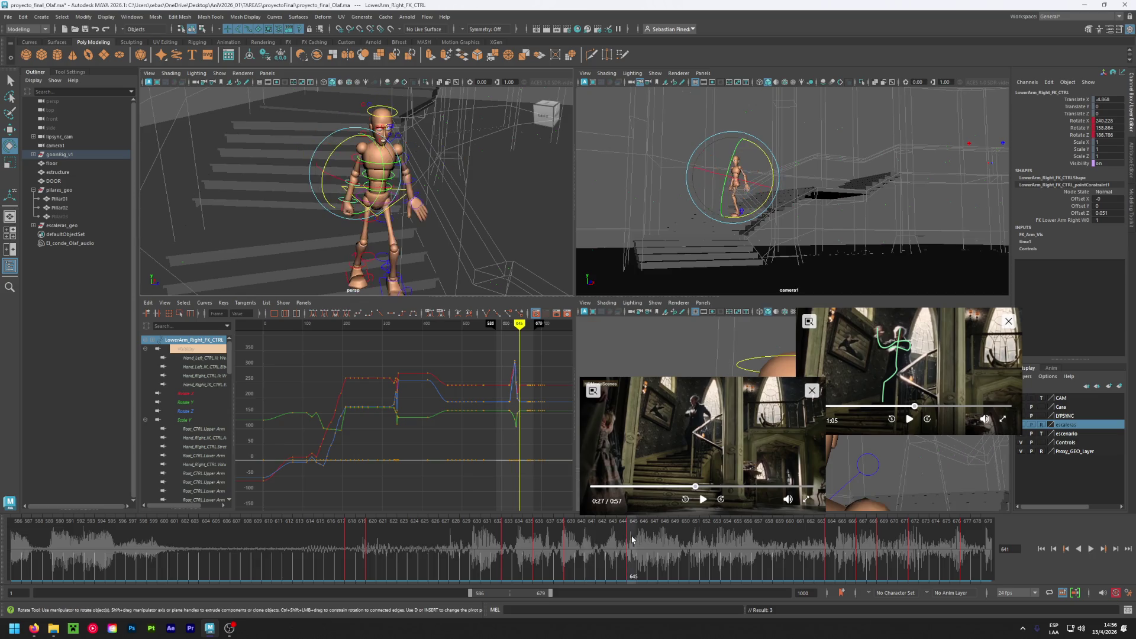
pyautogui.click(599, 547)
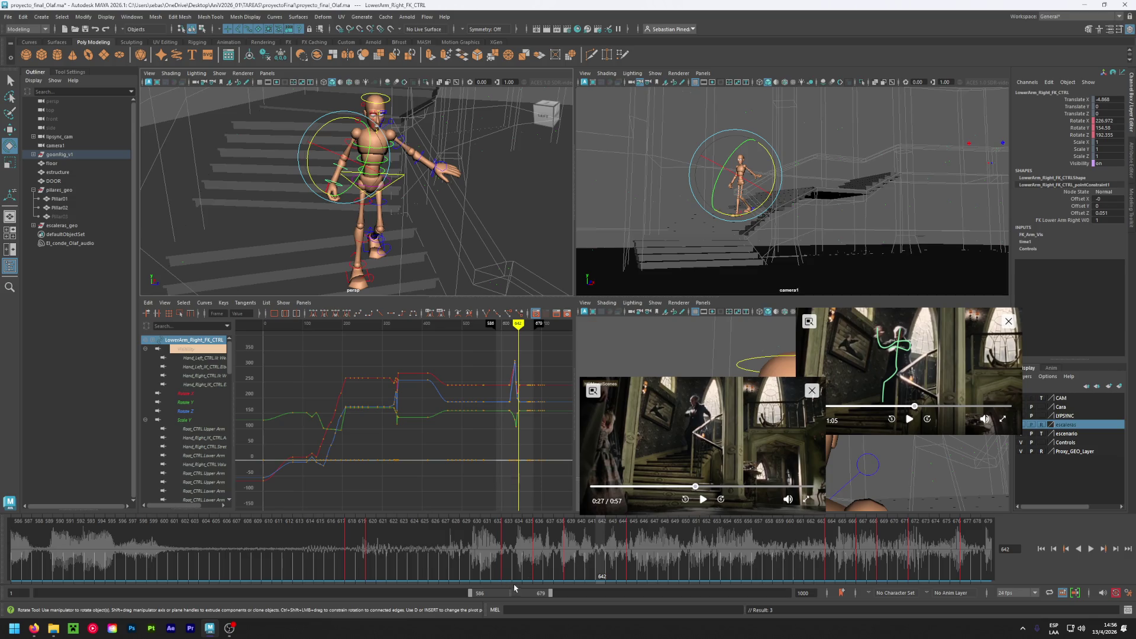
pyautogui.moveTo(524, 594); pyautogui.dragTo(555, 598)
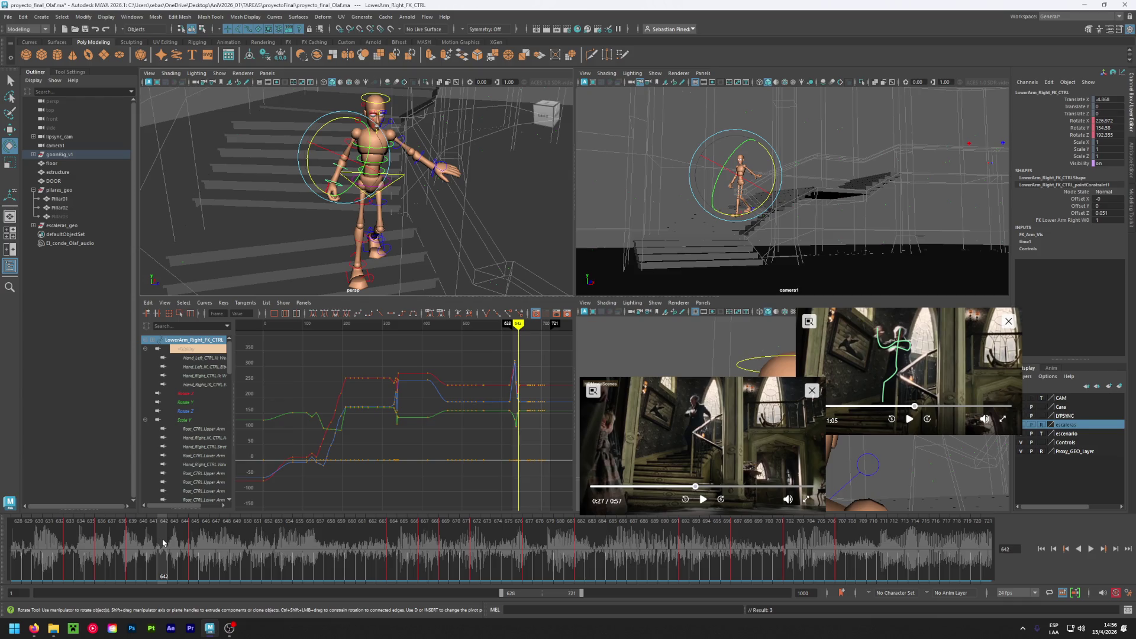
pyautogui.keyDown('shift'); pyautogui.moveTo(163, 542); pyautogui.dragTo(852, 553); pyautogui.keyUp('shift')
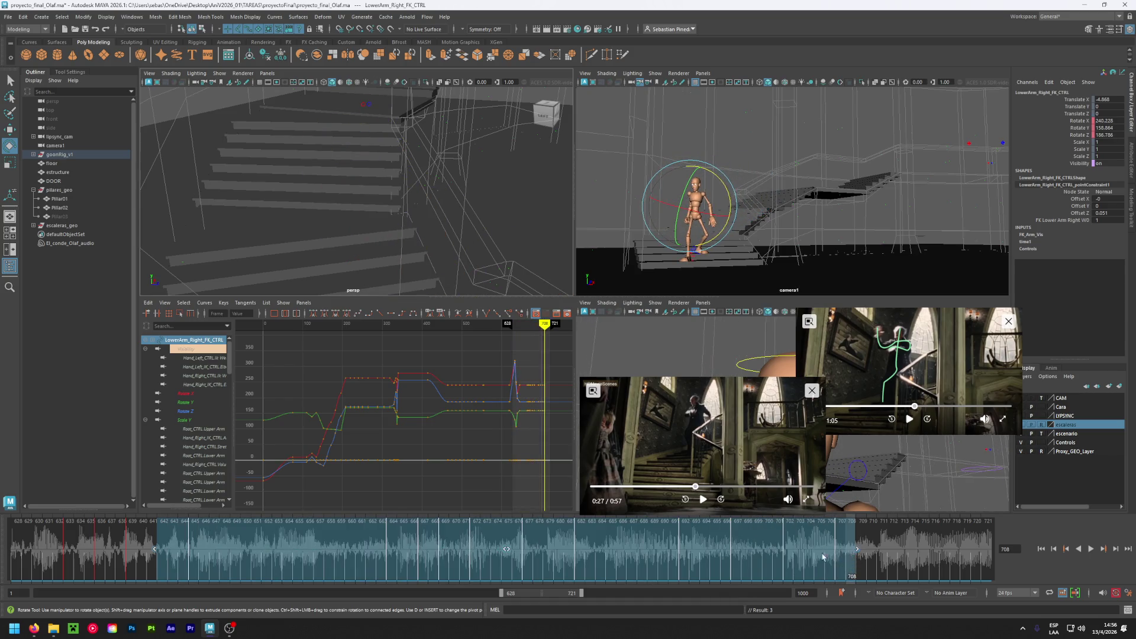
# - Delete the right forearm and right upper arm keys between frames 642 and 709, then check motion from 639
pyautogui.rightClick(575, 560)
pyautogui.click(590, 413)
pyautogui.moveTo(163, 543)
pyautogui.mouseDown()
pyautogui.moveTo(131, 543)
pyautogui.moveTo(540, 544)
pyautogui.moveTo(133, 547)
pyautogui.mouseUp()
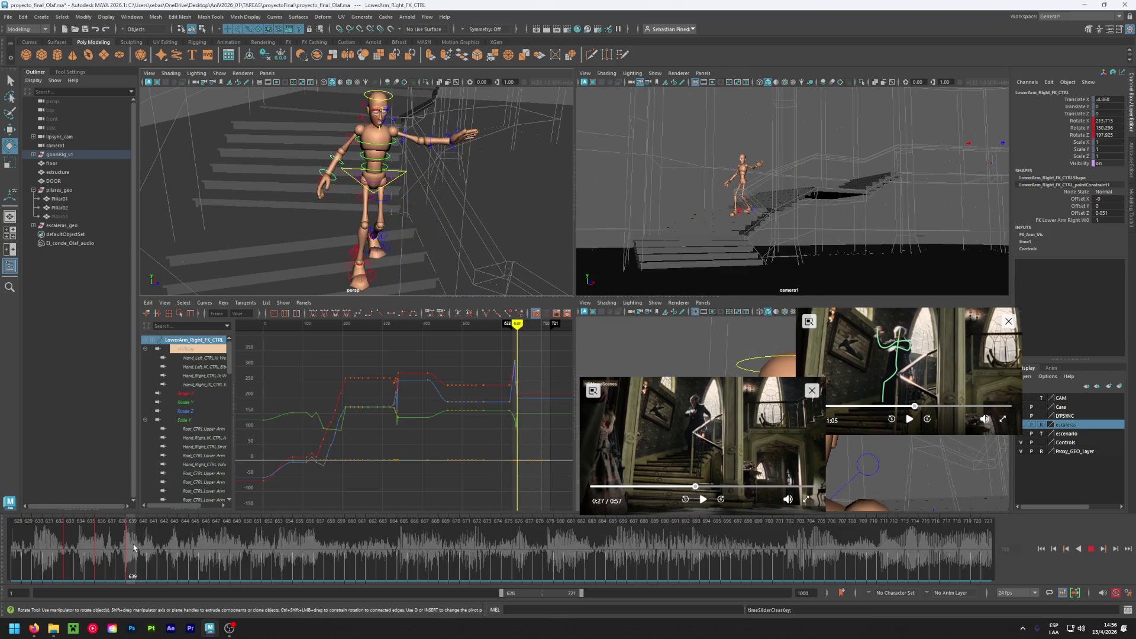
pyautogui.click(349, 136)
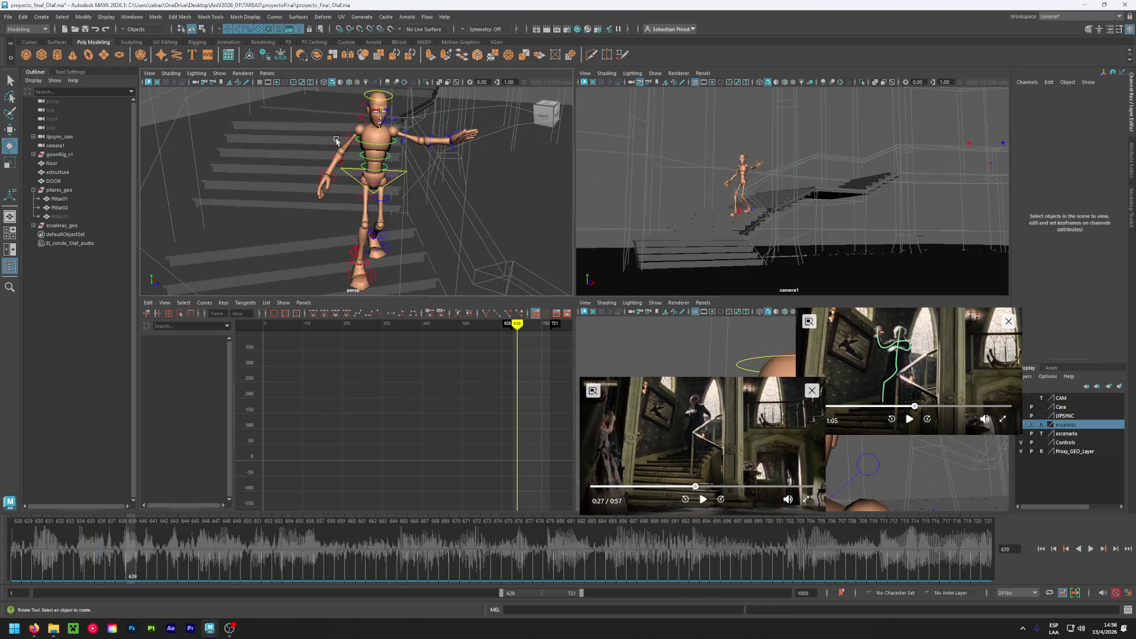
pyautogui.click(194, 548)
pyautogui.keyDown('shift'); pyautogui.moveTo(193, 548); pyautogui.dragTo(864, 549); pyautogui.keyUp('shift')
pyautogui.rightClick(645, 539)
pyautogui.click(660, 386)
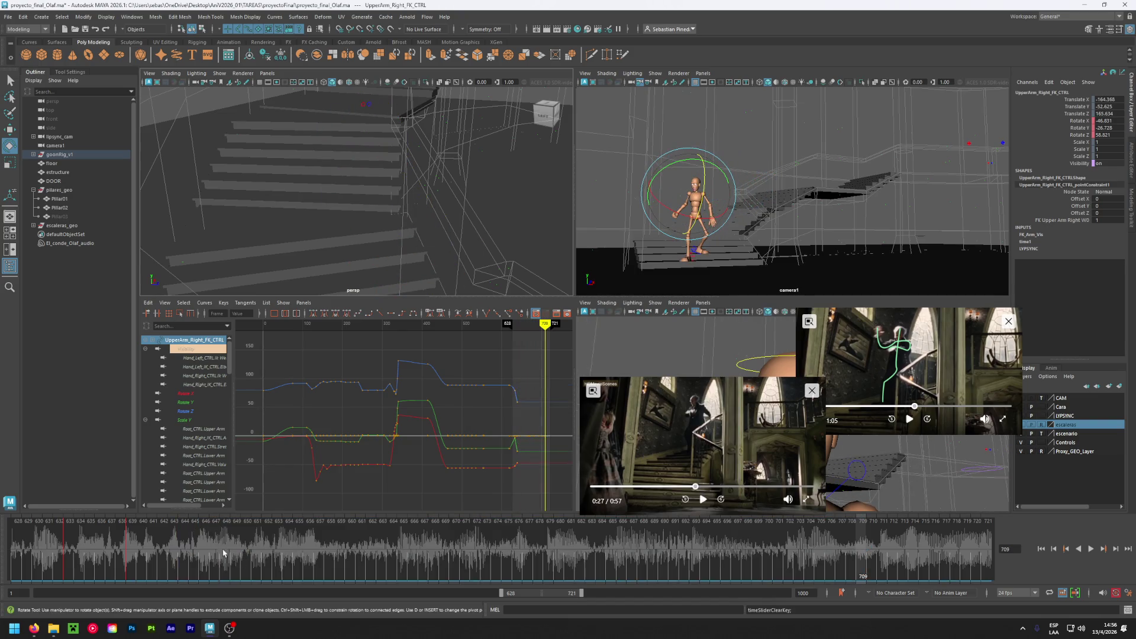
pyautogui.click(129, 534)
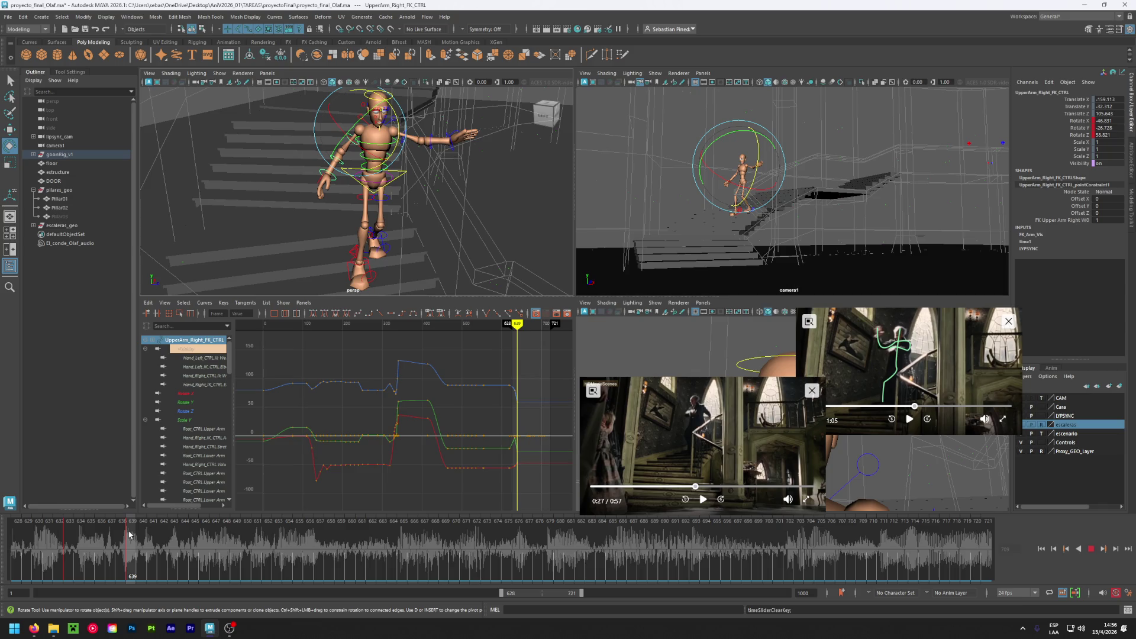
pyautogui.moveTo(131, 537); pyautogui.dragTo(366, 540)
pyautogui.click(131, 545)
# - Delete the left upper arm control's keys across frames 644–709
pyautogui.click(280, 148)
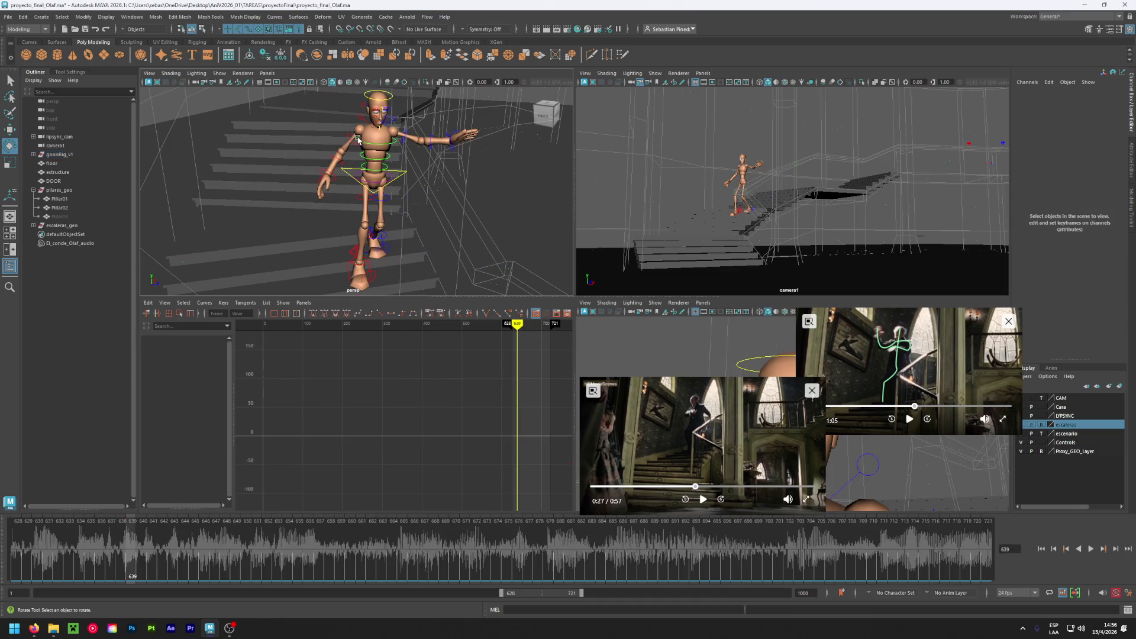
pyautogui.click(407, 140)
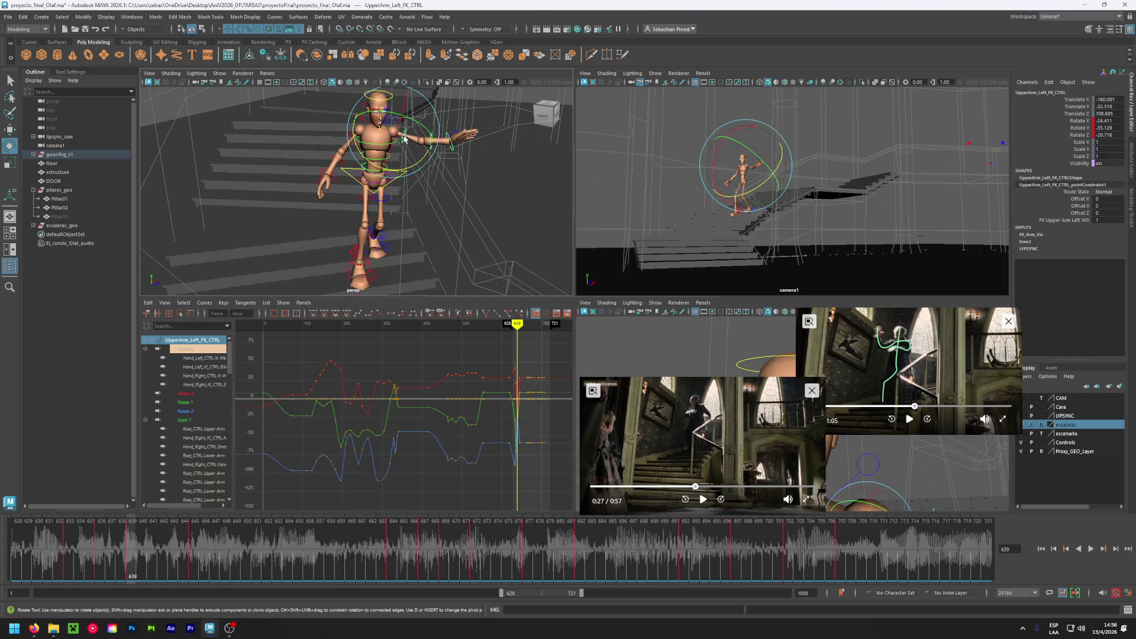
pyautogui.click(185, 540)
pyautogui.keyDown('shift'); pyautogui.moveTo(190, 543); pyautogui.dragTo(865, 549); pyautogui.keyUp('shift')
pyautogui.rightClick(762, 558)
pyautogui.click(781, 406)
pyautogui.click(132, 543)
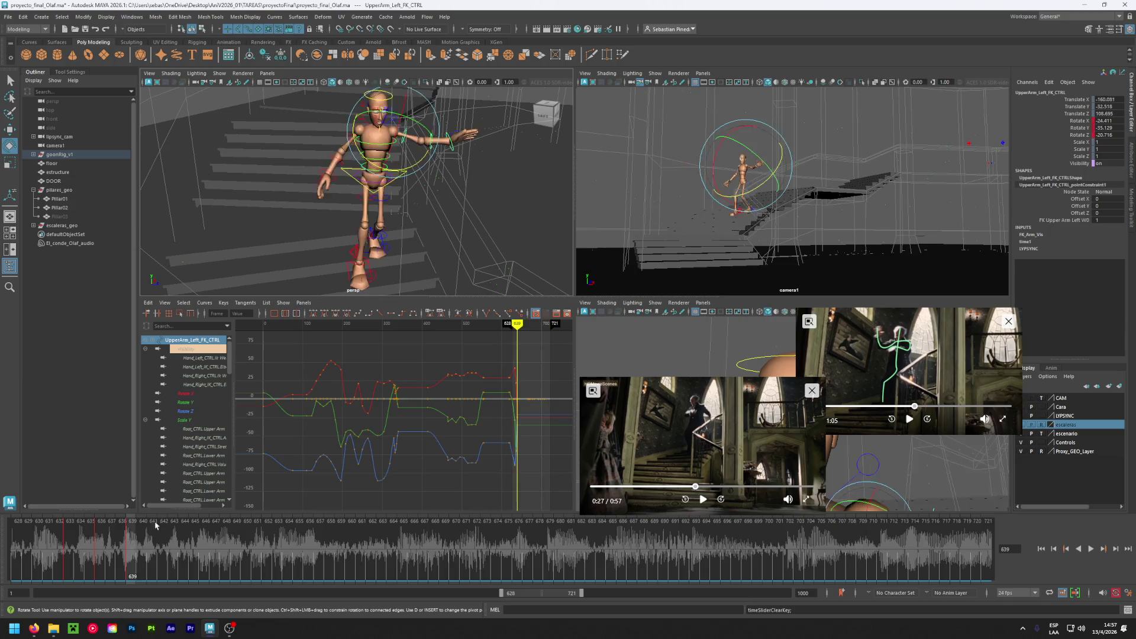
# - Delete the left forearm's keys across frames 644–709 and play back from frame 639
pyautogui.click(426, 173)
pyautogui.click(432, 146)
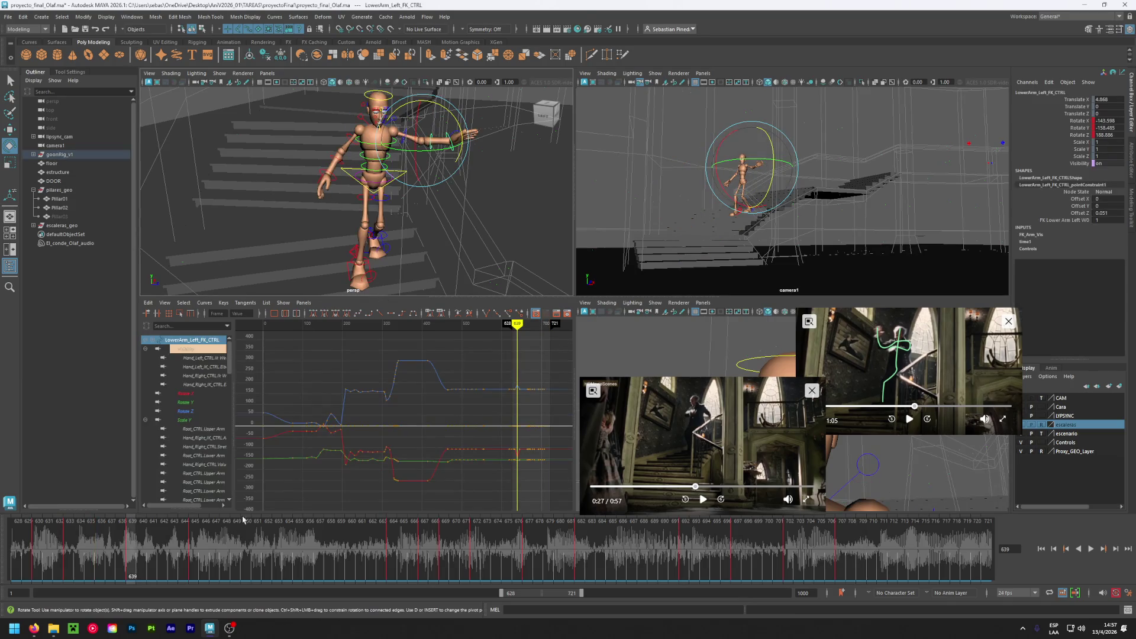
pyautogui.keyDown('shift'); pyautogui.moveTo(177, 551); pyautogui.dragTo(867, 550); pyautogui.keyUp('shift')
pyautogui.rightClick(505, 539)
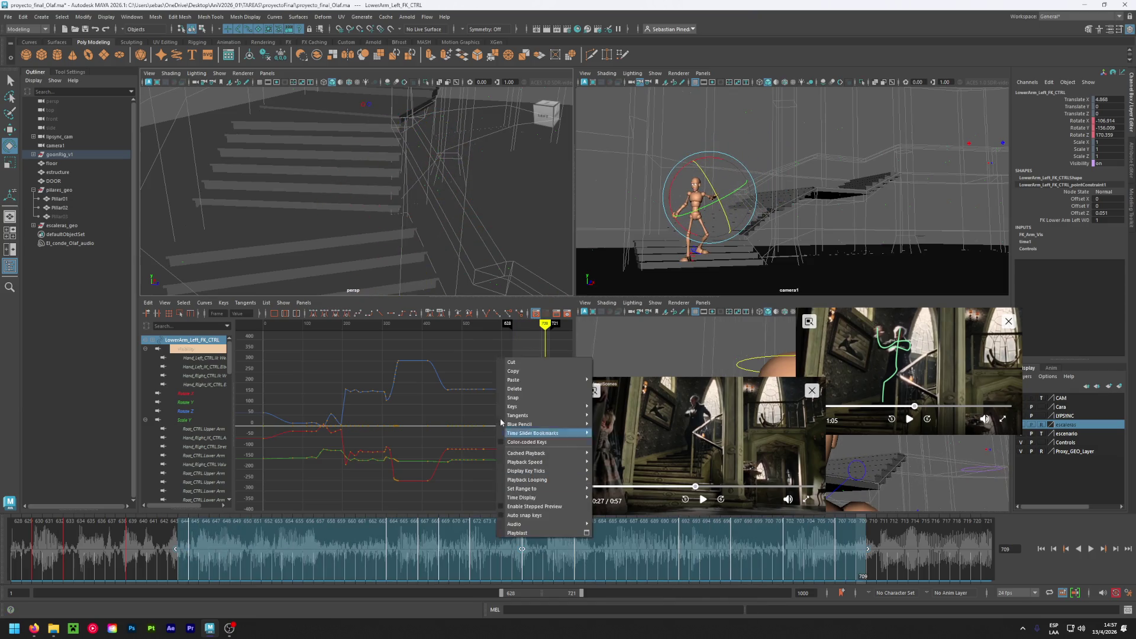
pyautogui.click(517, 392)
pyautogui.click(132, 547)
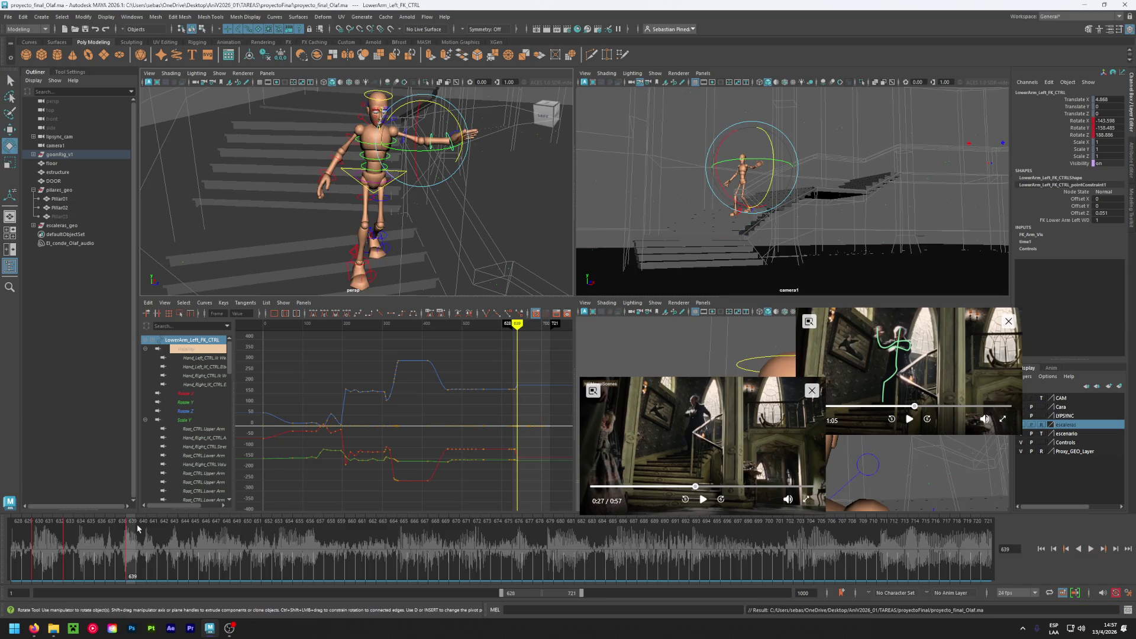
pyautogui.hotkey('alt', 'v')
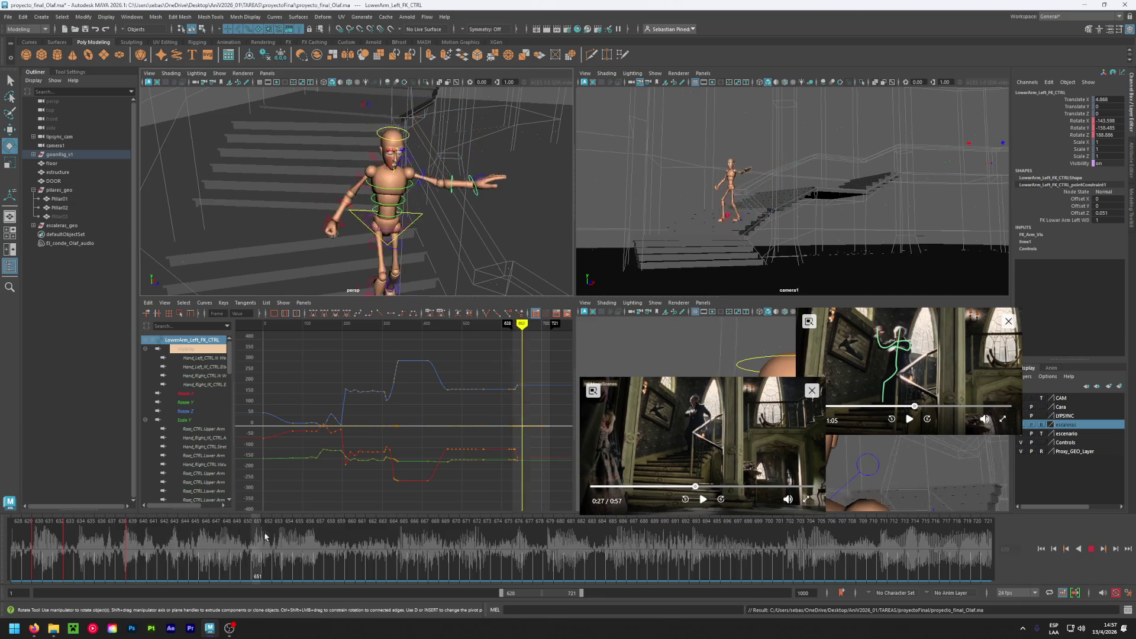
pyautogui.click(132, 554)
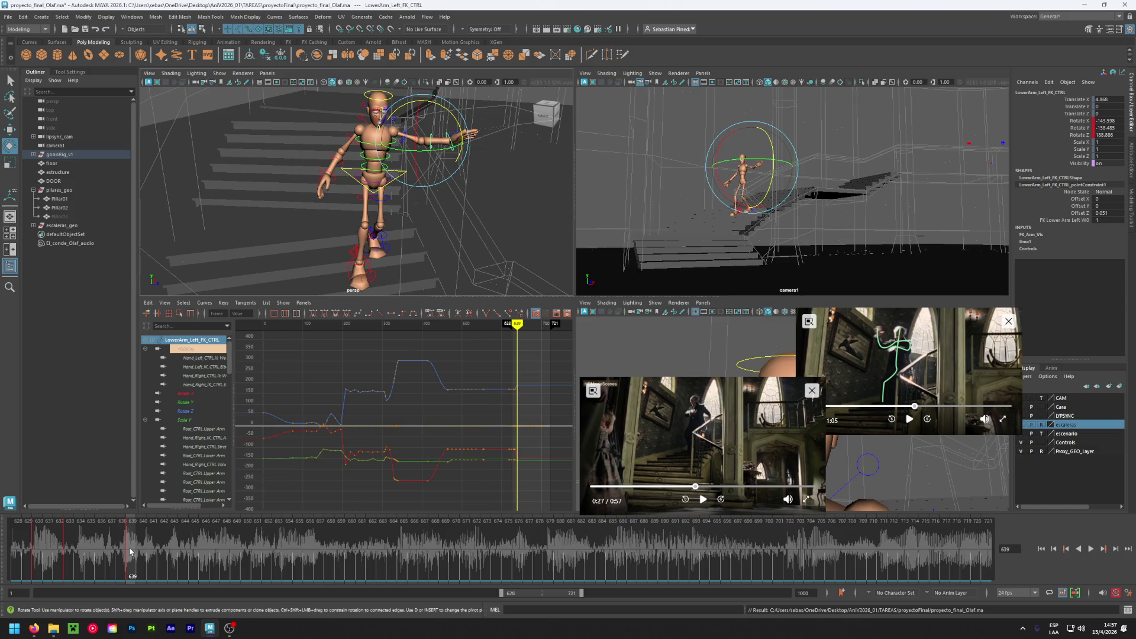
pyautogui.moveTo(130, 551)
pyautogui.mouseDown()
pyautogui.moveTo(112, 551)
pyautogui.moveTo(172, 545)
pyautogui.mouseUp()
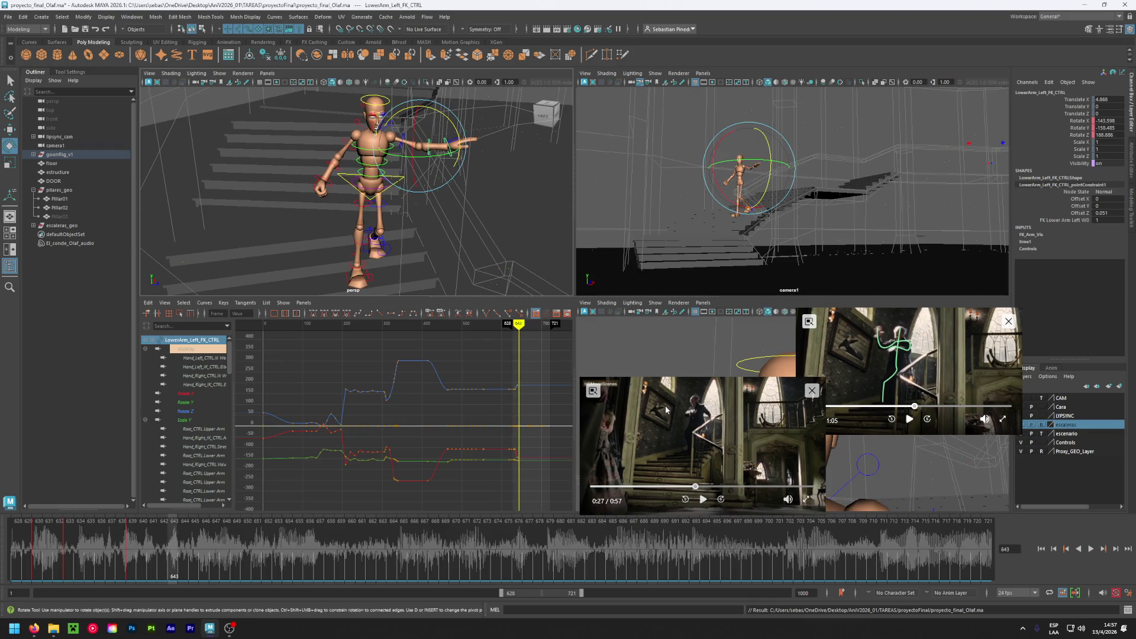
# - Rotate Olaf's right forearm and upper arm into a new pose at frame 643
pyautogui.click(335, 175)
pyautogui.moveTo(335, 175); pyautogui.dragTo(388, 149)
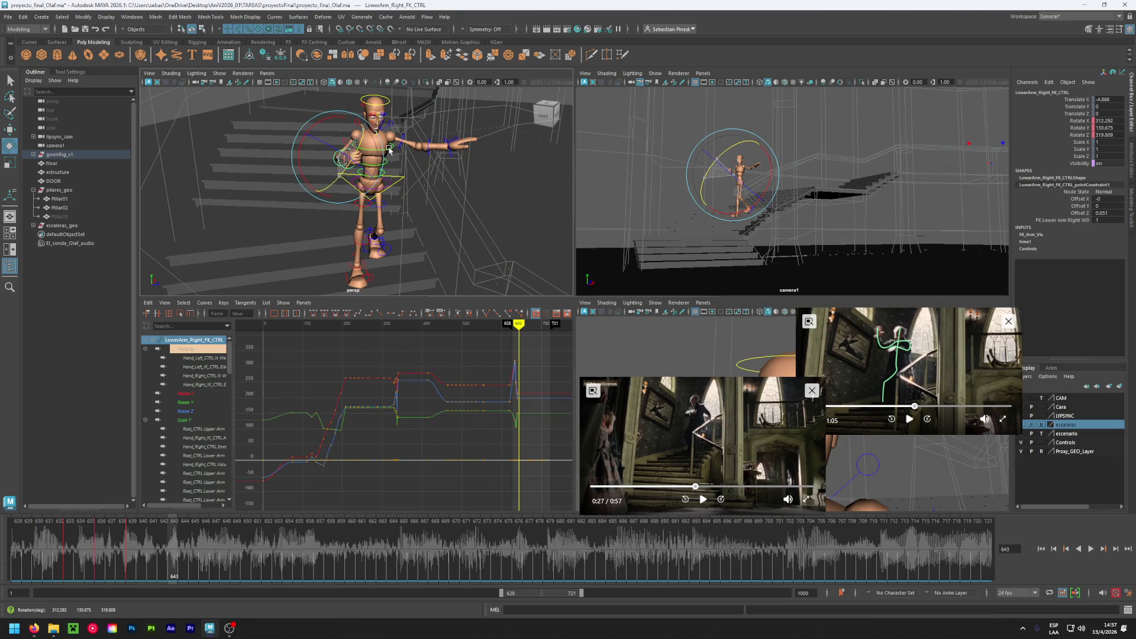
pyautogui.click(273, 163)
pyautogui.click(329, 150)
pyautogui.moveTo(330, 151); pyautogui.dragTo(341, 147)
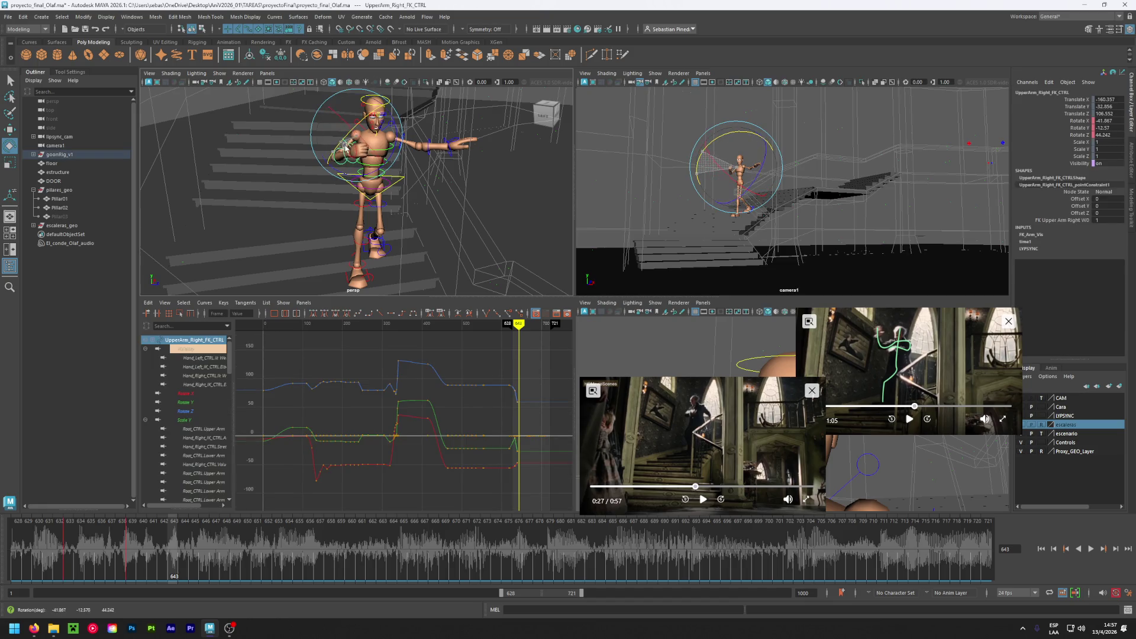
pyautogui.click(339, 157)
pyautogui.click(339, 157)
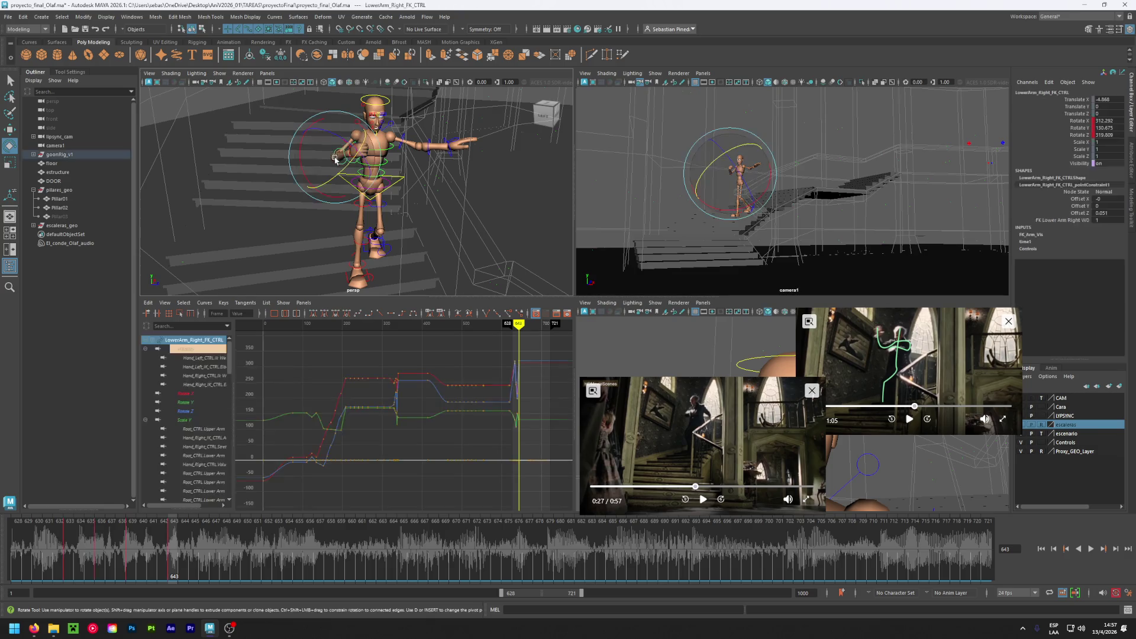
pyautogui.moveTo(355, 161)
pyautogui.mouseDown()
pyautogui.moveTo(374, 171)
pyautogui.moveTo(362, 174)
pyautogui.mouseUp()
# - Orbit to the character's side and select the left forearm control
pyautogui.click(403, 152)
pyautogui.click(402, 150)
pyautogui.moveTo(441, 152)
pyautogui.keyDown('alt'); pyautogui.mouseDown()
pyautogui.moveTo(444, 175)
pyautogui.moveTo(499, 187)
pyautogui.moveTo(451, 184)
pyautogui.mouseUp(); pyautogui.keyUp('alt')
pyautogui.click(449, 176)
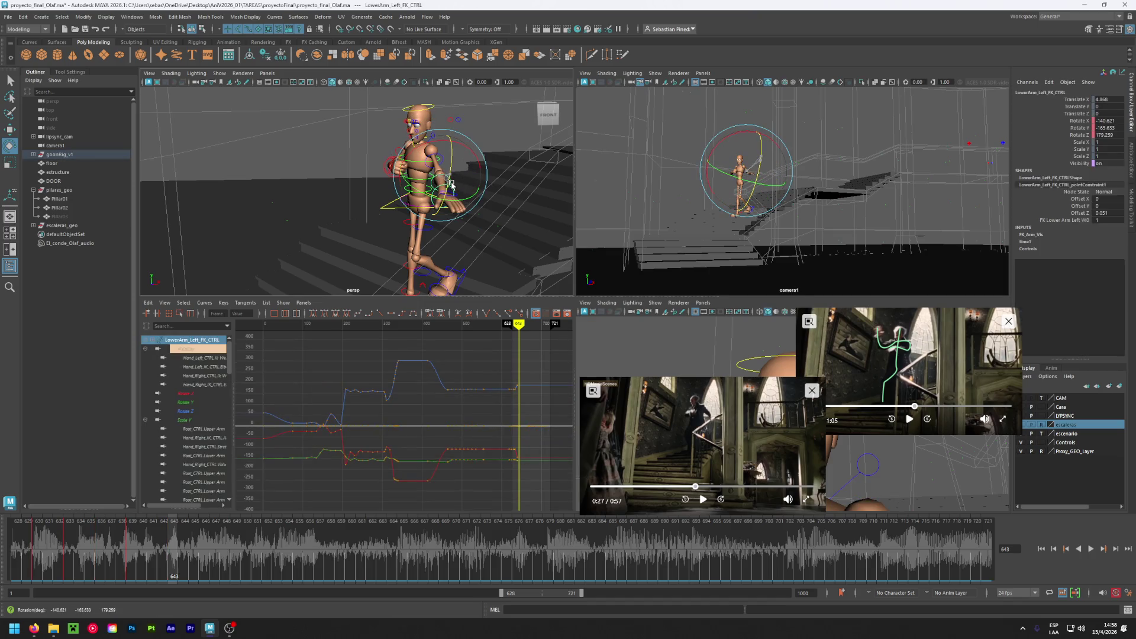
# - Slightly rotate the left upper arm at frame 643, then replay the reference clip from about 0:26
pyautogui.click(444, 164)
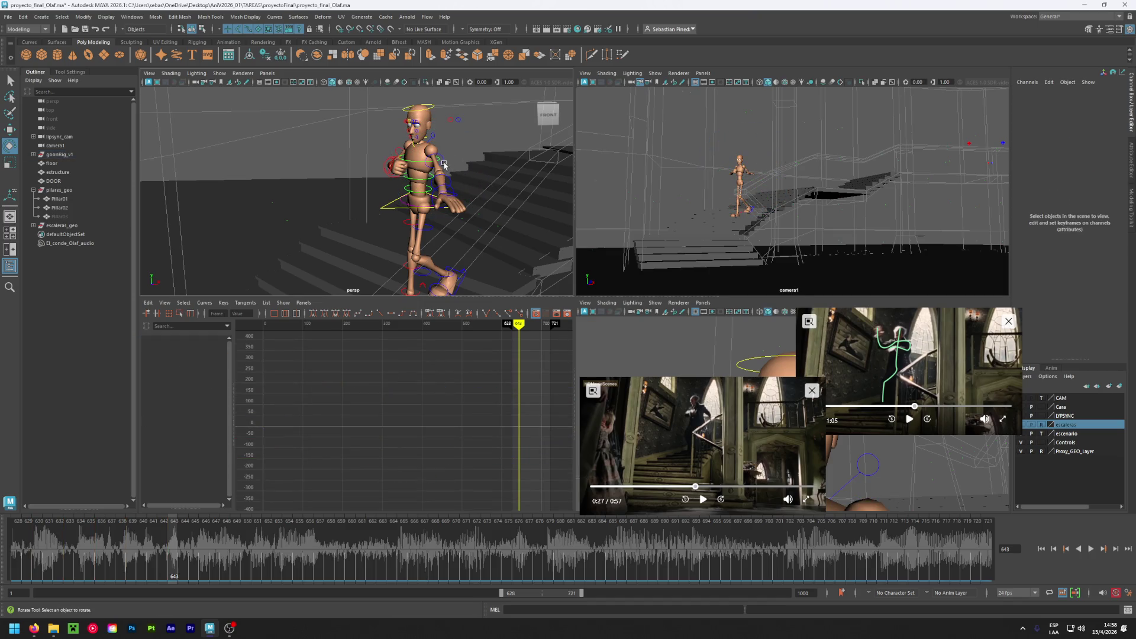
pyautogui.click(443, 164)
pyautogui.moveTo(443, 165)
pyautogui.mouseDown()
pyautogui.moveTo(462, 175)
pyautogui.moveTo(437, 168)
pyautogui.moveTo(444, 197)
pyautogui.mouseUp()
pyautogui.click(439, 206)
pyautogui.click(450, 198)
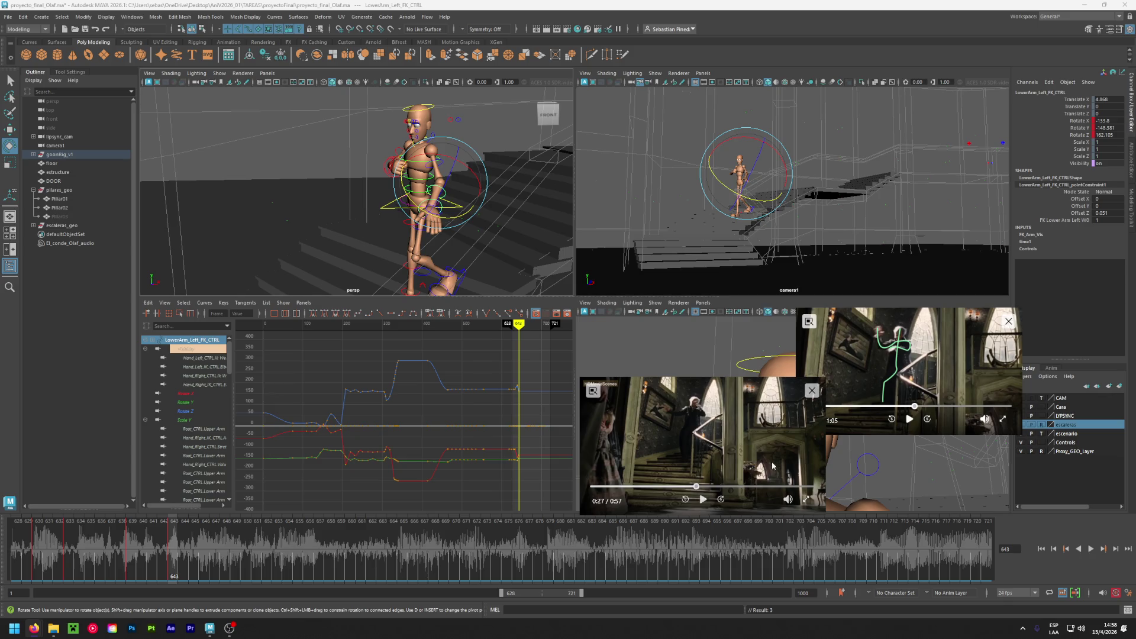
pyautogui.click(693, 487)
pyautogui.click(702, 498)
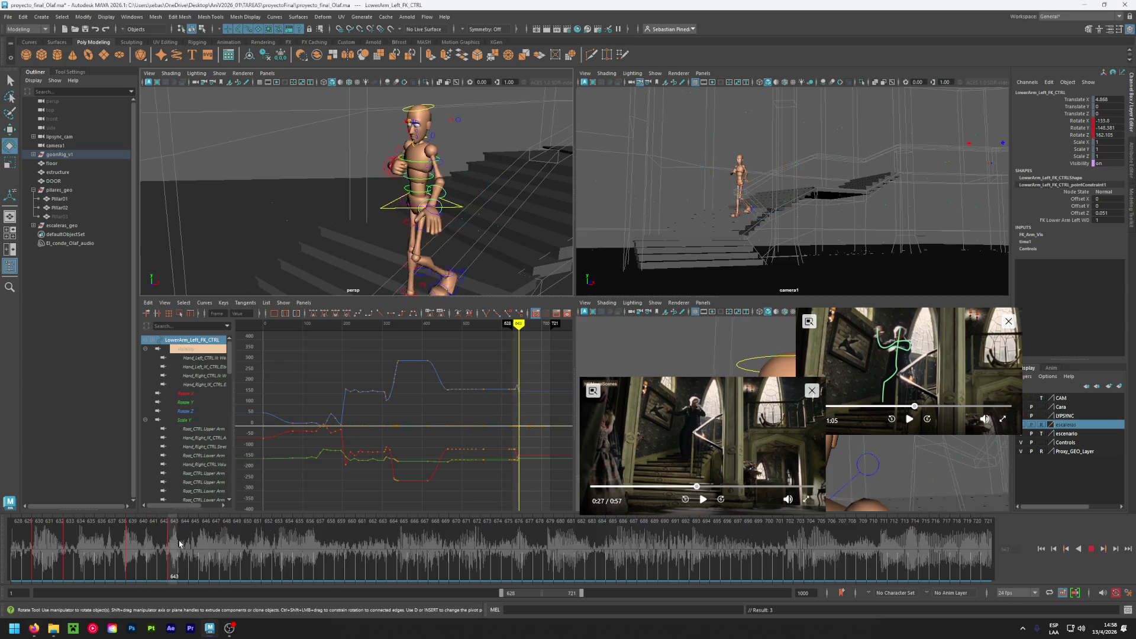
# - At frame 648, raise the right forearm to about 370.1, 120.8, 285.4 and review the motion
pyautogui.moveTo(201, 546); pyautogui.dragTo(225, 546)
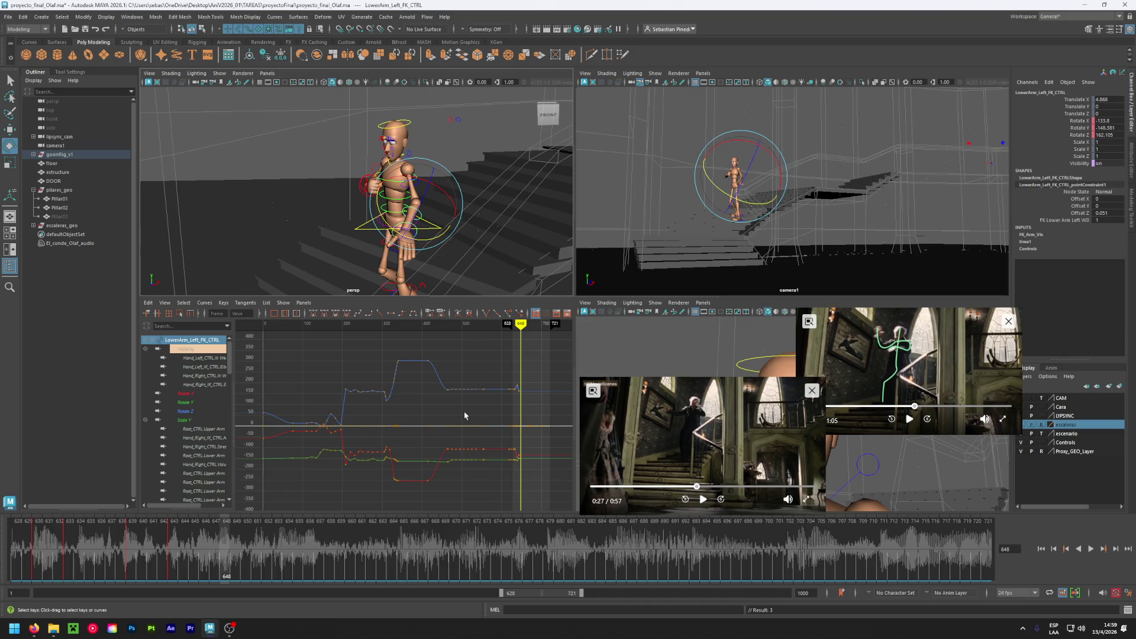
pyautogui.keyDown('alt'); pyautogui.moveTo(303, 255); pyautogui.dragTo(356, 252); pyautogui.keyUp('alt')
pyautogui.click(354, 196)
pyautogui.moveTo(375, 197); pyautogui.dragTo(336, 172)
pyautogui.moveTo(225, 551)
pyautogui.mouseDown()
pyautogui.moveTo(92, 550)
pyautogui.moveTo(284, 542)
pyautogui.moveTo(227, 549)
pyautogui.mouseUp()
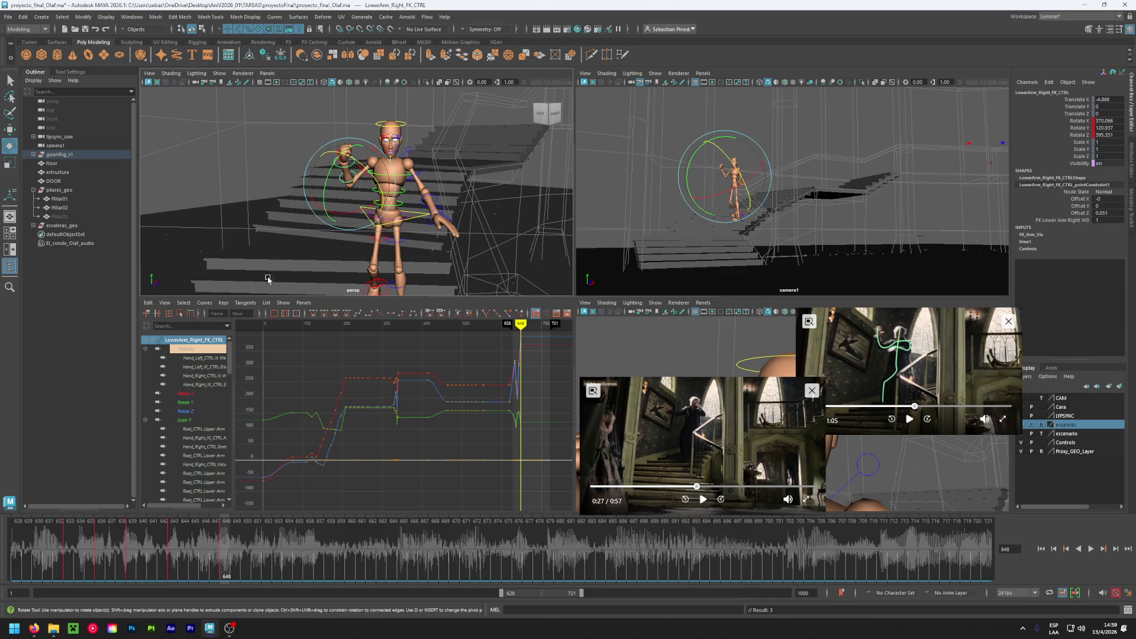
# - Delete Hand_Right_CTRL's key at frame 645
pyautogui.click(317, 152)
pyautogui.click(335, 152)
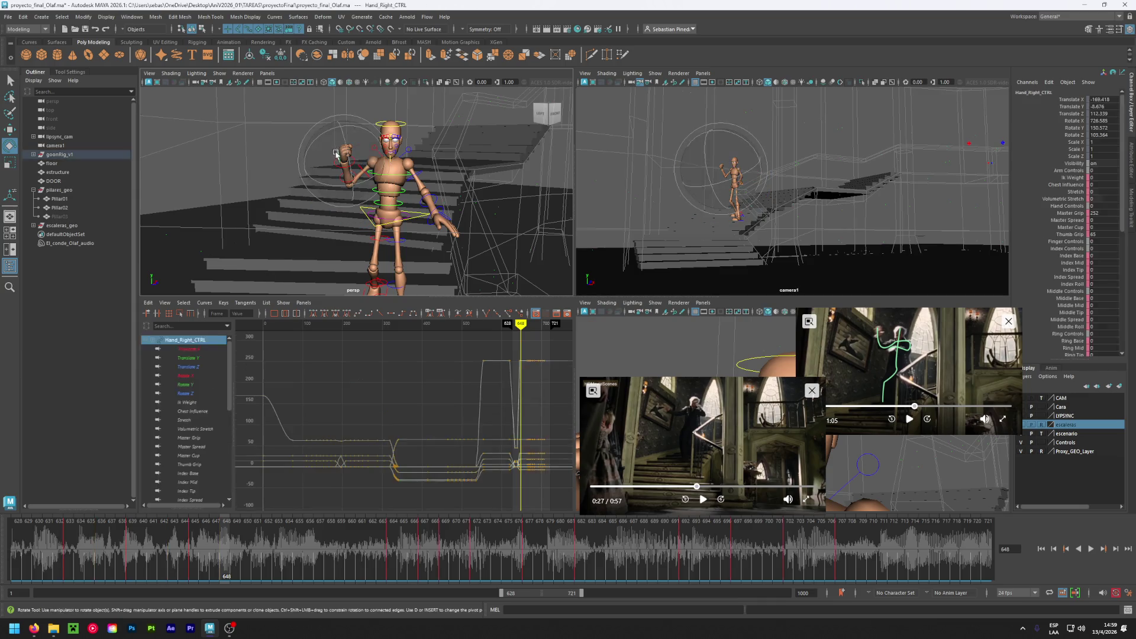
pyautogui.click(191, 545)
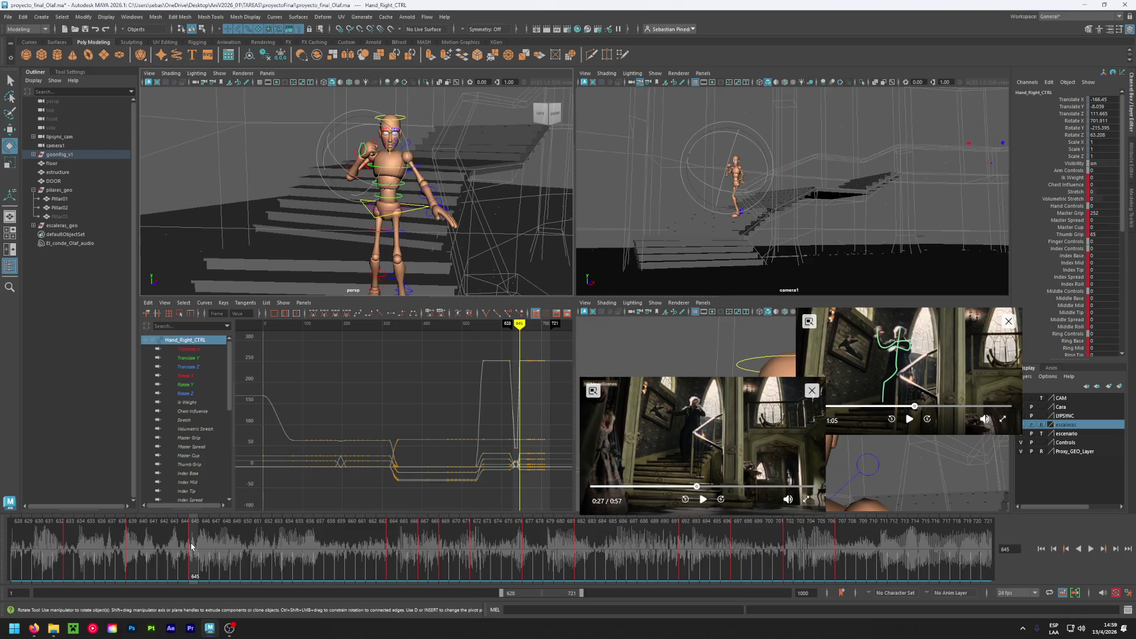
pyautogui.click(130, 549)
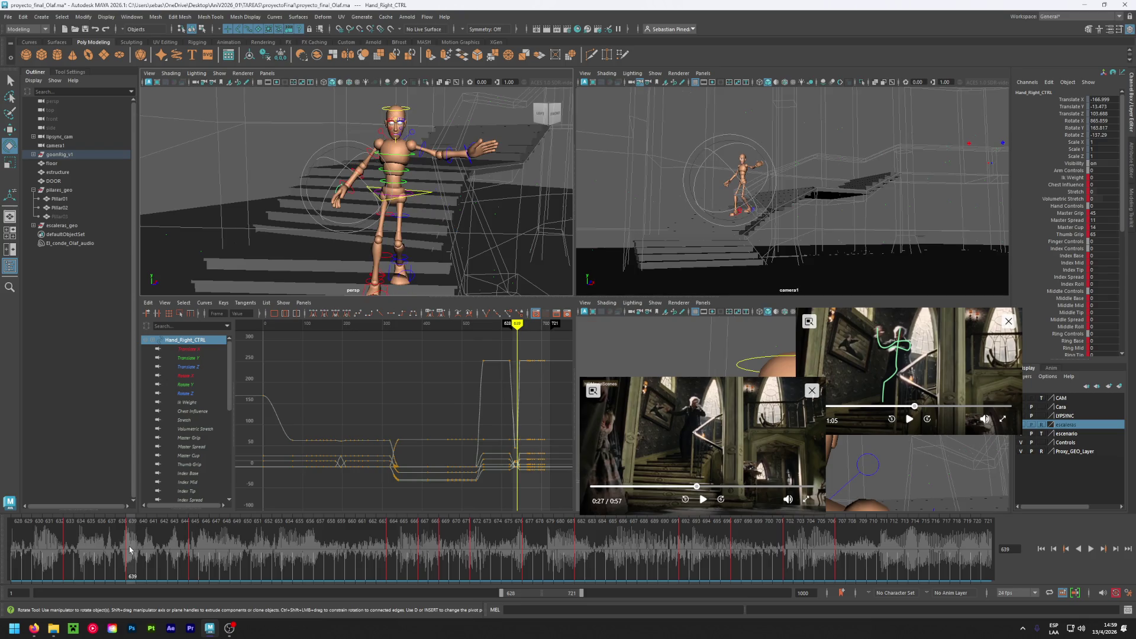
pyautogui.click(191, 542)
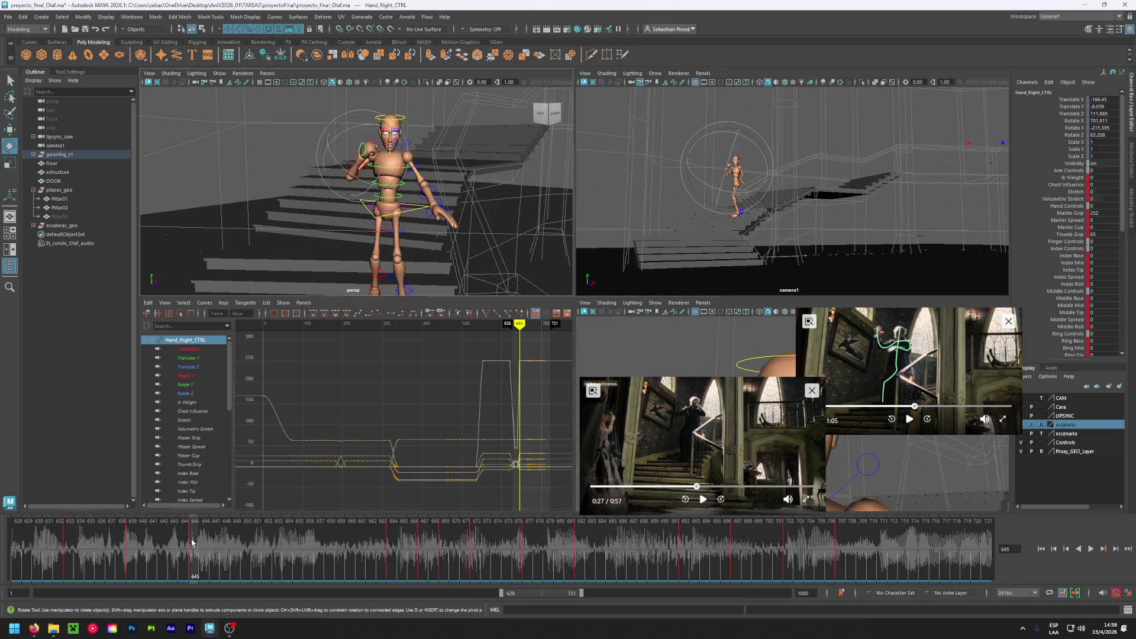
pyautogui.rightClick(192, 542)
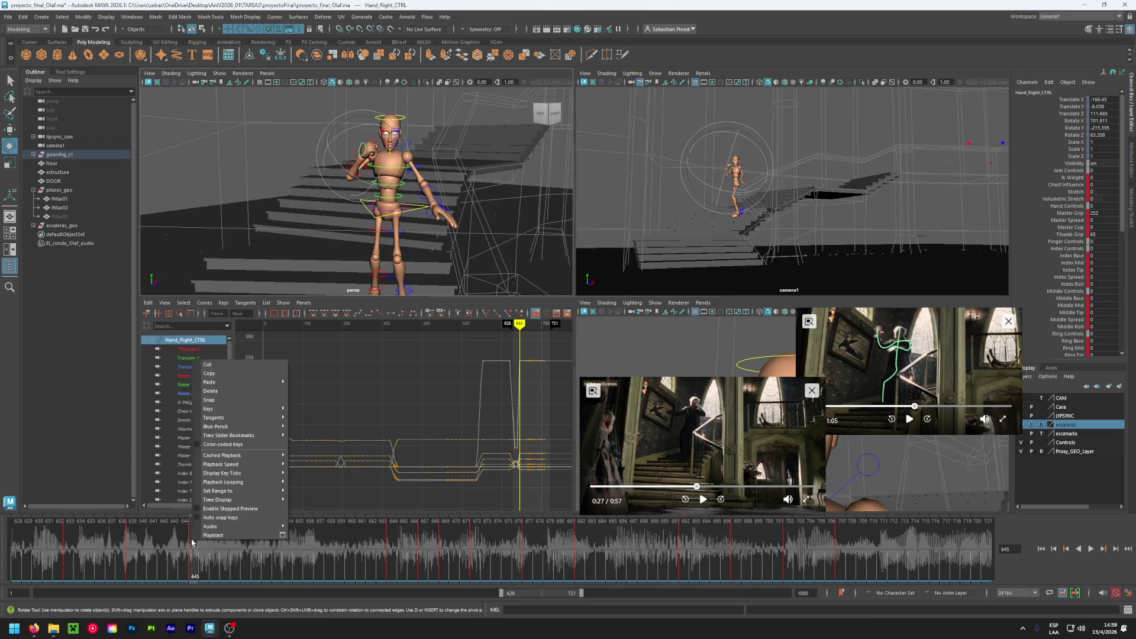
pyautogui.click(221, 395)
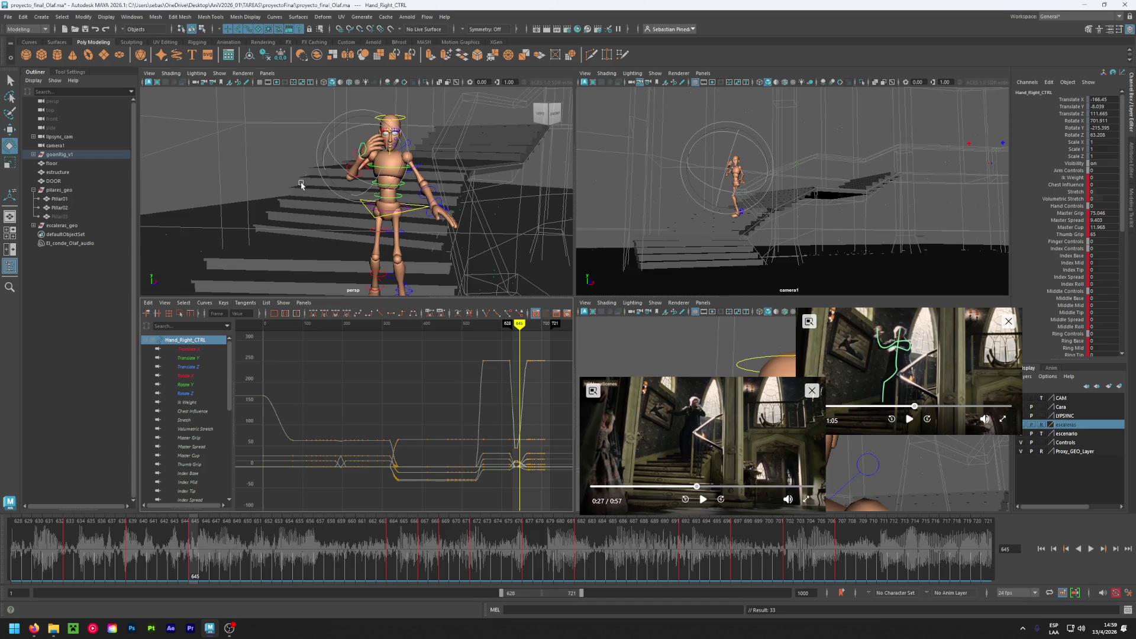
# - Copy the right hand's frame 639 key and paste it onto frame 648
pyautogui.click(337, 168)
pyautogui.click(264, 222)
pyautogui.click(352, 176)
pyautogui.press('.')
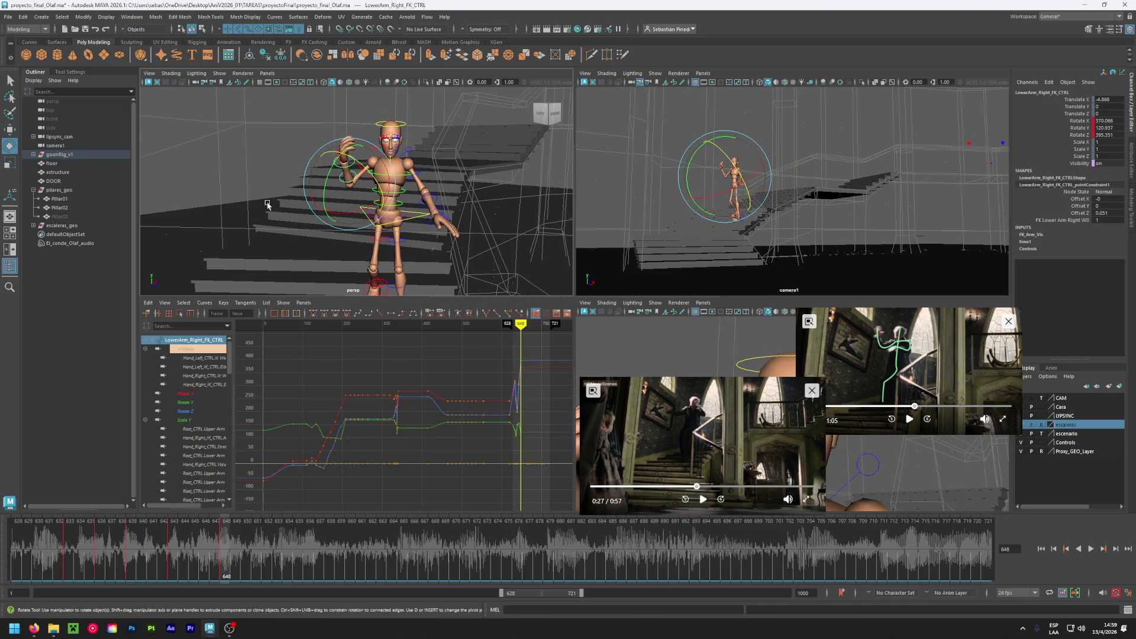
pyautogui.click(273, 195)
pyautogui.click(340, 157)
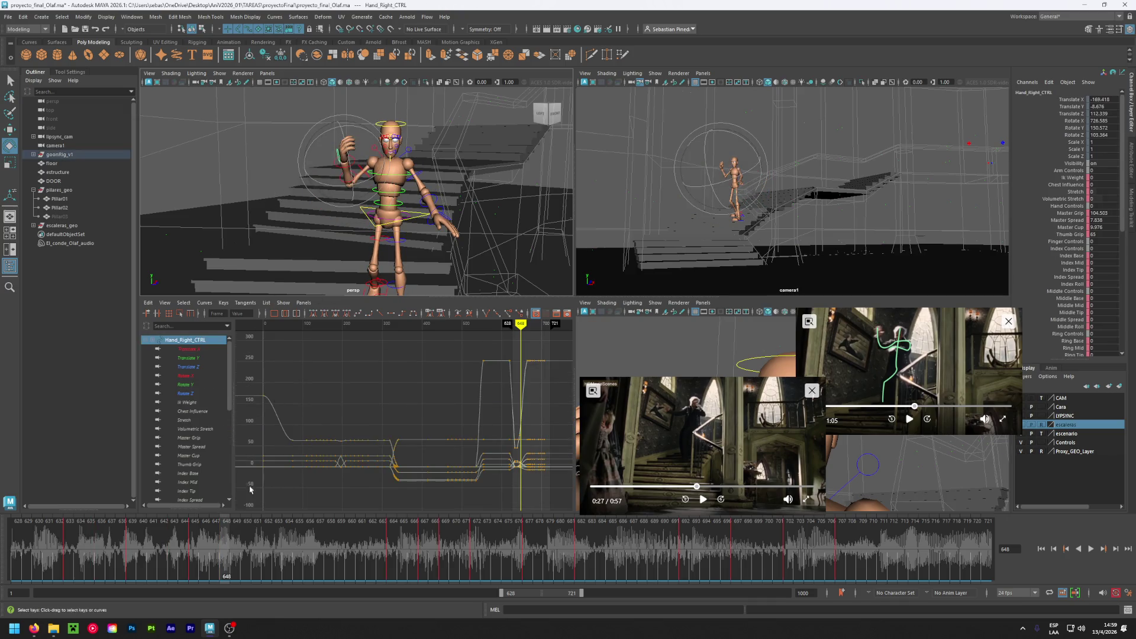
pyautogui.click(130, 549)
pyautogui.rightClick(130, 549)
pyautogui.click(158, 378)
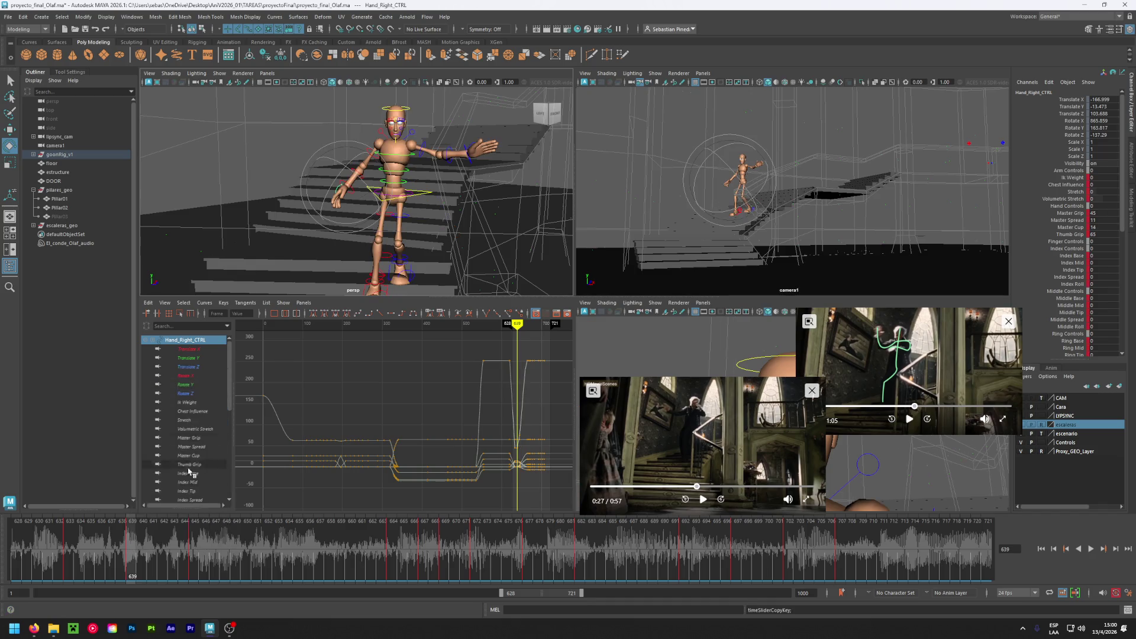
pyautogui.click(226, 549)
pyautogui.rightClick(225, 549)
pyautogui.moveTo(275, 384)
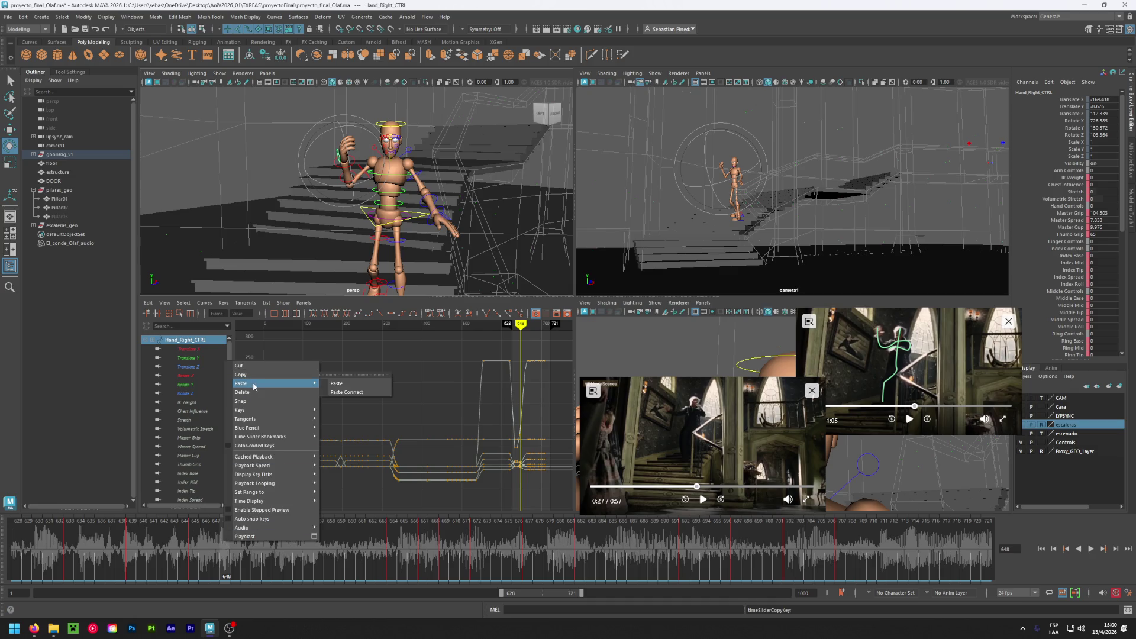
pyautogui.click(342, 385)
pyautogui.moveTo(226, 544)
pyautogui.mouseDown()
pyautogui.moveTo(181, 544)
pyautogui.moveTo(221, 541)
pyautogui.mouseUp()
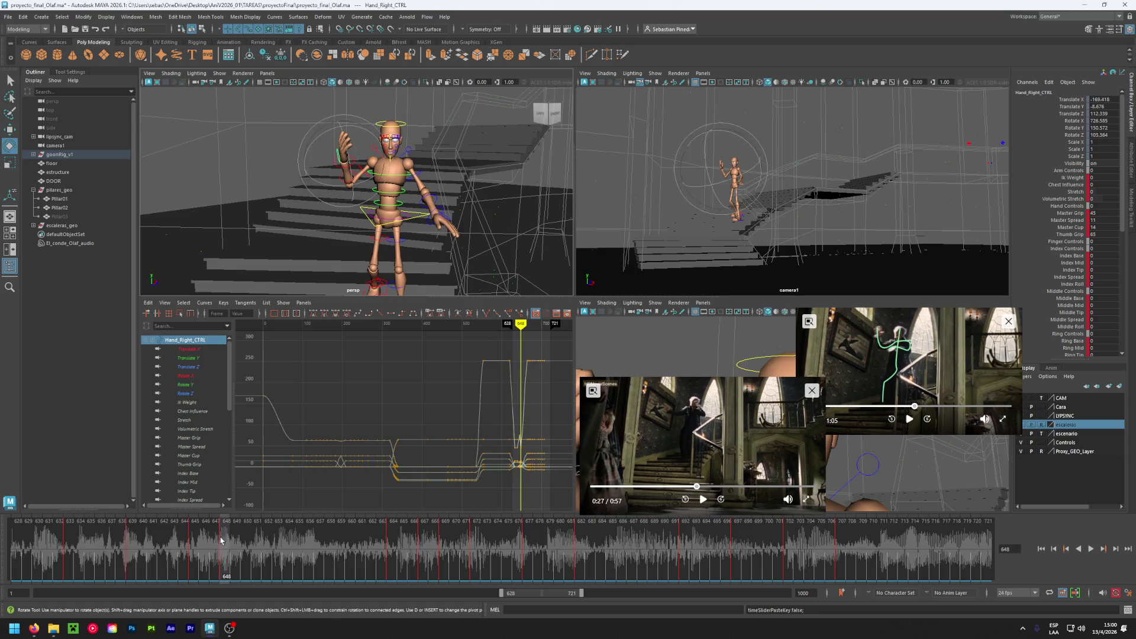
# - Select the left arm controls and review the motion around frame 641
pyautogui.click(425, 175)
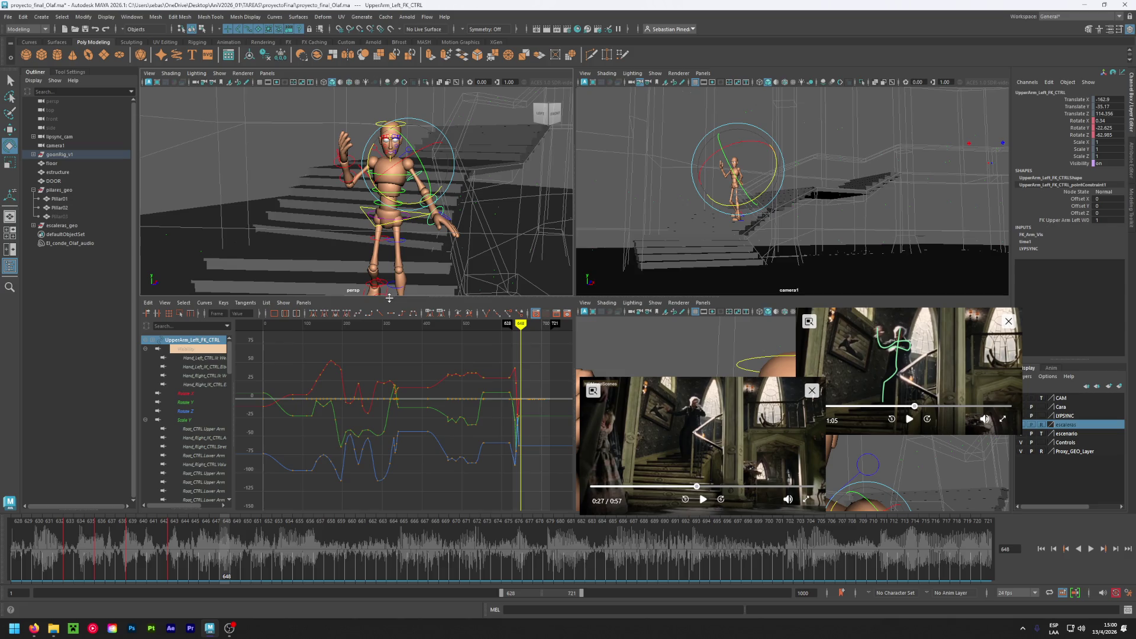
pyautogui.click(305, 187)
pyautogui.click(435, 201)
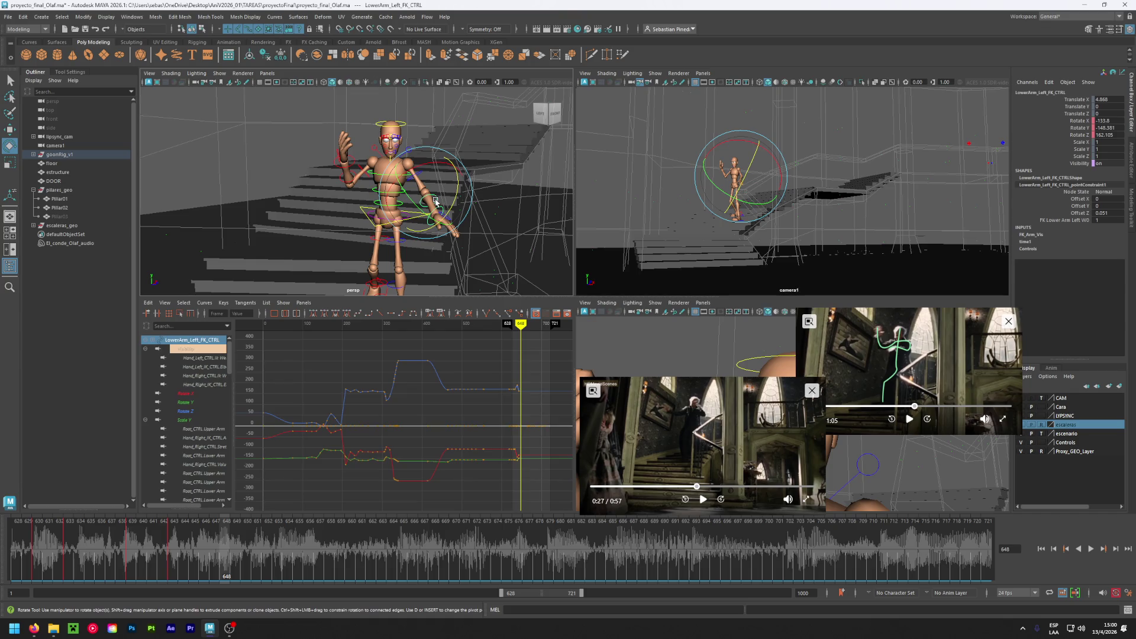
pyautogui.click(341, 186)
pyautogui.moveTo(225, 531)
pyautogui.mouseDown()
pyautogui.moveTo(118, 525)
pyautogui.moveTo(185, 519)
pyautogui.mouseUp()
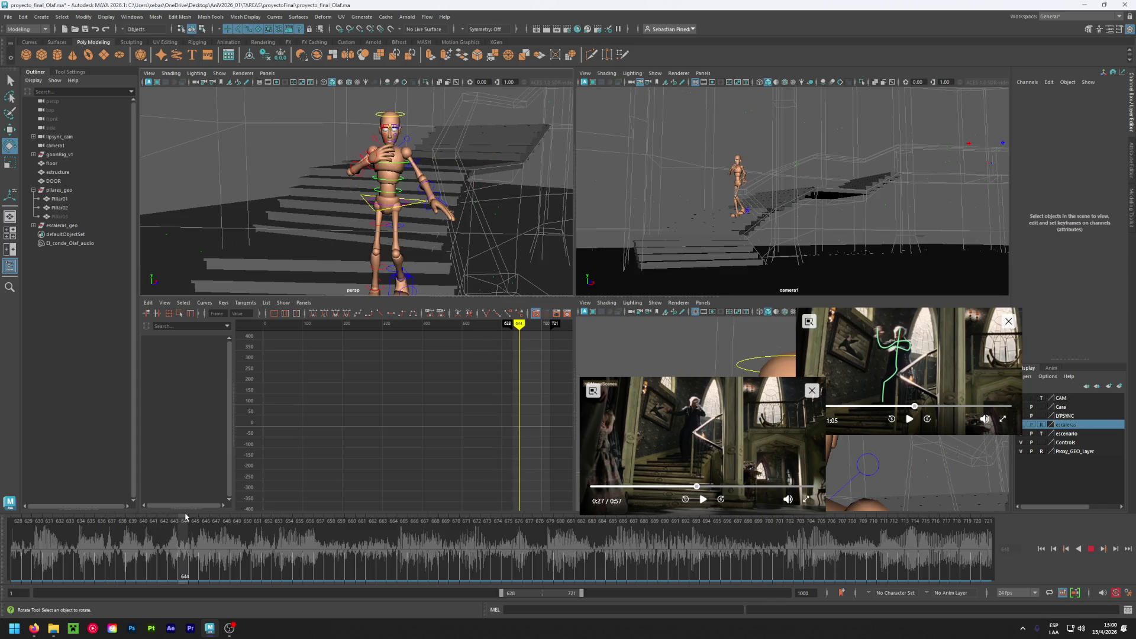
# - Rotate the left upper arm further at frame 648 to Rotate Z about -73.6, then select the left hand control
pyautogui.click(431, 185)
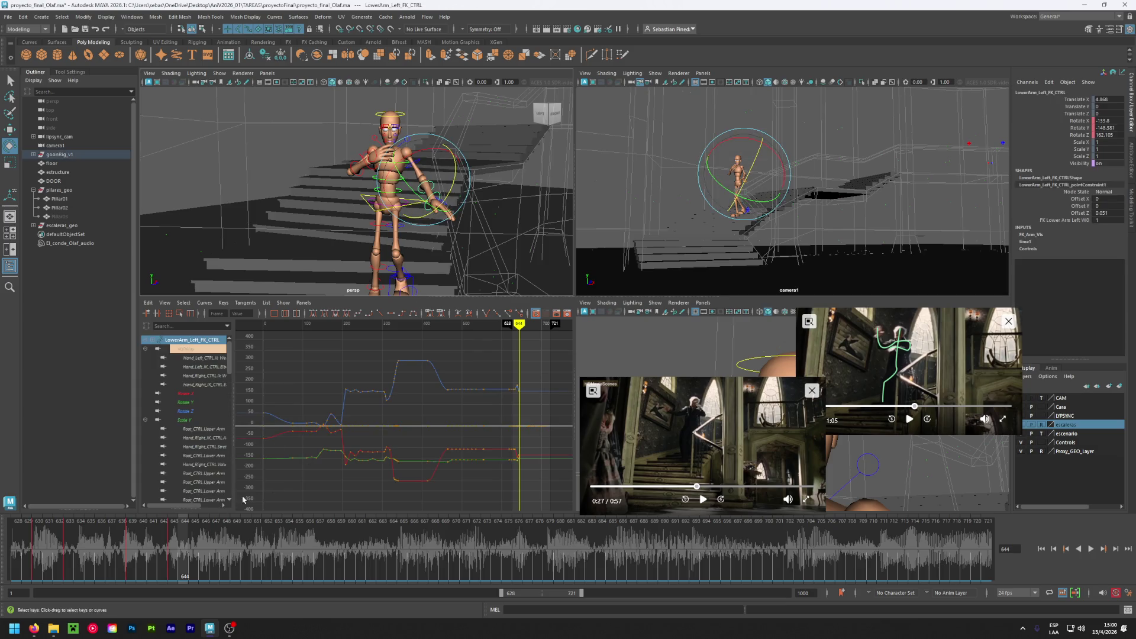
pyautogui.click(416, 158)
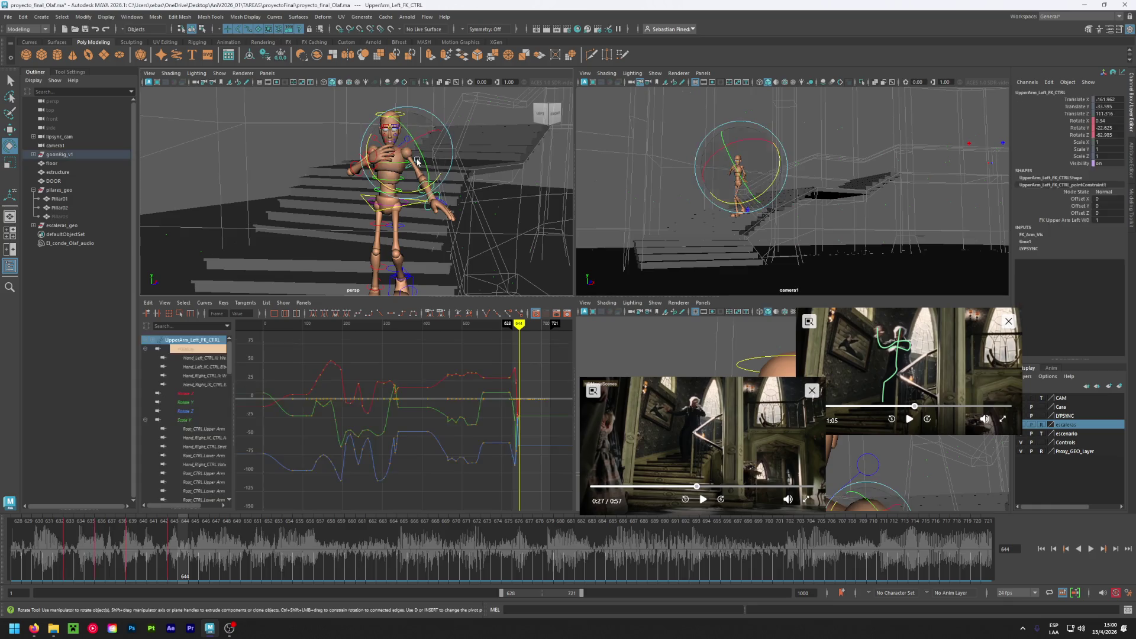
pyautogui.moveTo(179, 560); pyautogui.dragTo(222, 544)
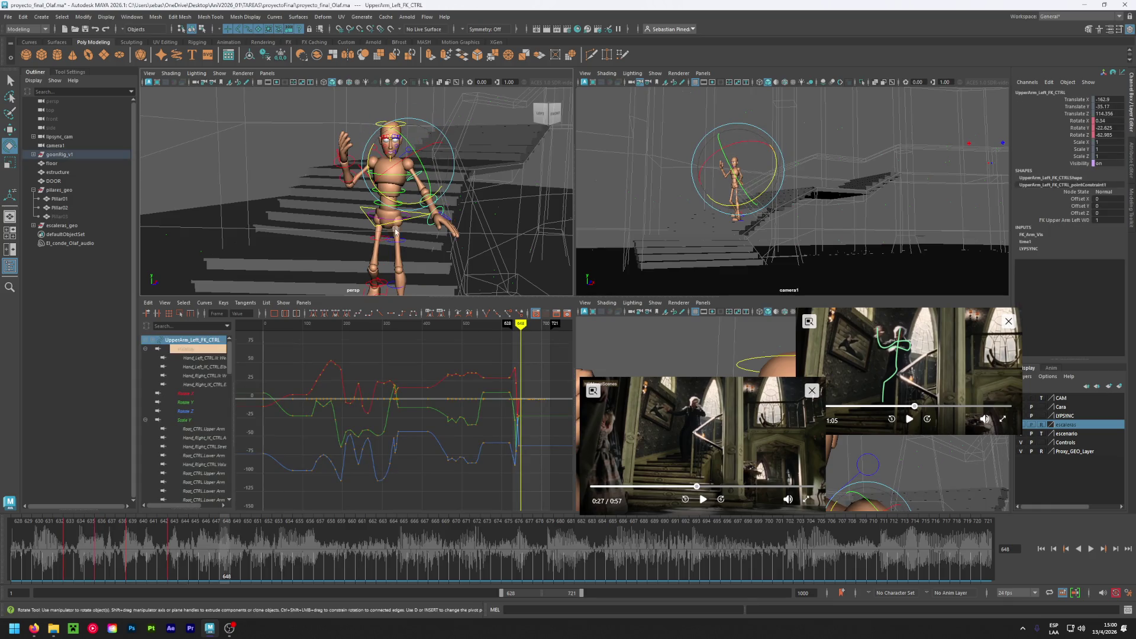
pyautogui.moveTo(393, 232)
pyautogui.mouseDown()
pyautogui.moveTo(426, 189)
pyautogui.moveTo(387, 193)
pyautogui.mouseUp()
pyautogui.click(418, 205)
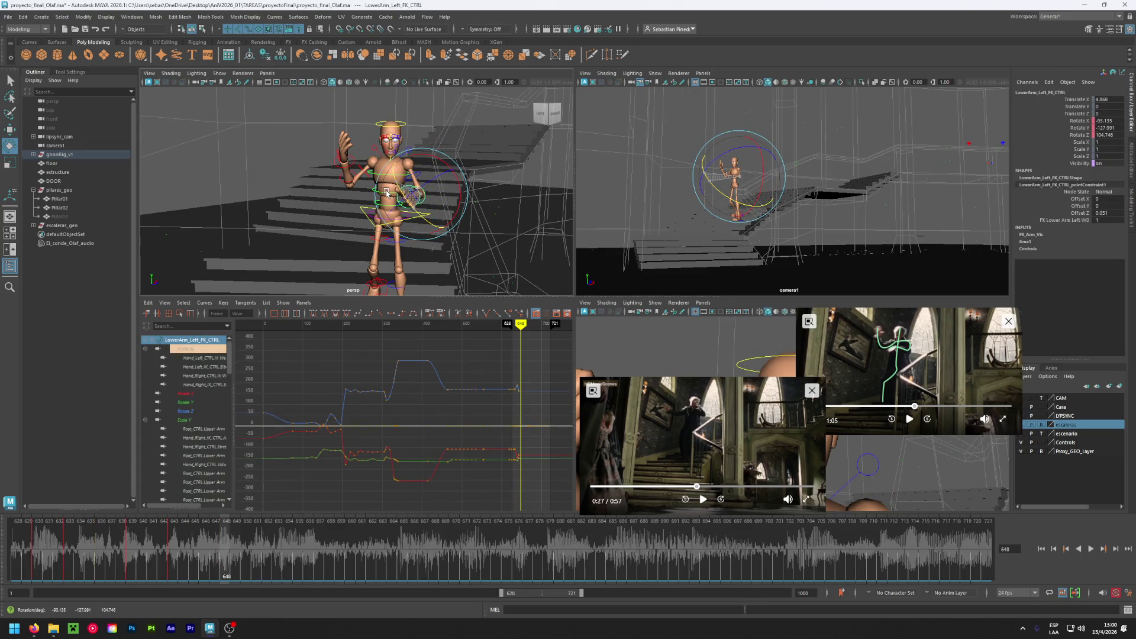
pyautogui.click(378, 199)
pyautogui.click(412, 196)
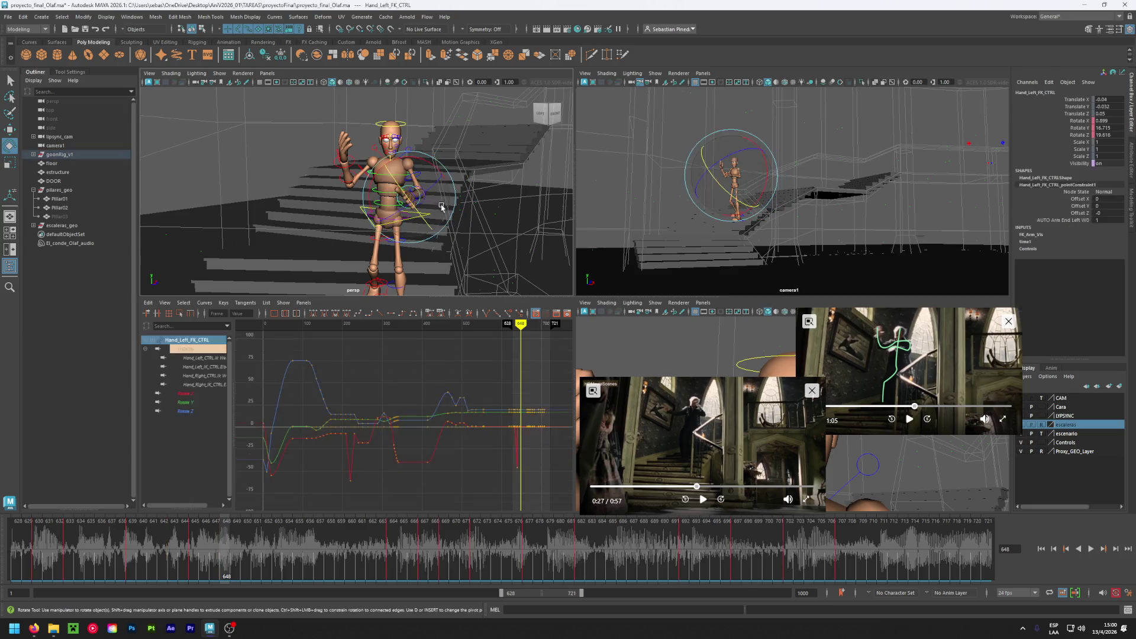